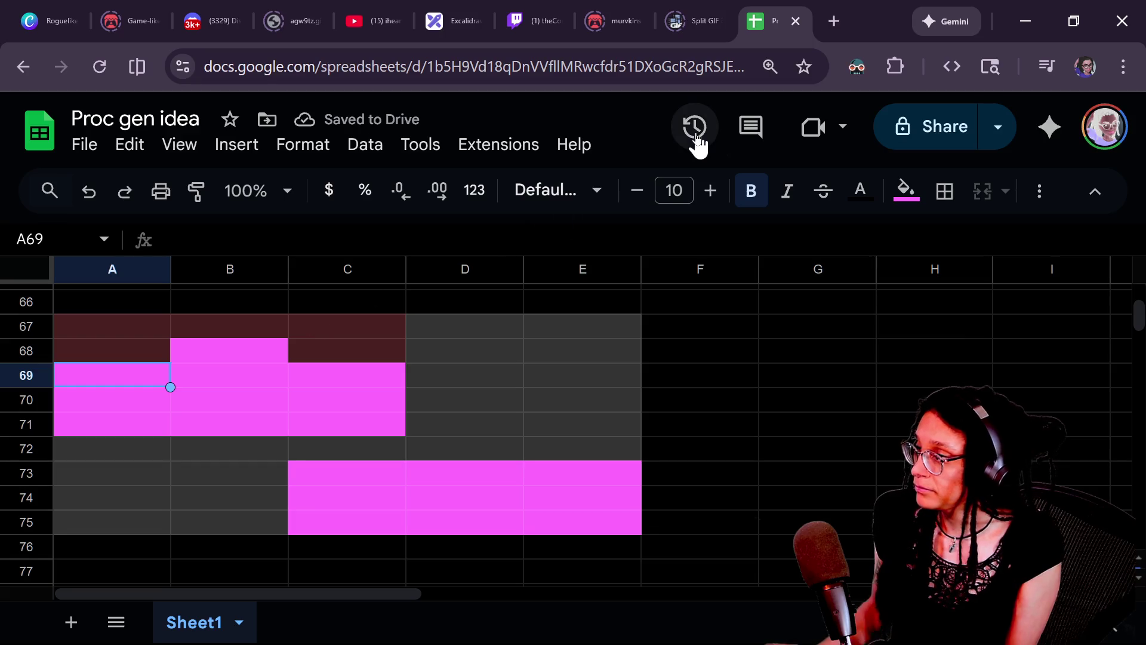
Step: Leave the Proc gen idea spreadsheet and bring up Godot with the running numbered tile grid
key(Right)
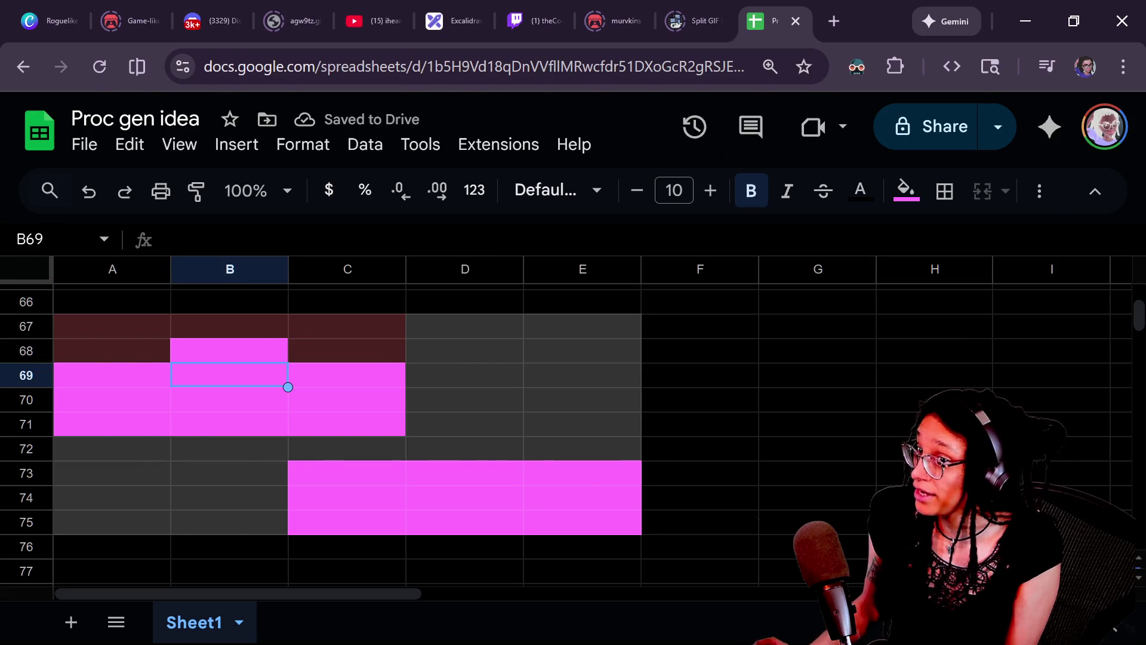
key(alt+Tab)
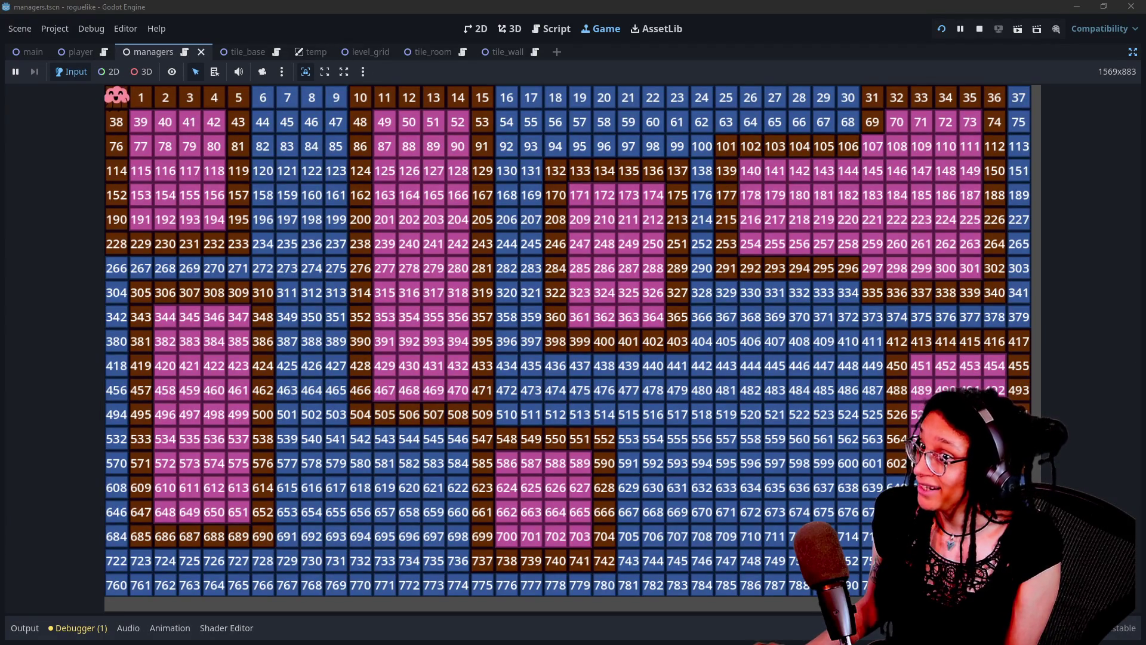
Step: Switch to Chrome showing the stream's YouTube live chat popout and Twitch chat
key(alt+Tab)
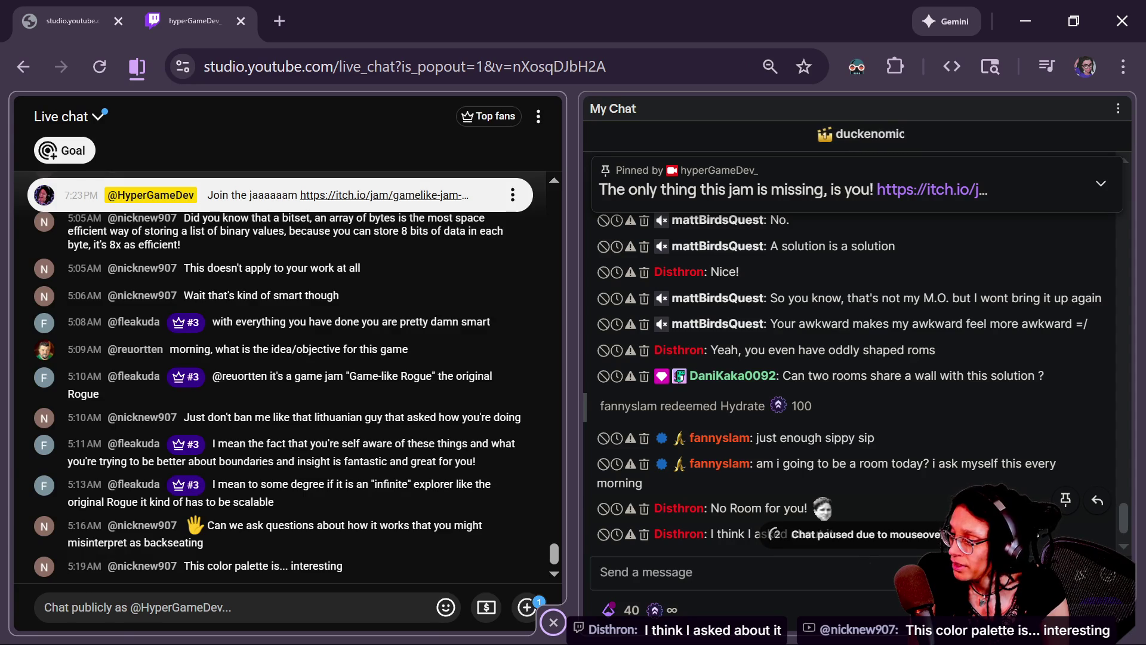
Step: Highlight the viewer's Twitch question about rooms sharing a wall, then return to Godot
mouse_move(783, 377)
mouse_down()
mouse_move(900, 361)
mouse_move(1048, 375)
mouse_up()
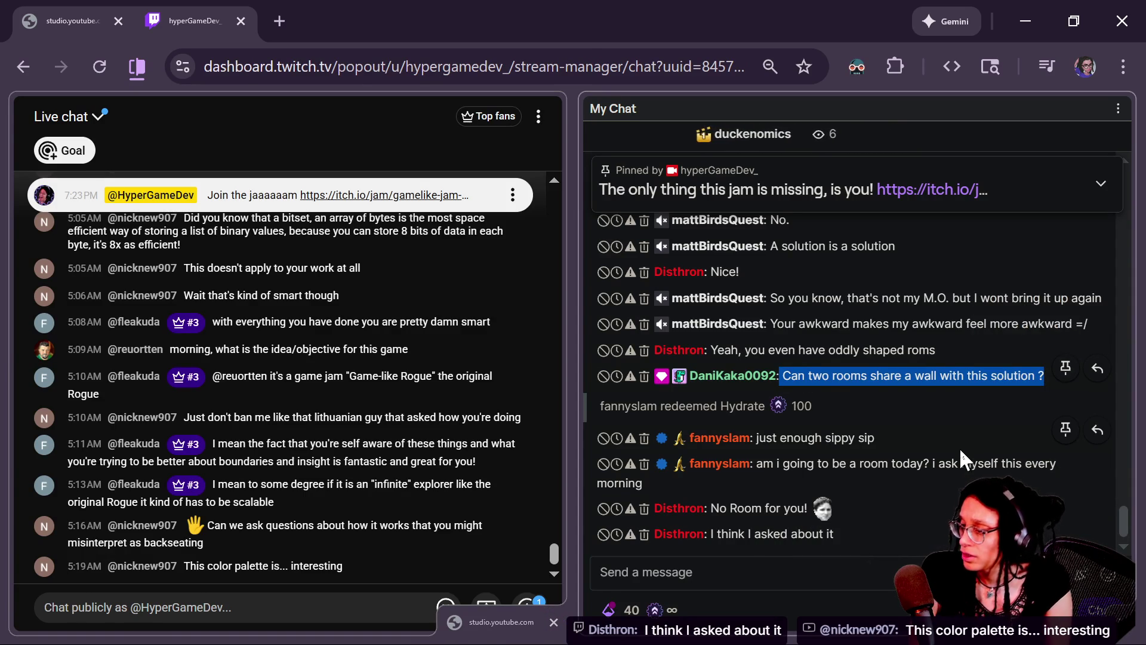
key(alt+Tab)
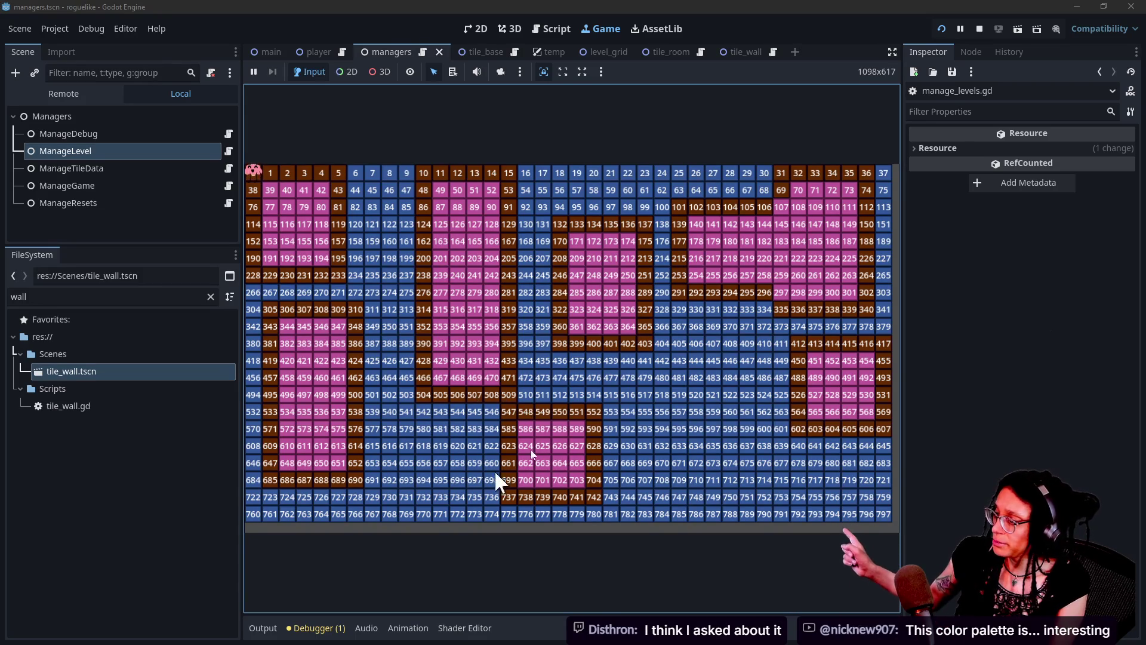
Step: Select ManageLevel, keep Room Padding at 0, and regenerate the running grid three times with R
click(91, 186)
click(119, 169)
click(146, 151)
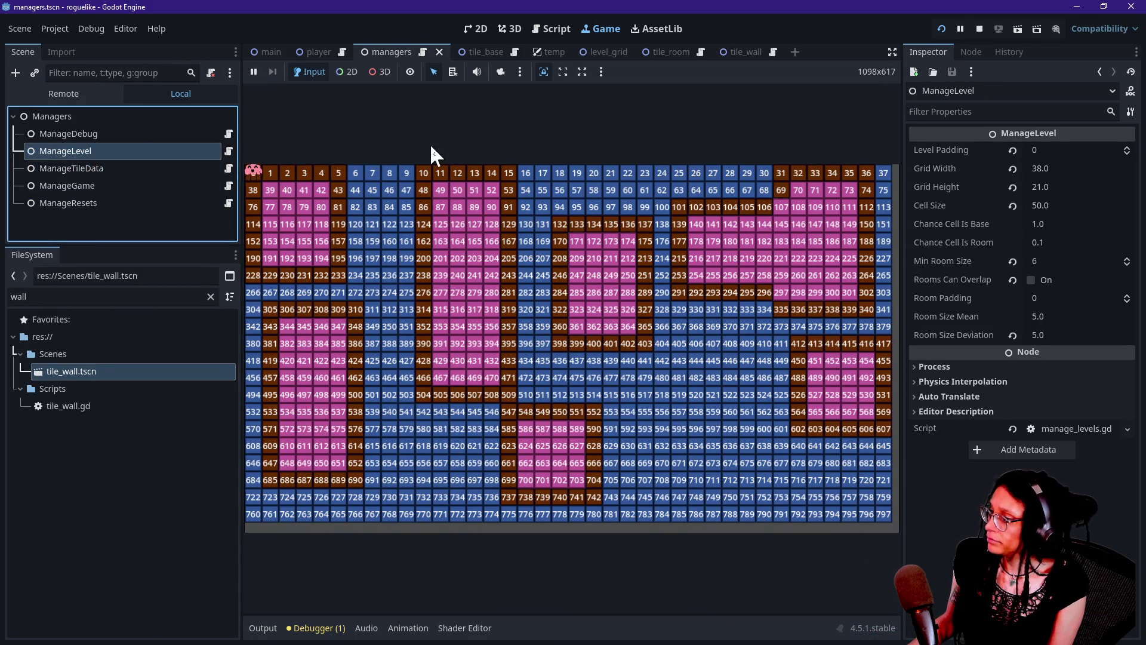
click(1092, 298)
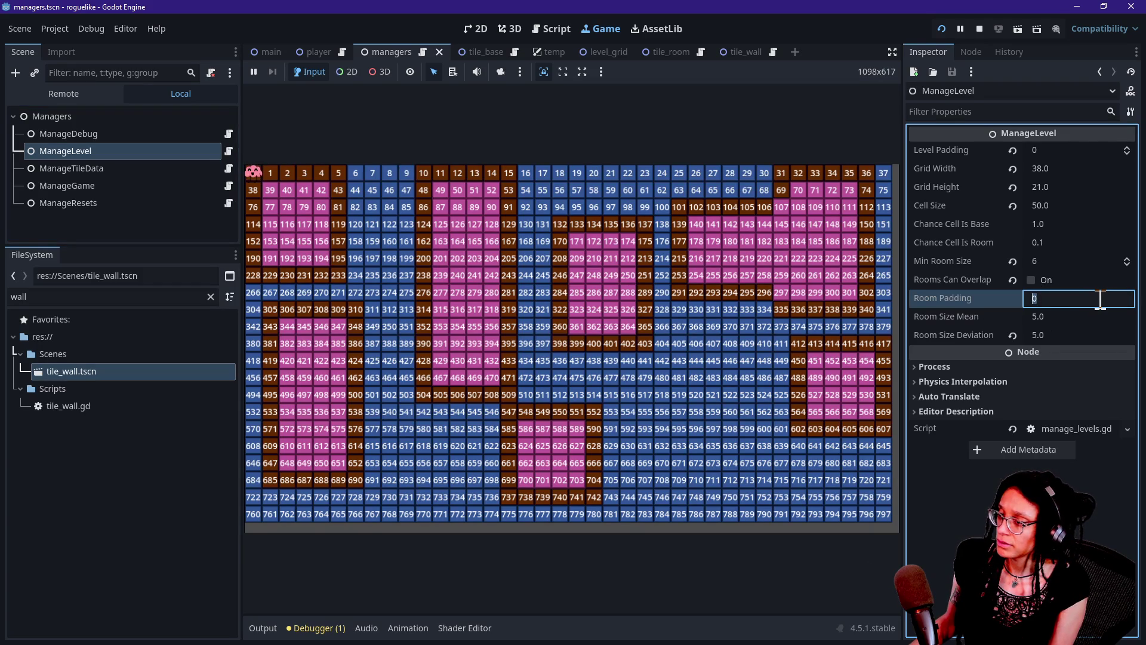
key(Return)
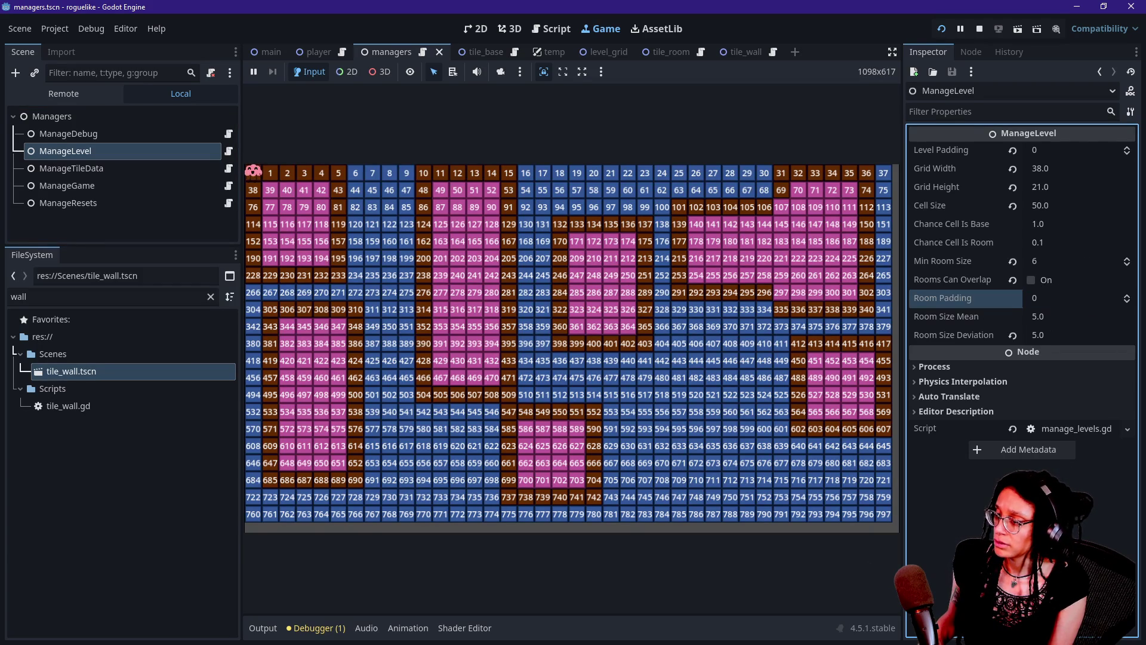
click(690, 438)
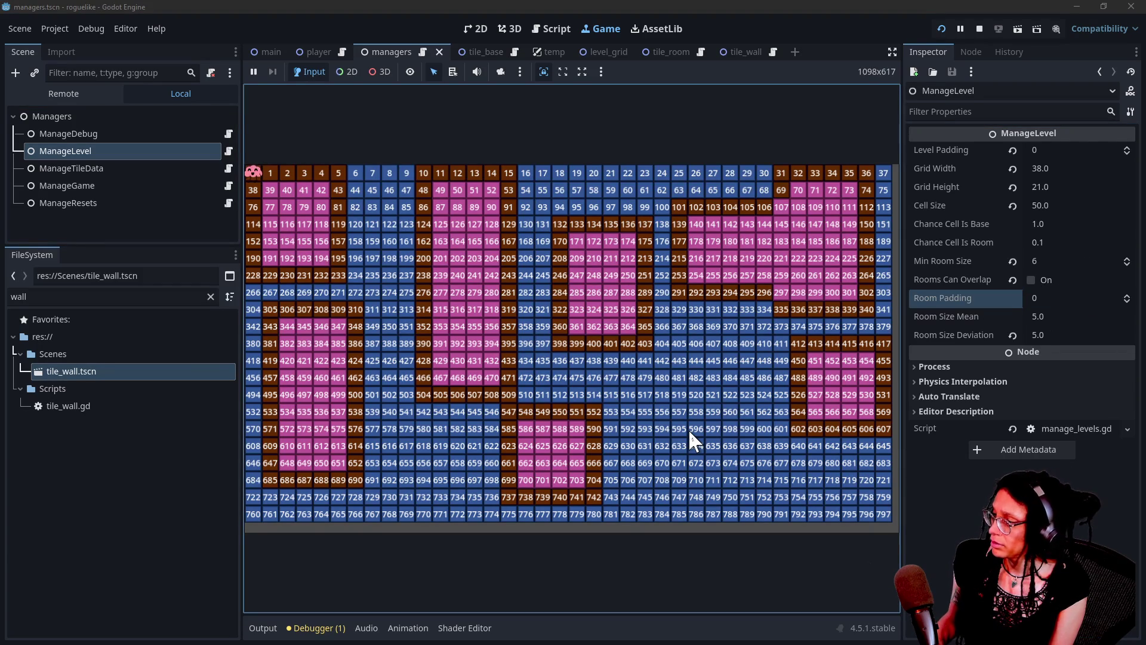
key(r)
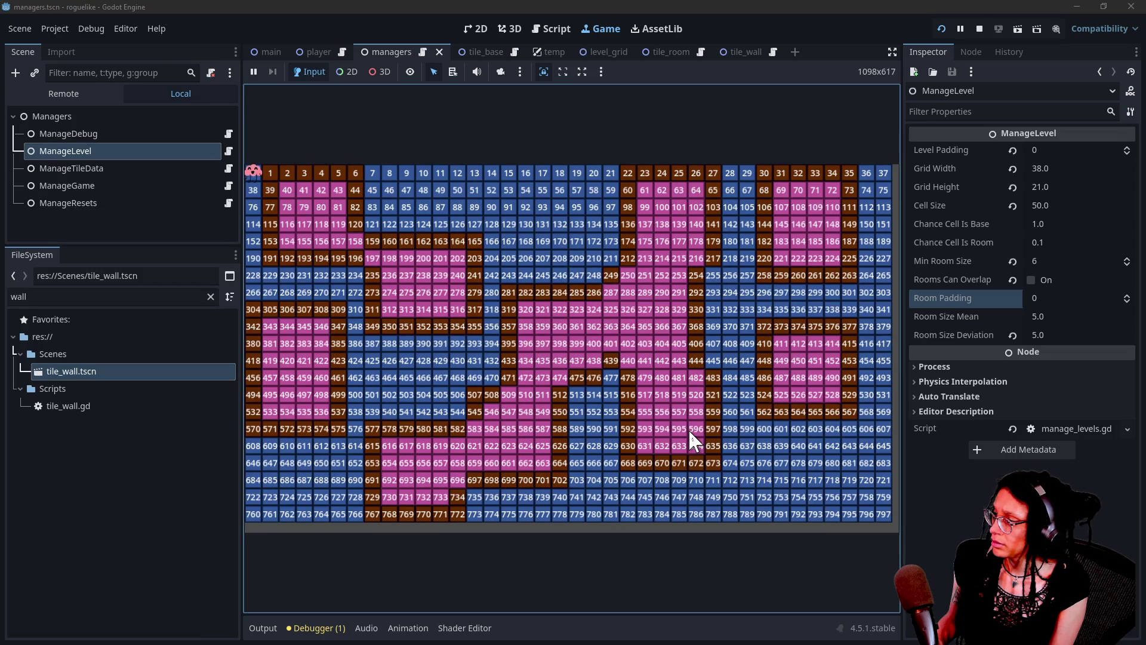
key(r)
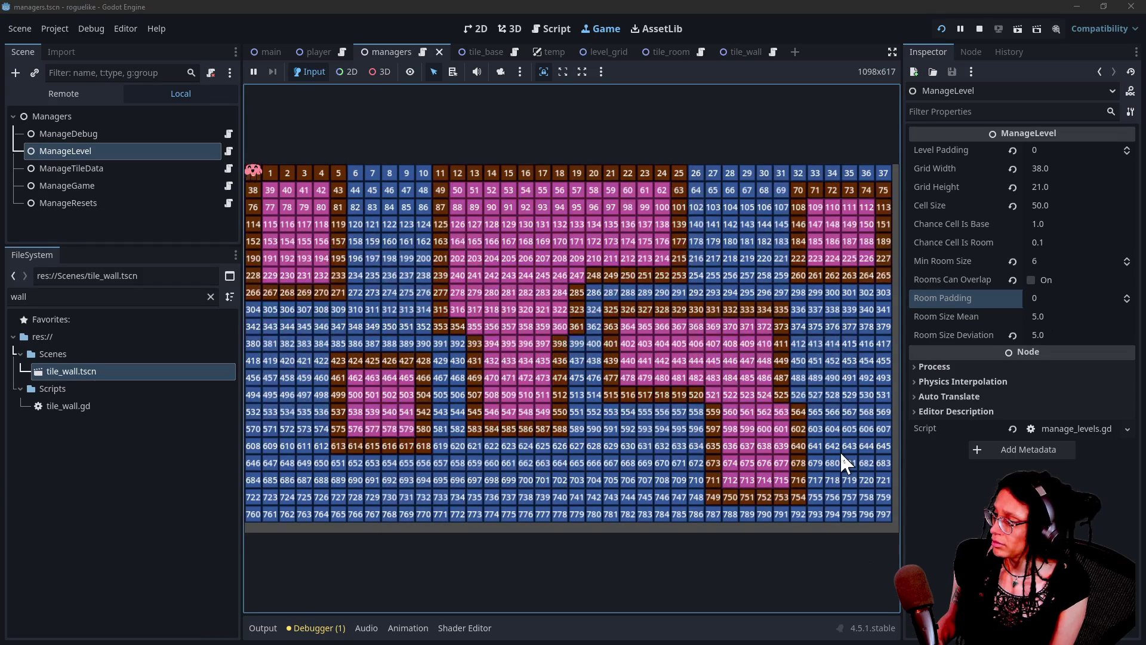
key(r)
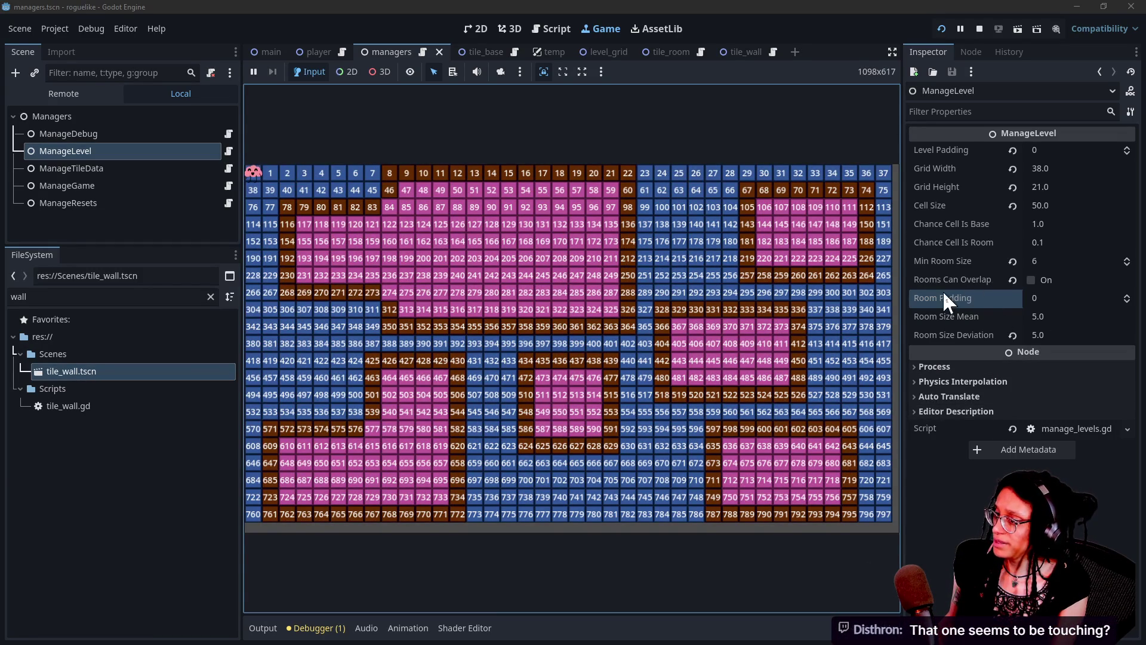
Step: Tick Rooms Can Overlap, restart the game, and regenerate the grid for new room layouts
click(1033, 280)
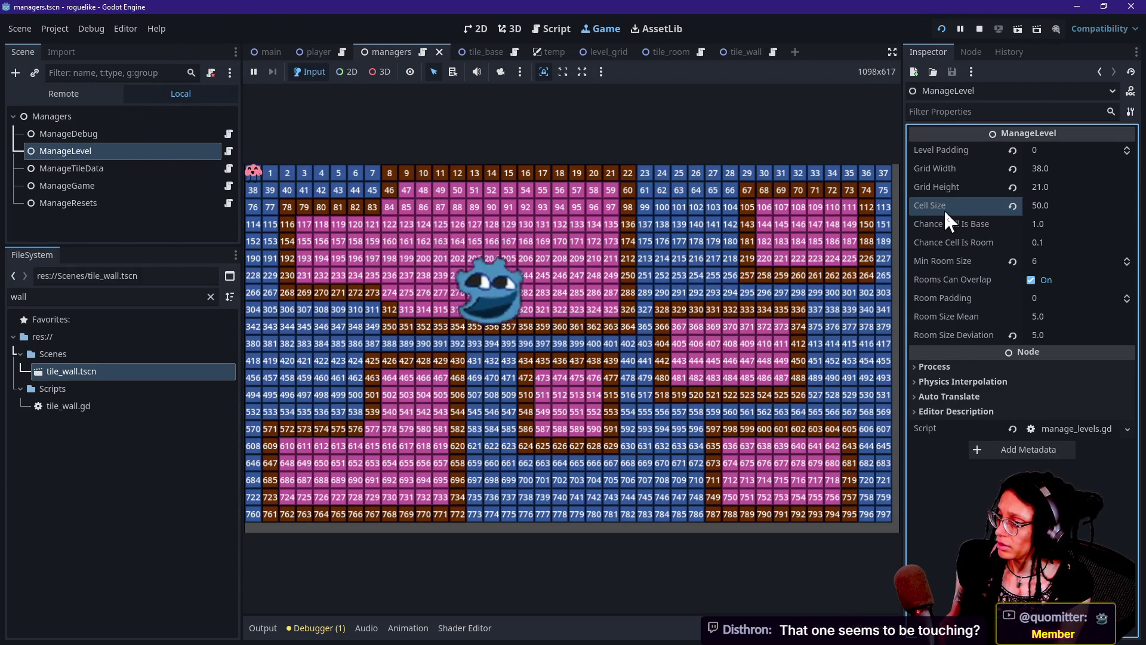
click(948, 26)
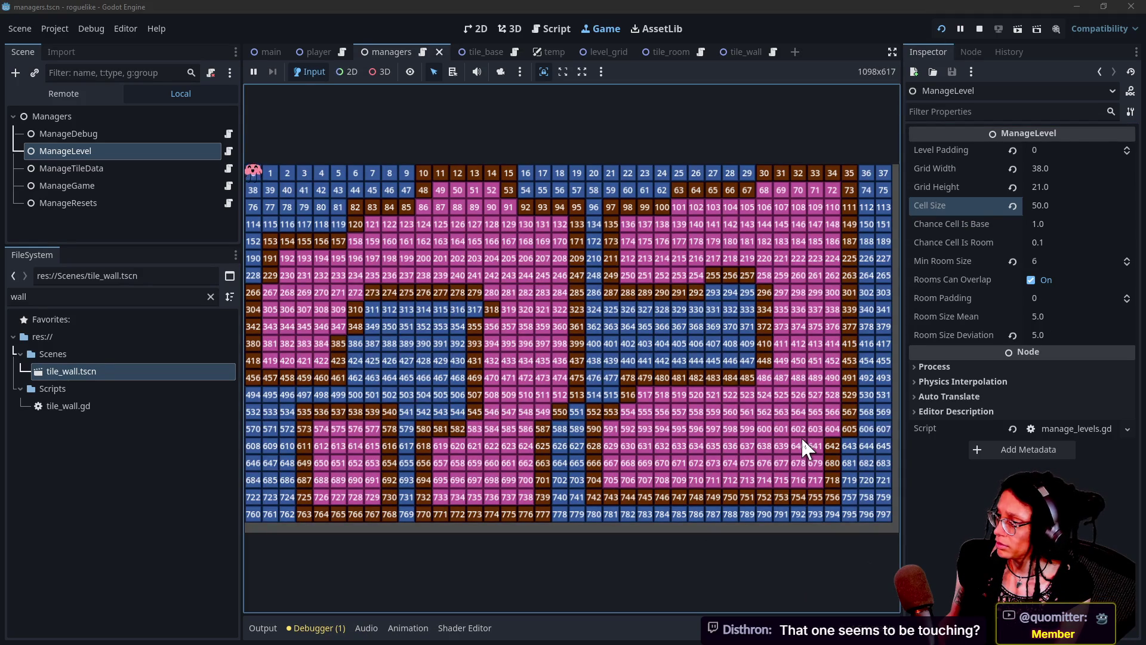
click(801, 436)
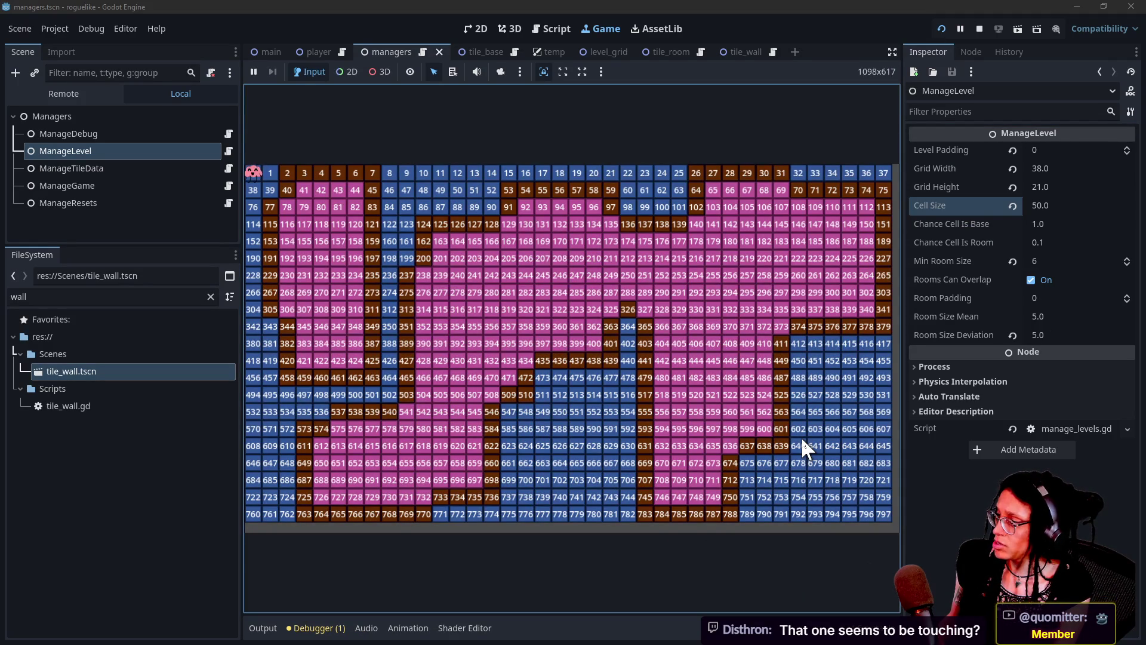
click(671, 227)
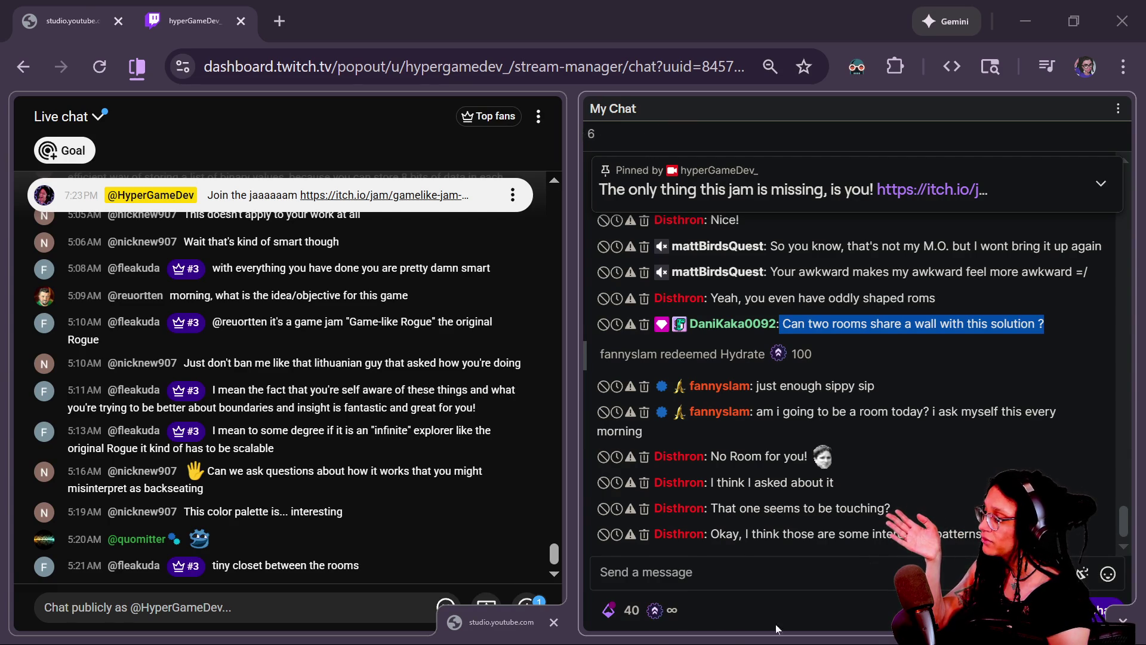
Step: Highlight the YouTube and Twitch comments about touching rooms, then return through Sheets to Godot
mouse_move(219, 476)
mouse_down()
mouse_move(281, 486)
mouse_move(276, 504)
mouse_up()
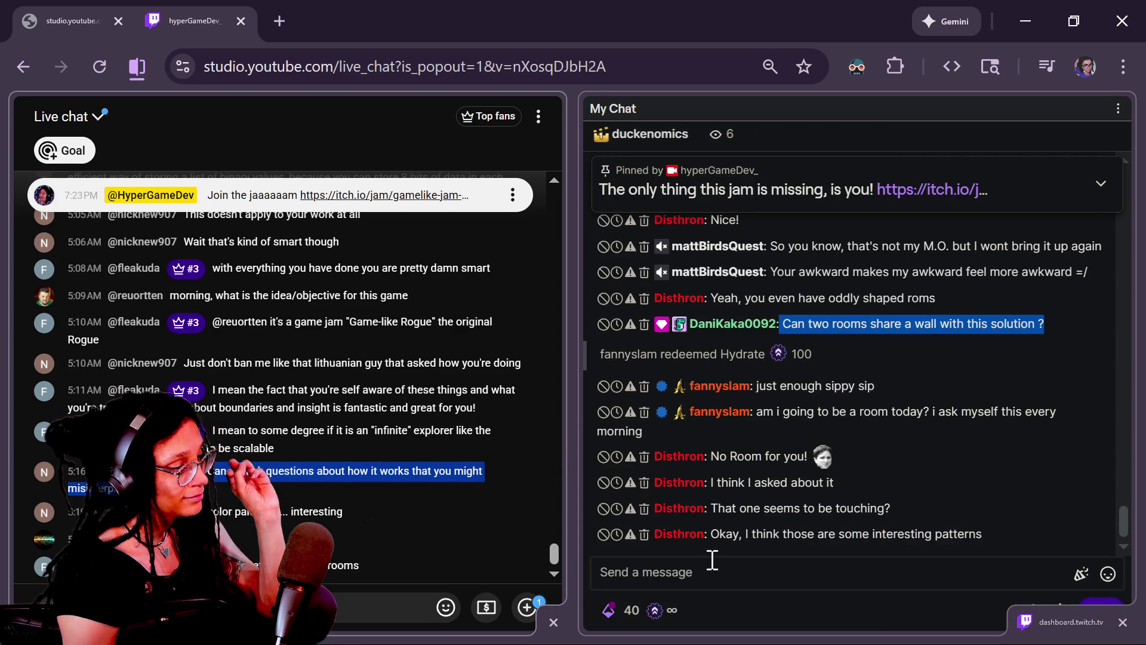
drag(719, 508, 918, 535)
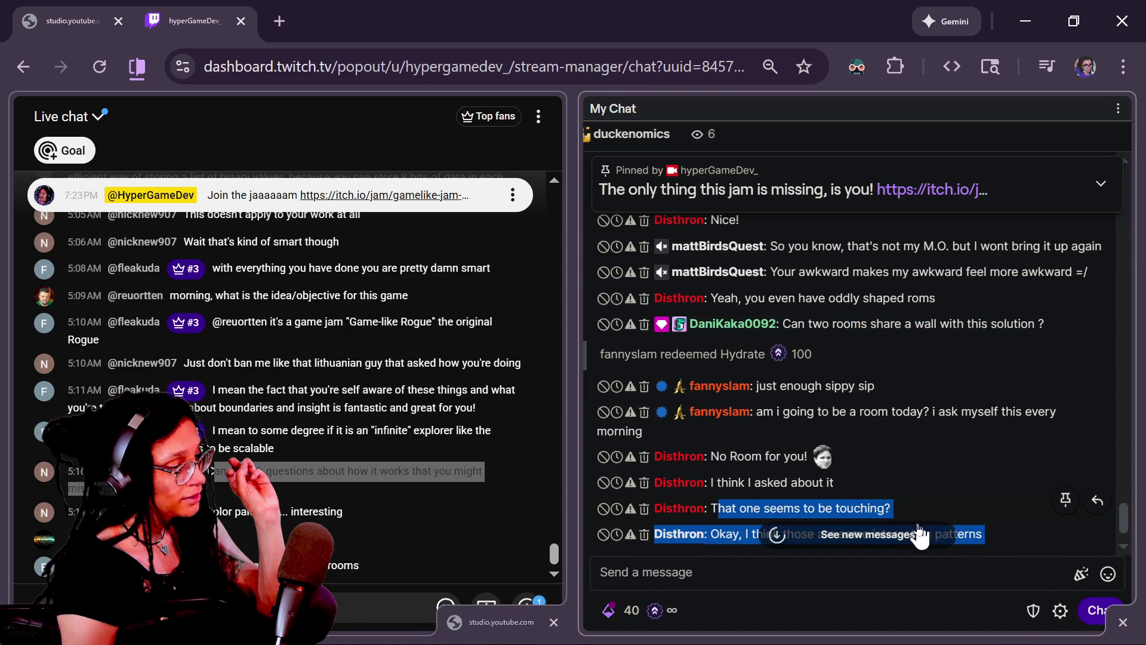
click(1026, 510)
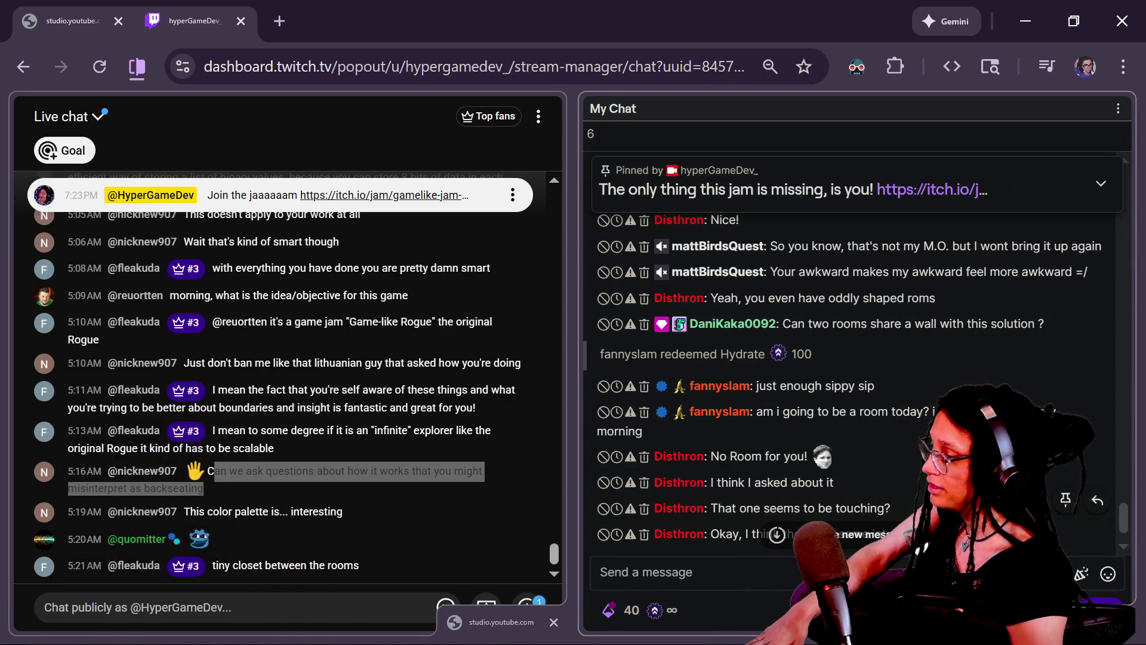
key(alt+Tab)
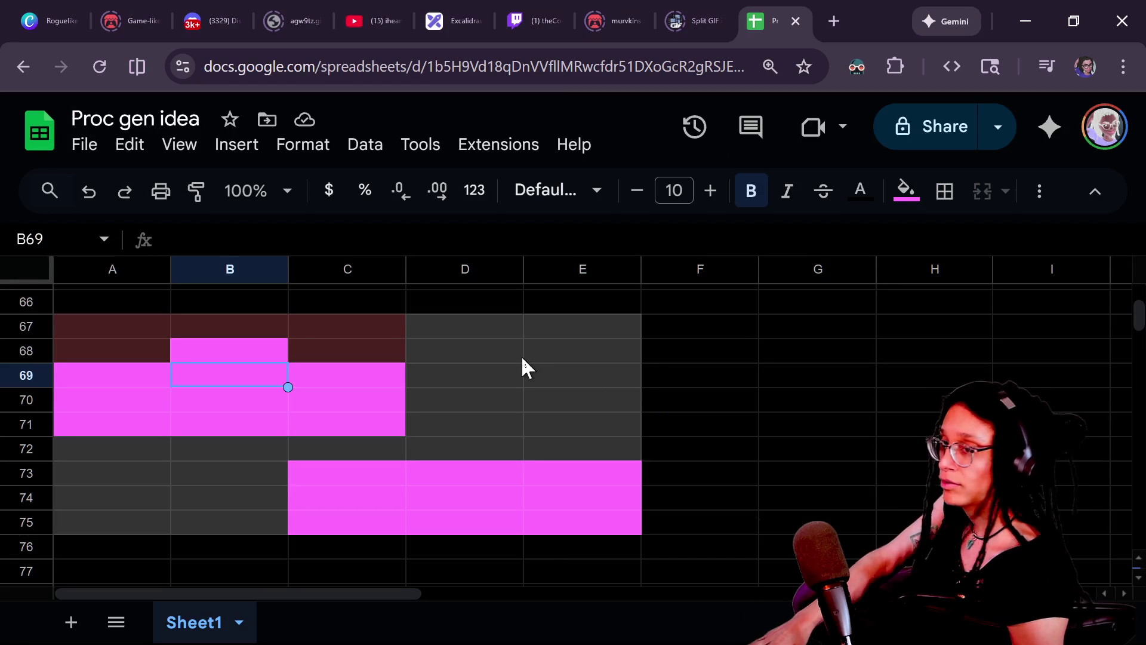
key(alt+Tab)
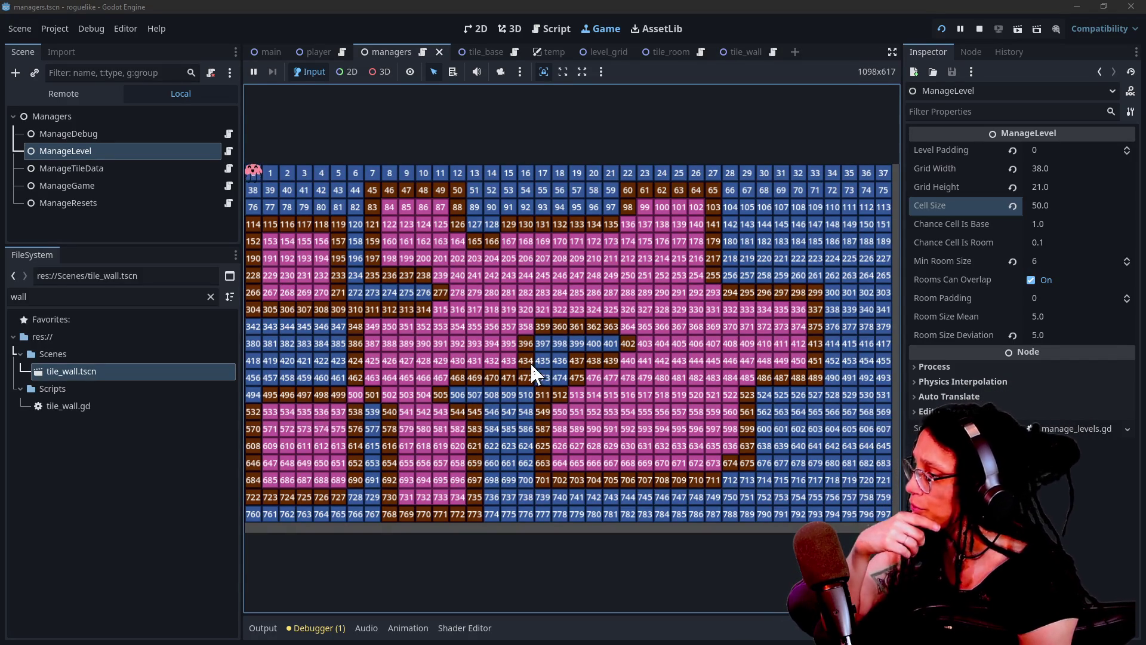
click(548, 29)
click(571, 254)
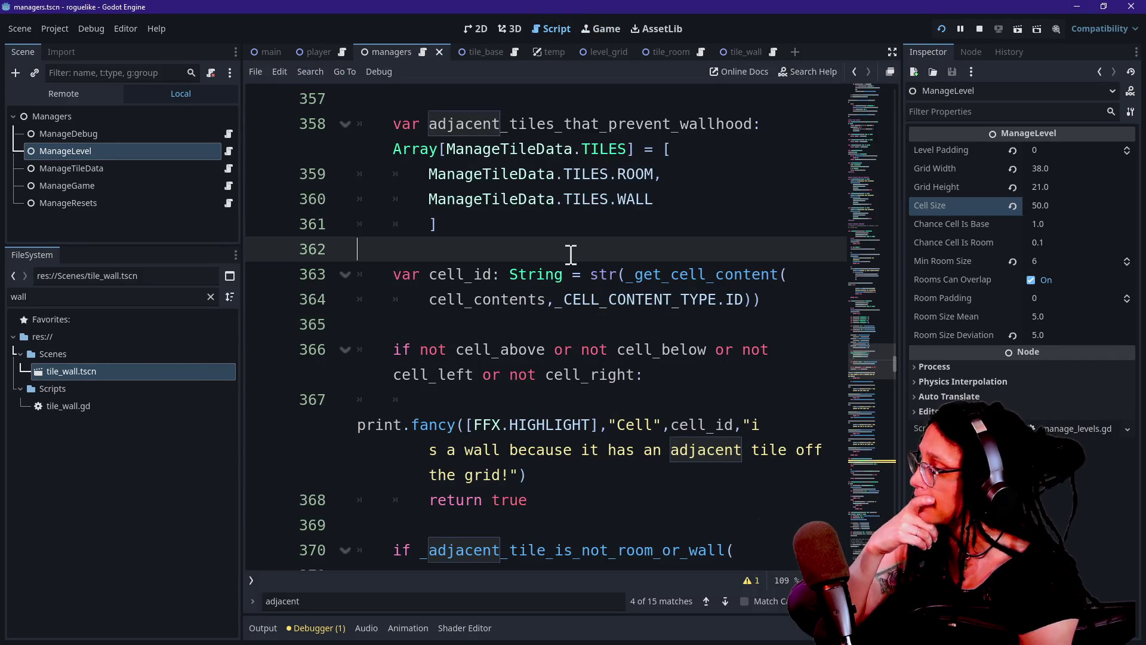
key(ctrl+shift+F11)
click(570, 245)
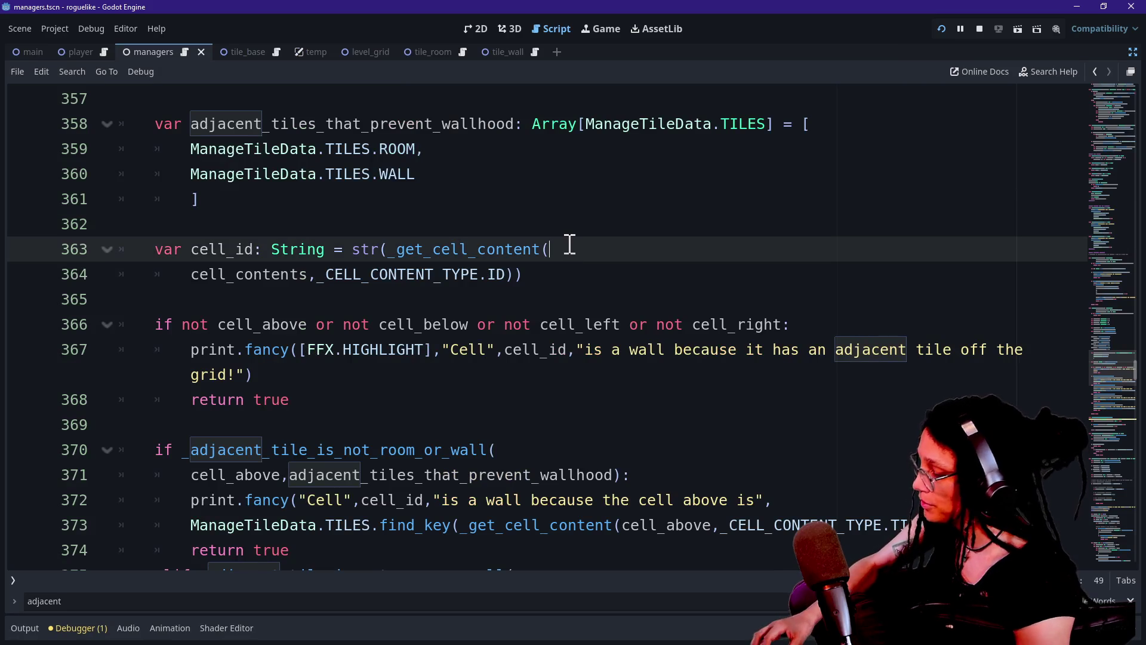
scroll(570, 245, down, 5)
scroll(570, 245, up, 6)
scroll(570, 244, down, 2)
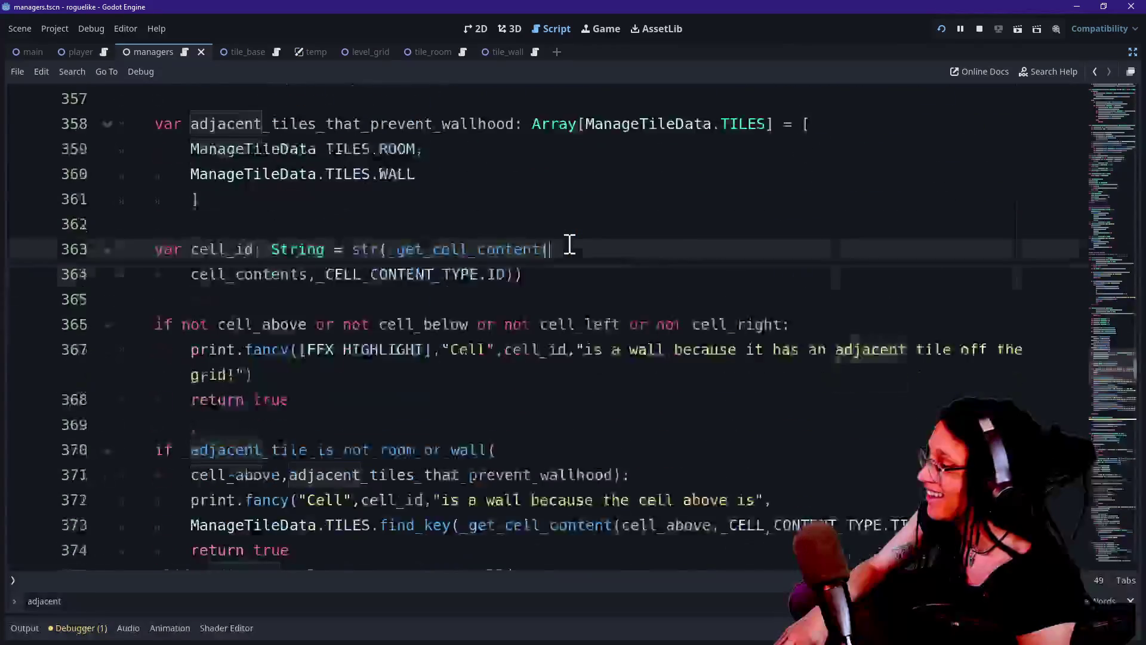
scroll(570, 244, up, 2)
scroll(570, 245, down, 5)
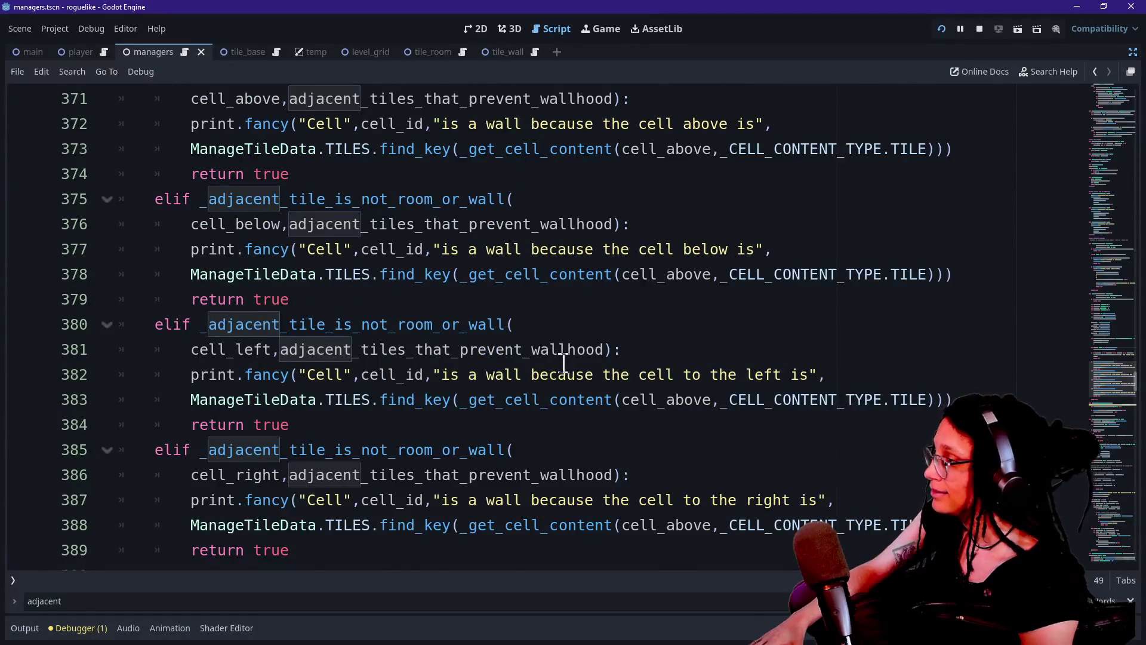
scroll(564, 362, up, 2)
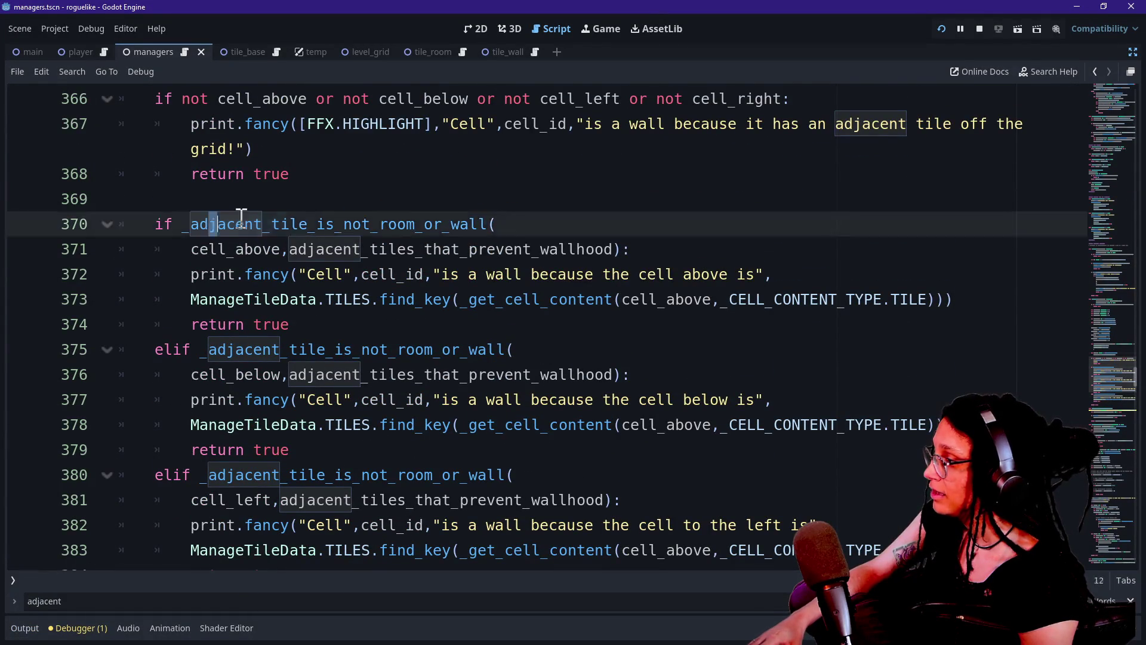
drag(203, 224, 524, 272)
click(530, 274)
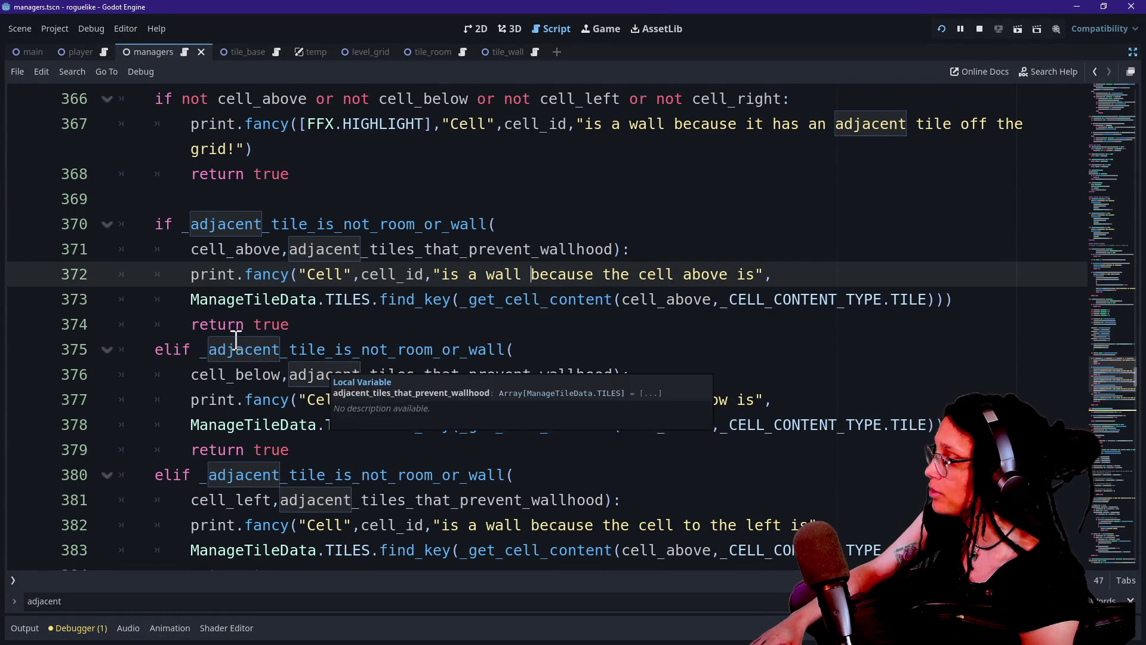
drag(236, 350, 402, 451)
drag(275, 197, 389, 455)
scroll(385, 454, down, 3)
click(390, 453)
drag(205, 374, 365, 449)
click(366, 449)
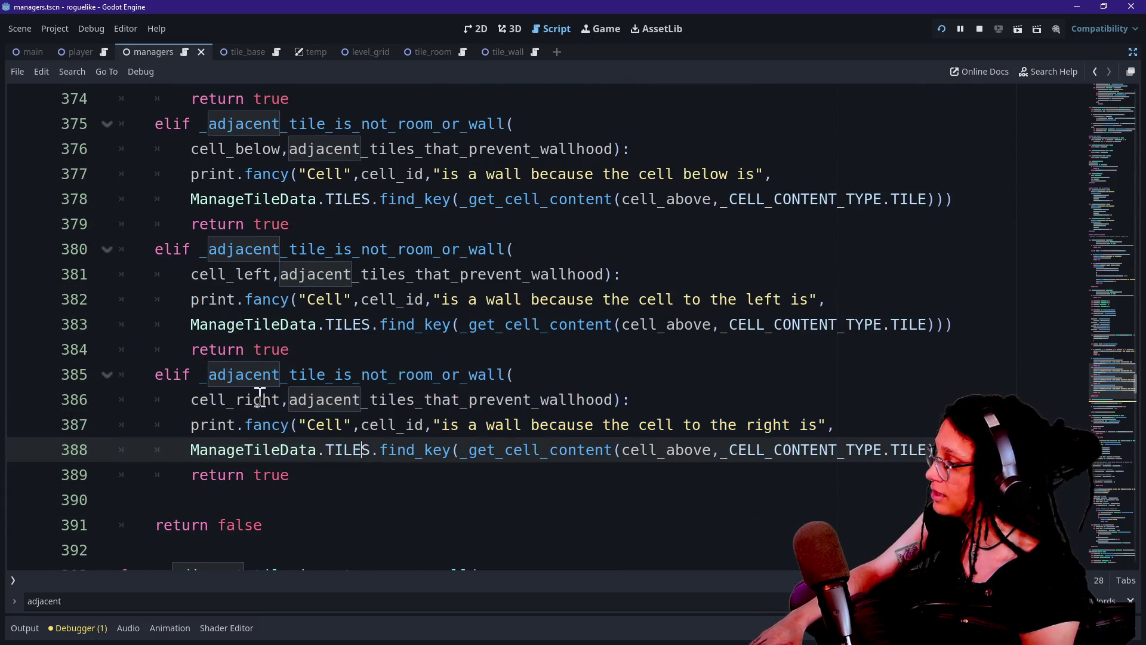
drag(265, 224, 391, 348)
click(394, 352)
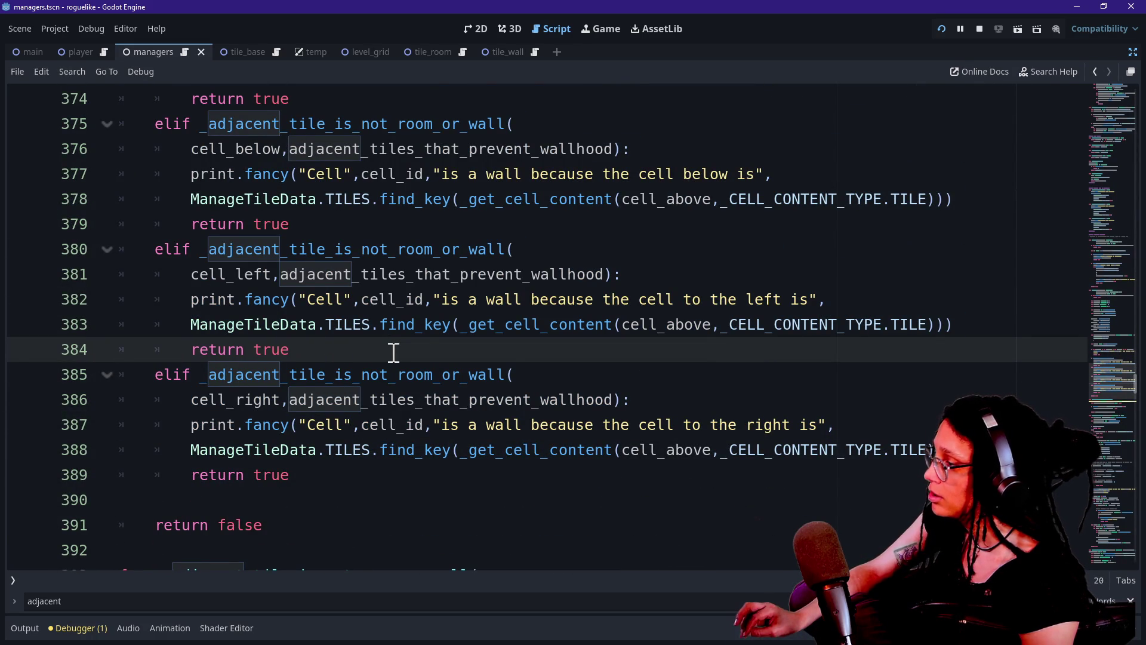
scroll(394, 353, up, 5)
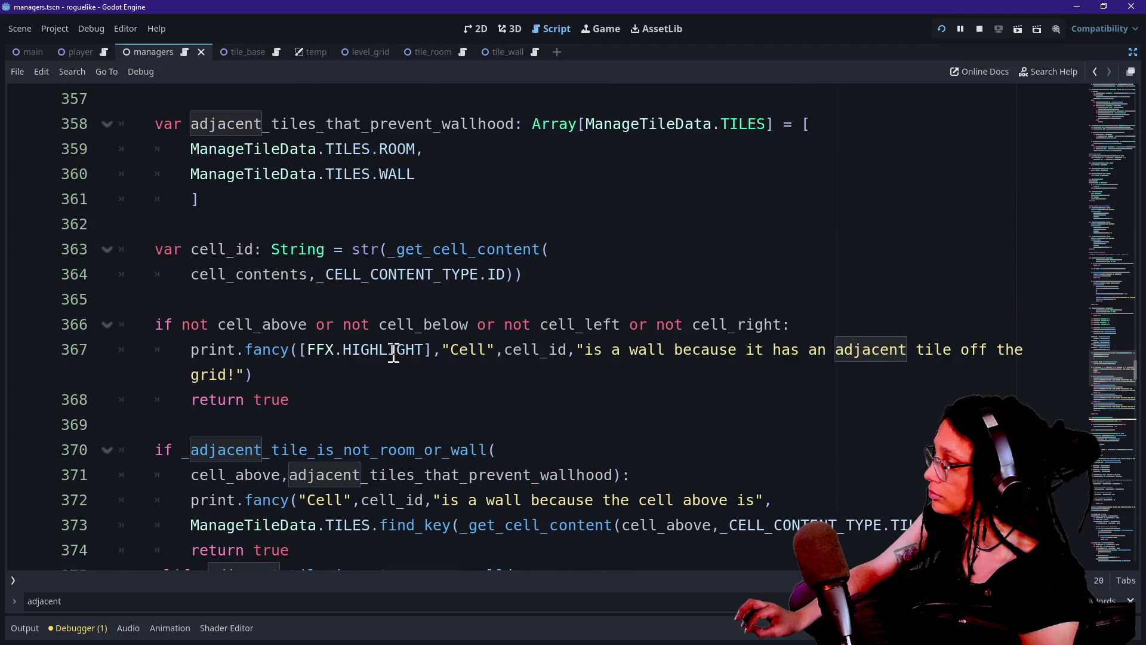
mouse_move(391, 354)
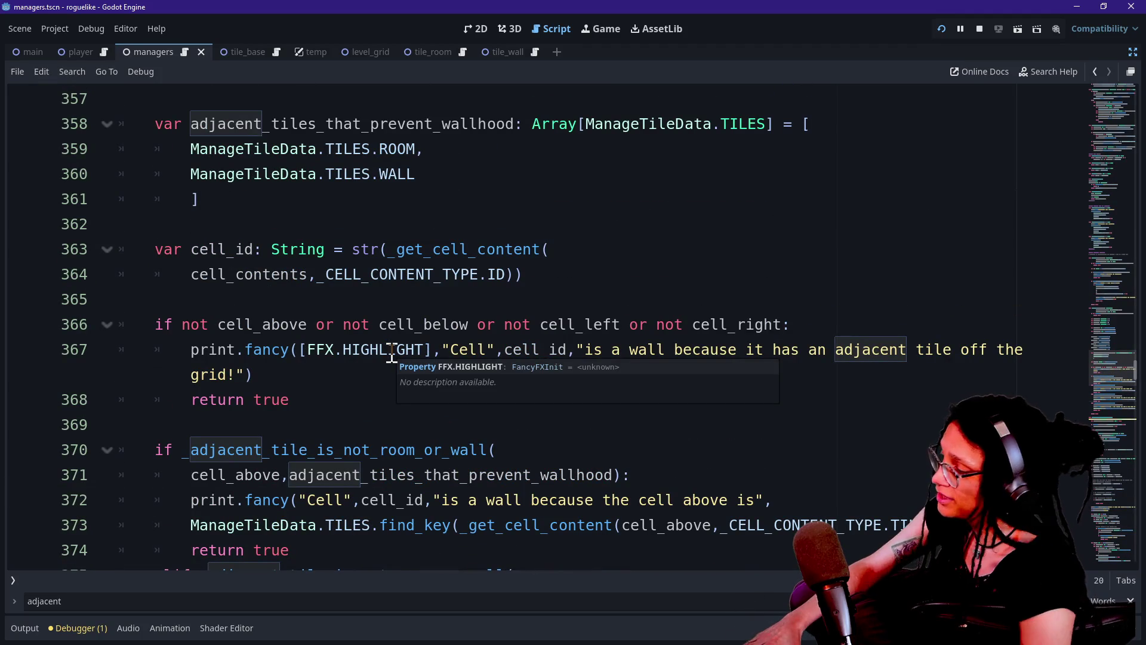
click(276, 476)
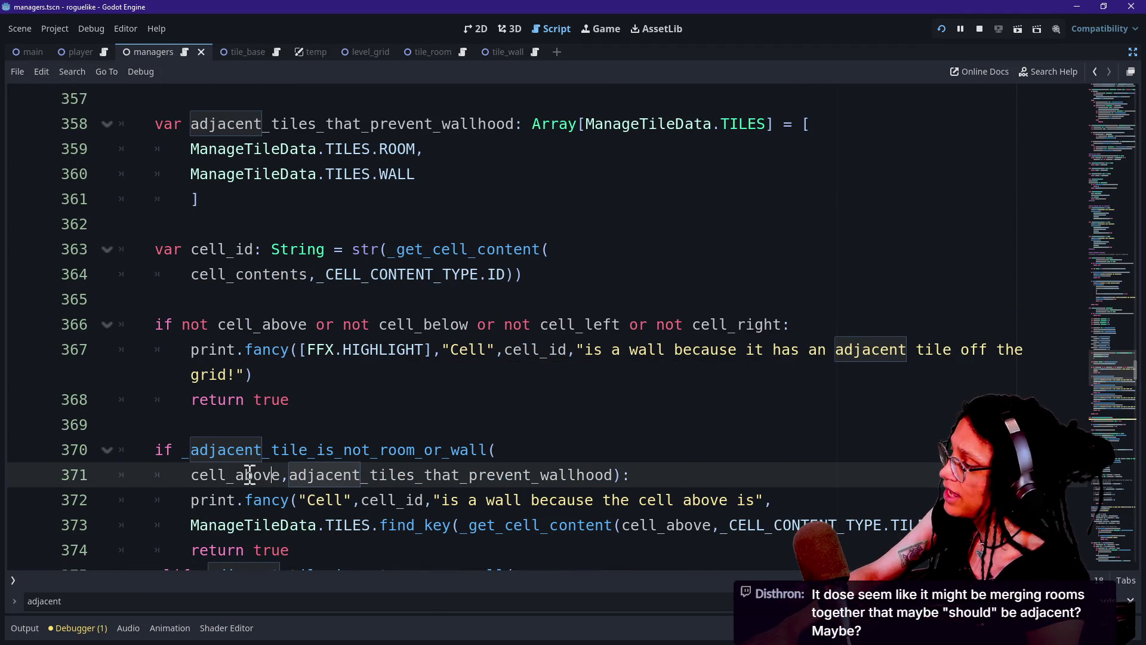
drag(211, 455, 310, 448)
click(593, 348)
key(Down)
key(Down)
key(Down)
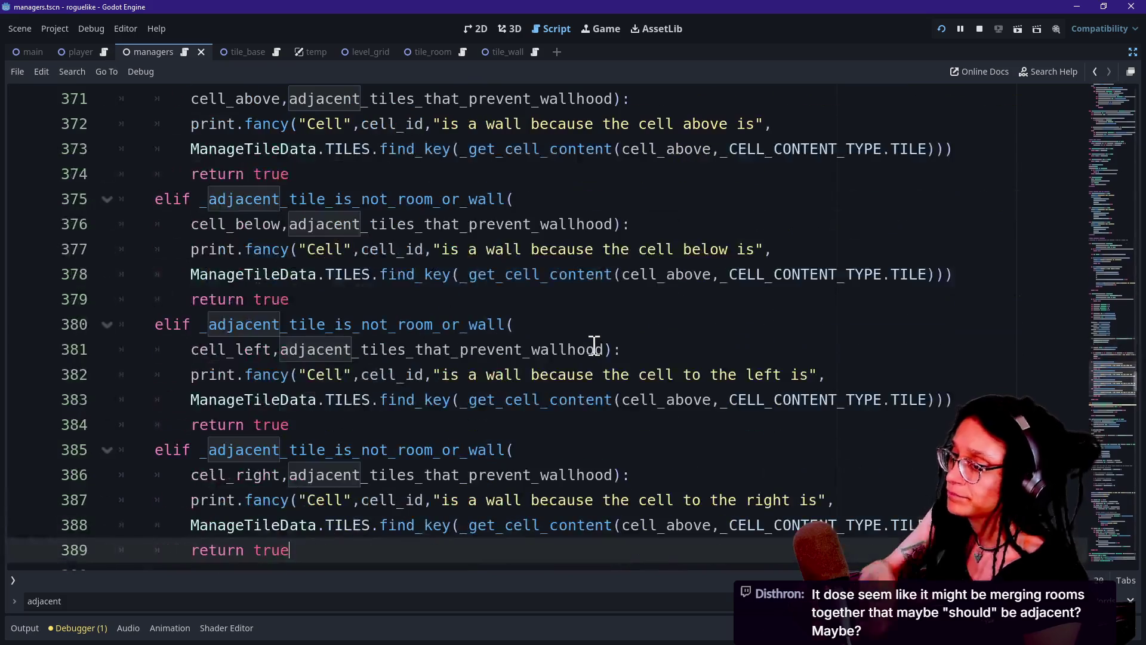
key(Down)
key(Down)
key(Down)
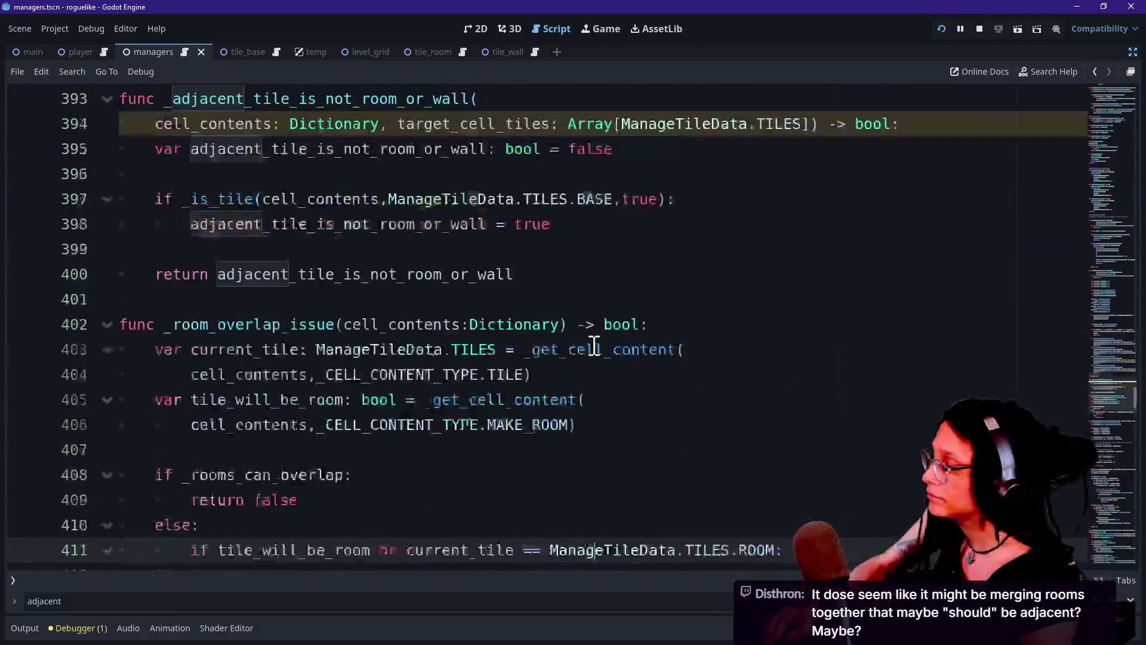
click(594, 346)
key(Down)
key(Down)
key(Down)
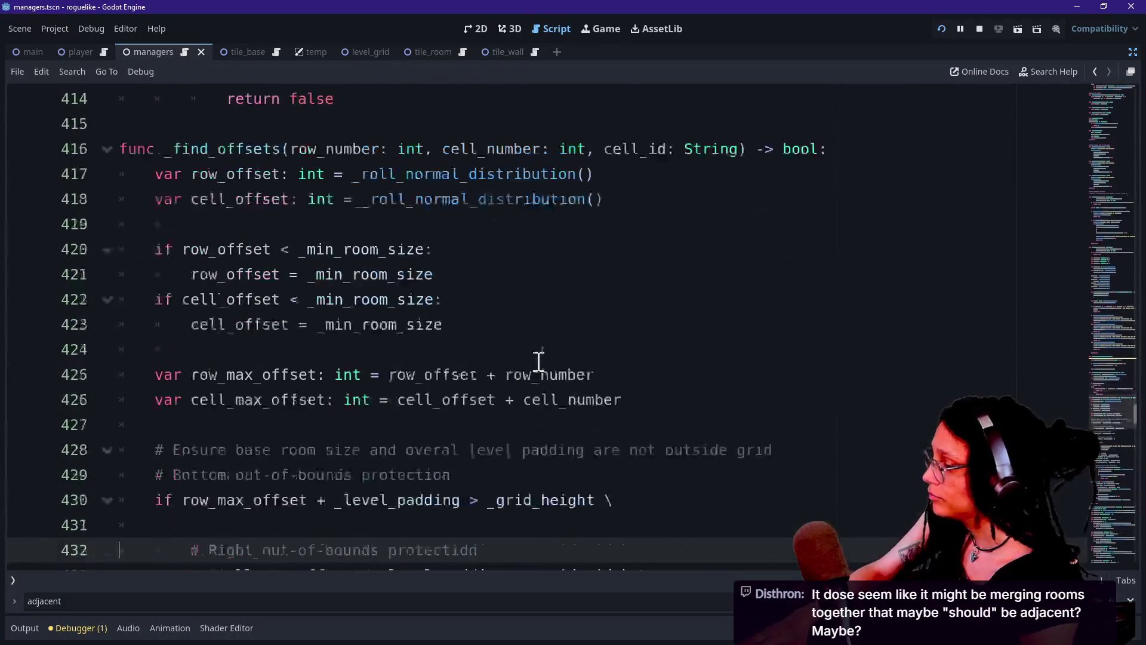
scroll(514, 411, down, 3)
key(Home)
key(Up)
key(Up)
key(Up)
key(Up)
key(Up)
key(Up)
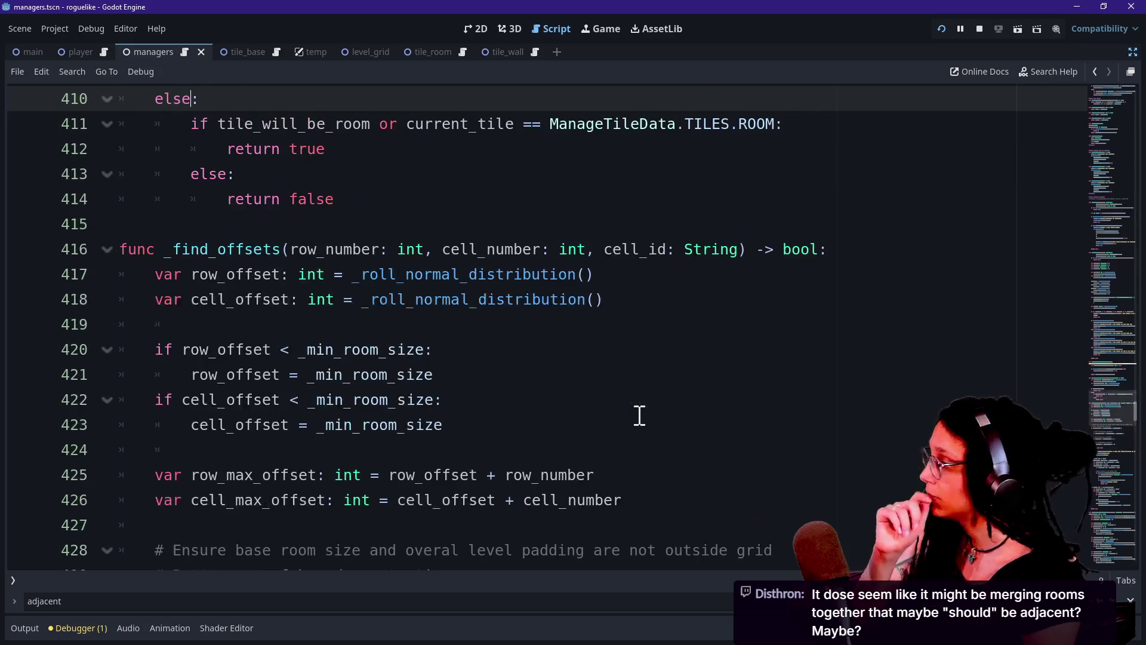
key(Up)
key(Up)
key(Up)
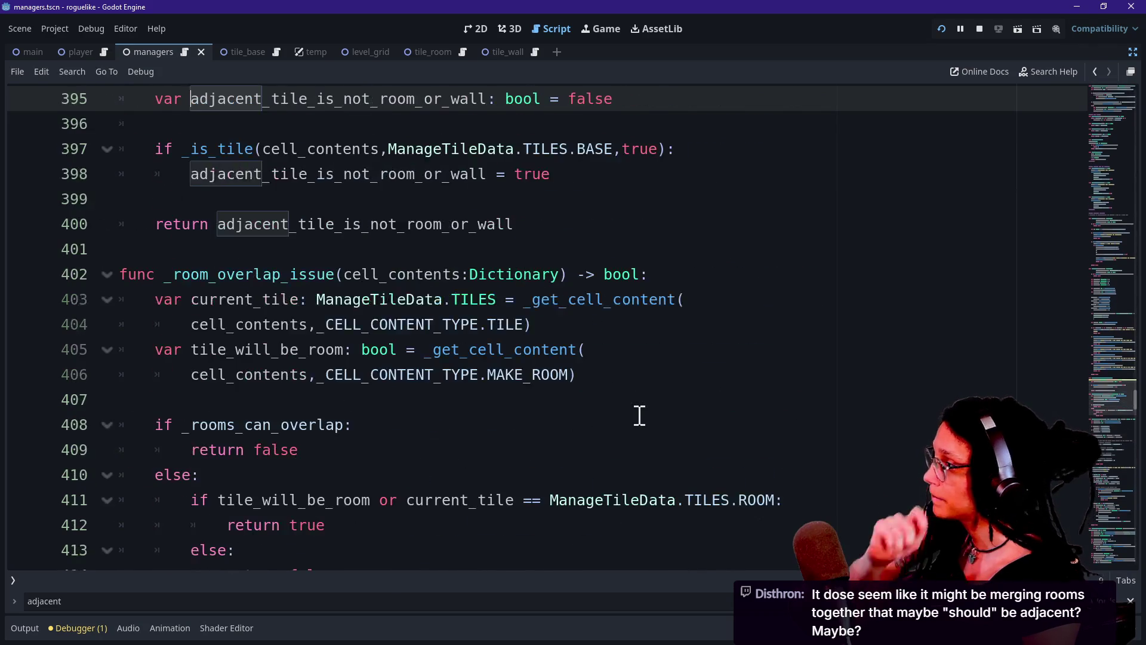
scroll(469, 378, up, 2)
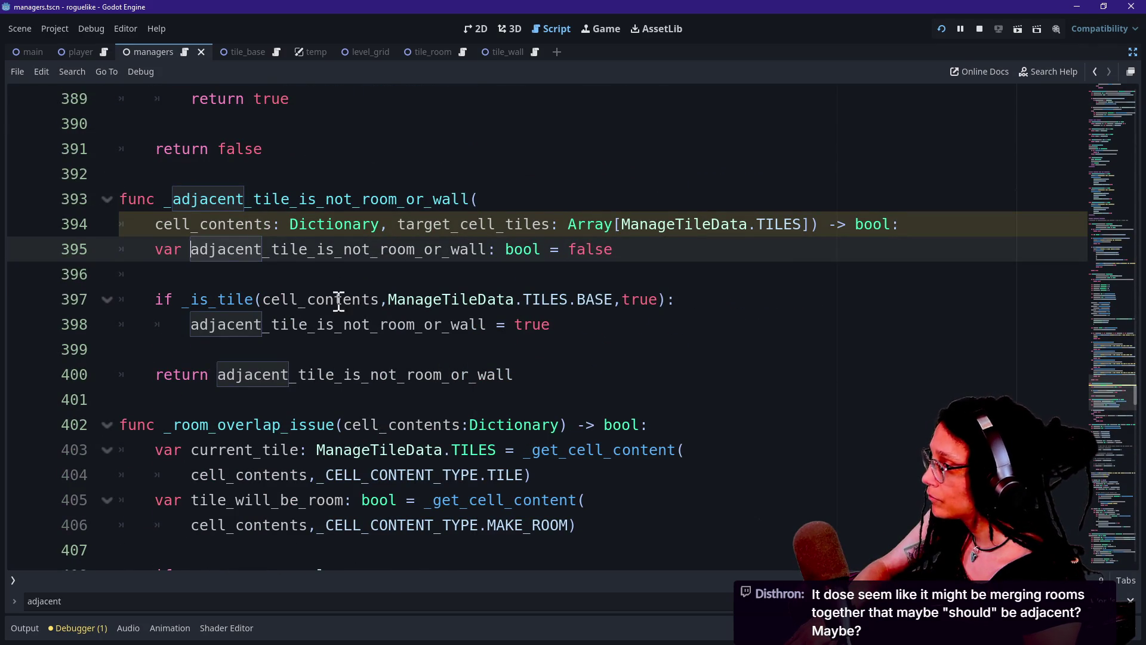
Step: Select the _is_tile base-tile arguments on line 397, undoing an accidental 'x' overwrite
key(Down)
drag(389, 299, 634, 302)
click(650, 302)
drag(119, 324, 332, 324)
mouse_move(673, 299)
mouse_down()
mouse_move(166, 300)
mouse_move(525, 325)
mouse_up()
click(524, 325)
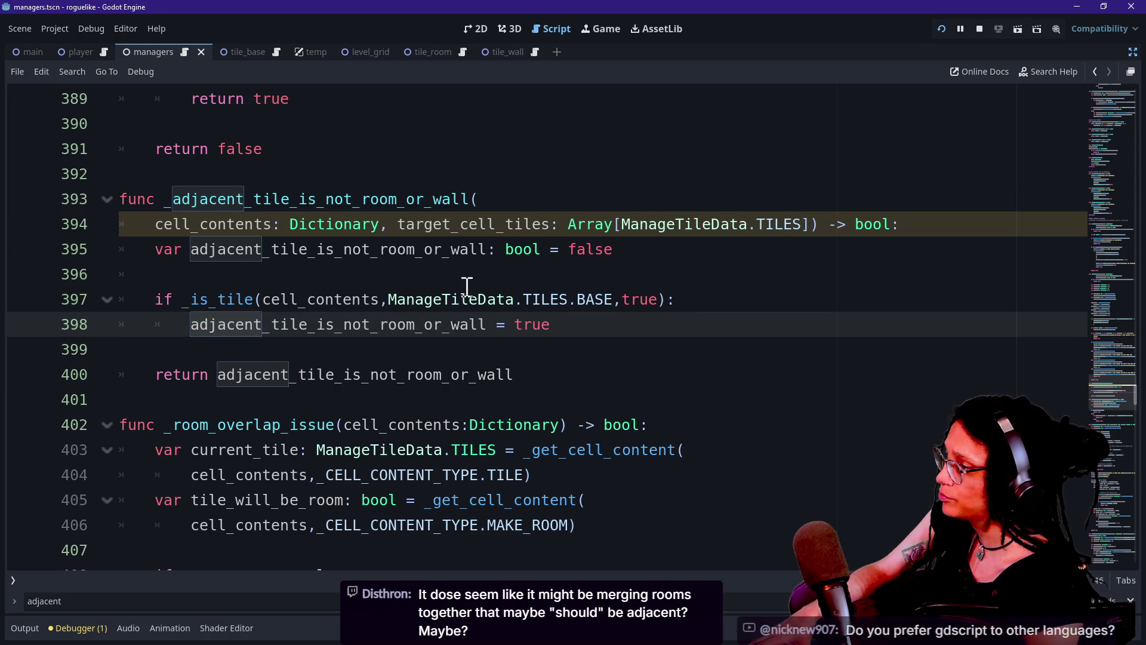
click(356, 299)
click(442, 299)
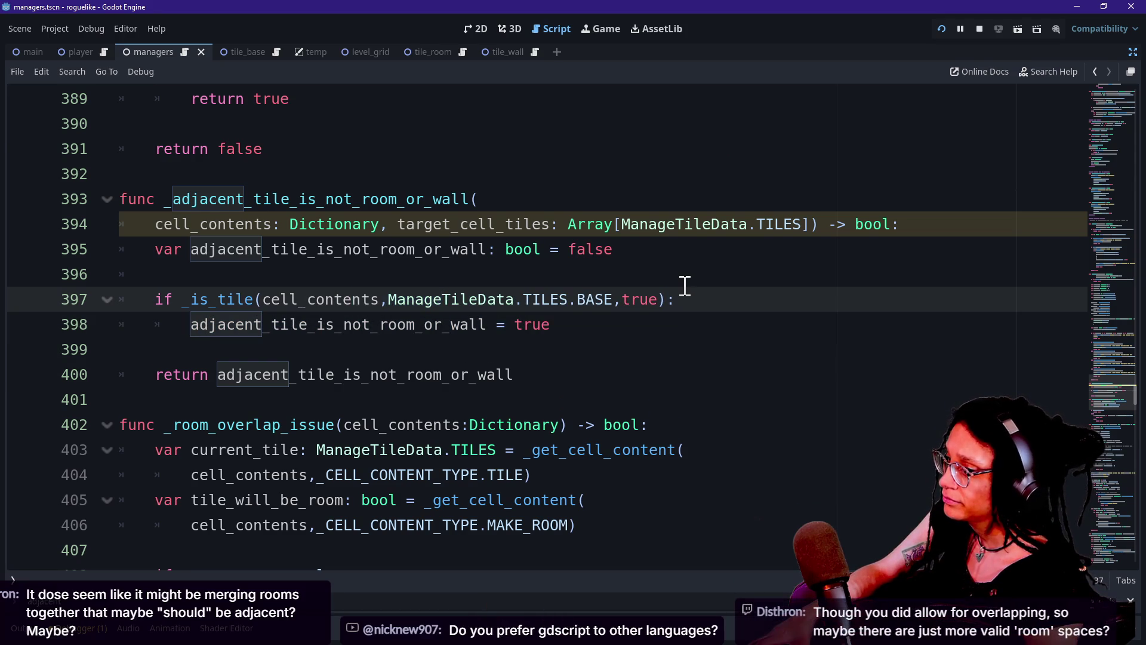
mouse_move(657, 299)
mouse_down()
mouse_move(235, 299)
mouse_move(316, 299)
mouse_move(267, 299)
mouse_up()
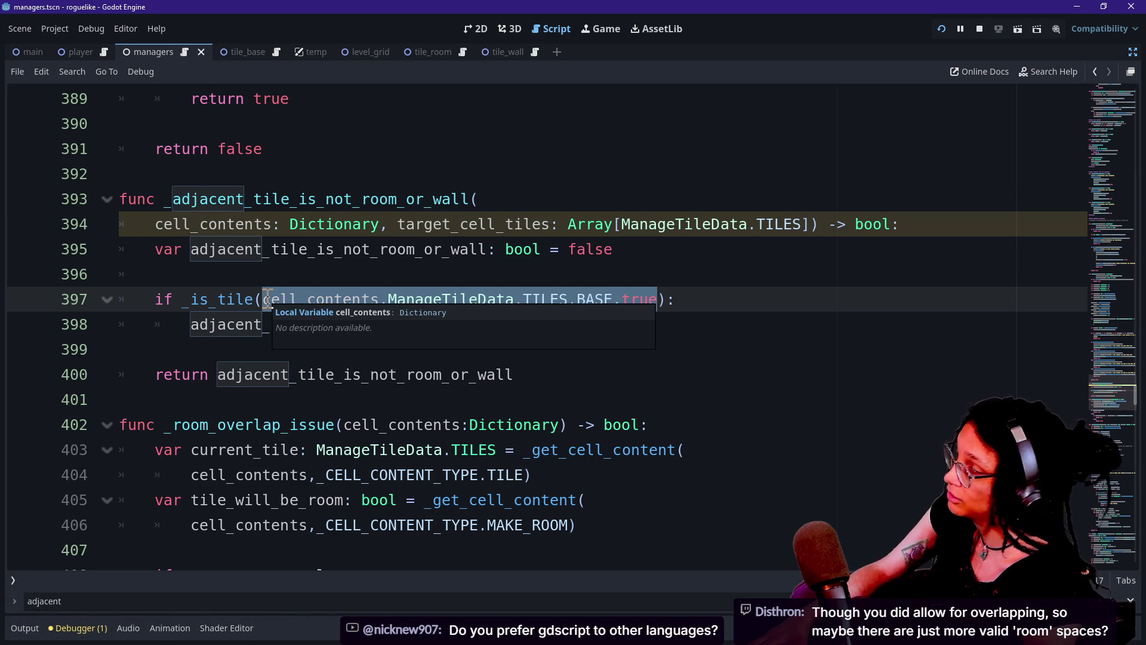
drag(265, 298, 658, 289)
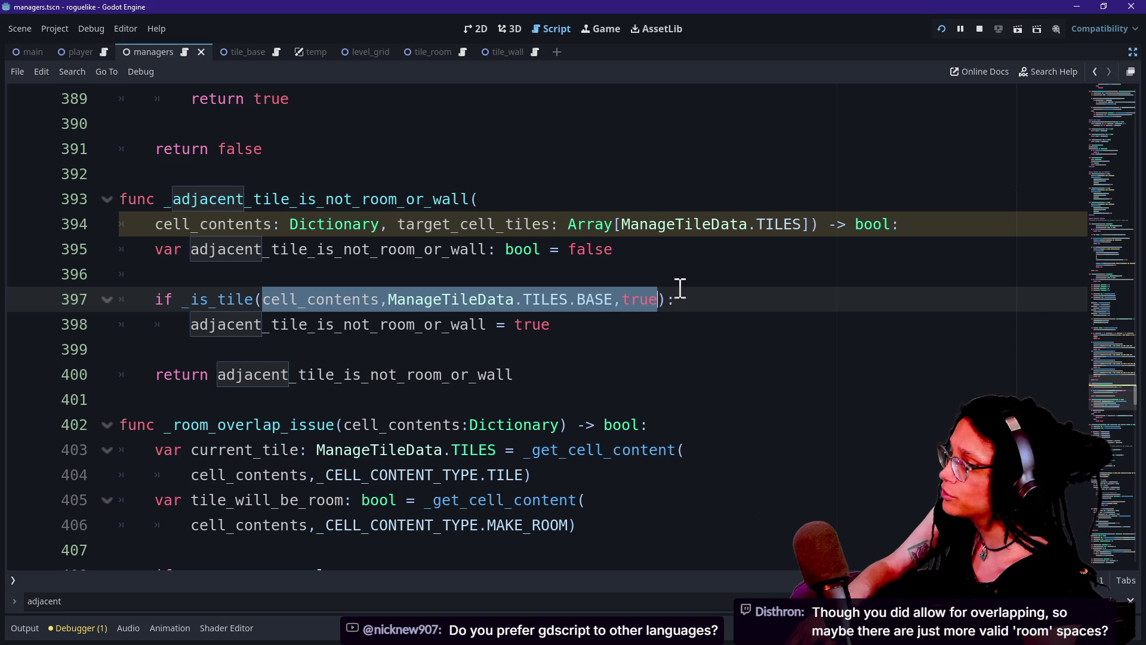
text(x)
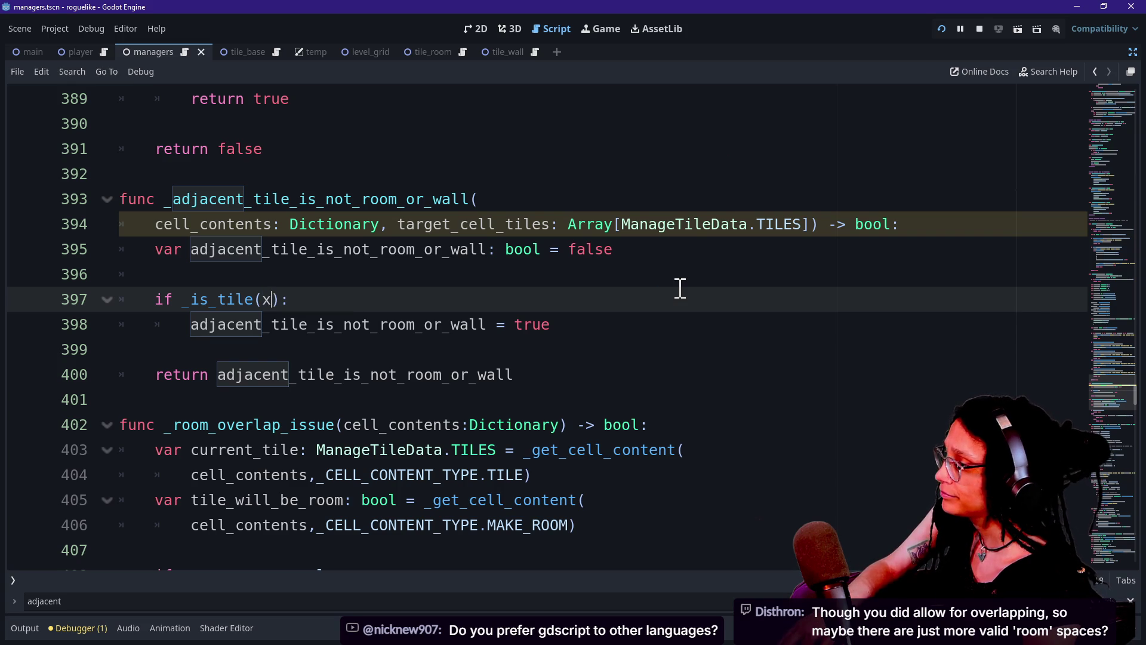
key(ctrl+z)
Step: Reselect the _is_tile call's arguments on line 397 while checking the lines above it
click(270, 299)
mouse_move(269, 298)
mouse_down()
mouse_move(455, 324)
mouse_move(661, 299)
mouse_up()
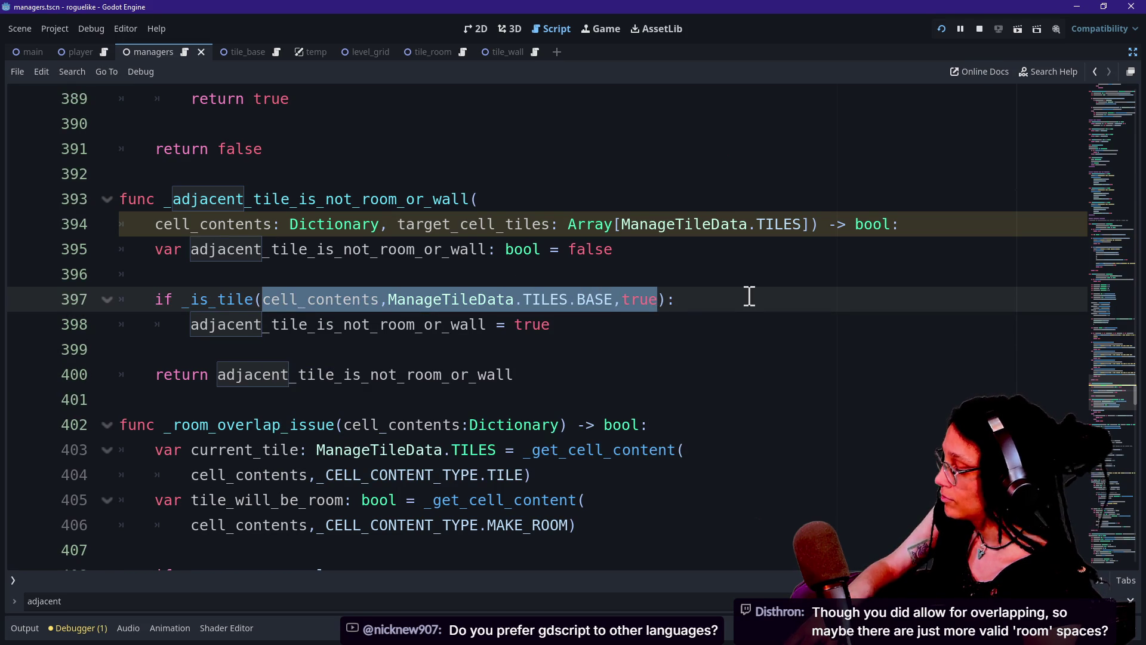
key(Up)
key(Up)
key(Down)
key(Down)
key(Down)
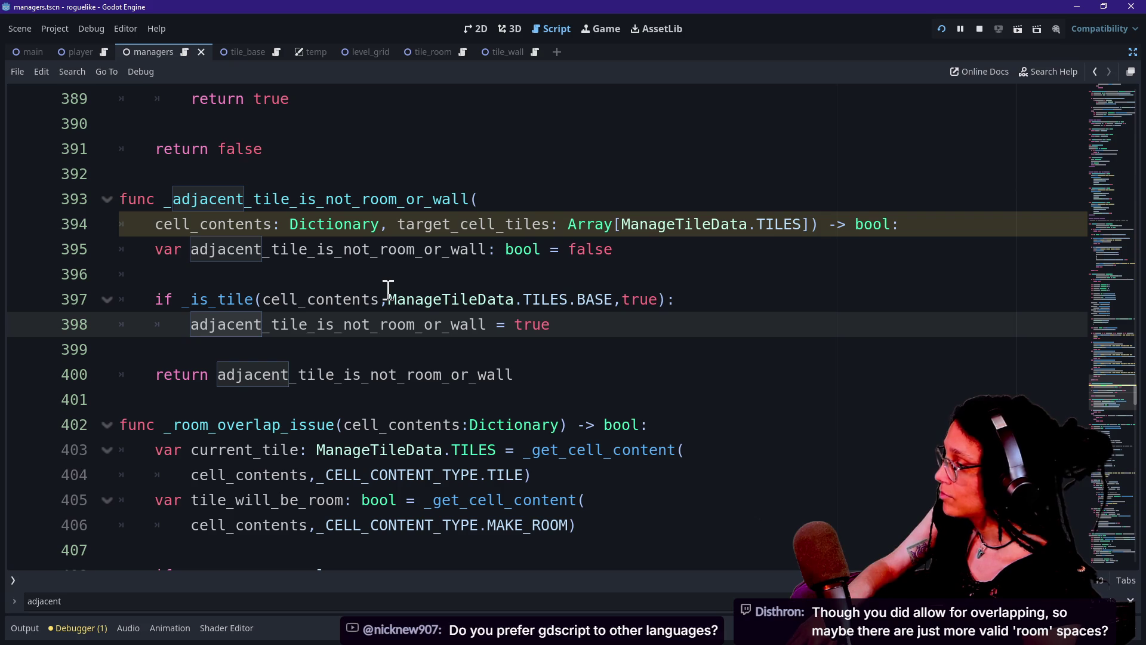
drag(654, 302, 388, 277)
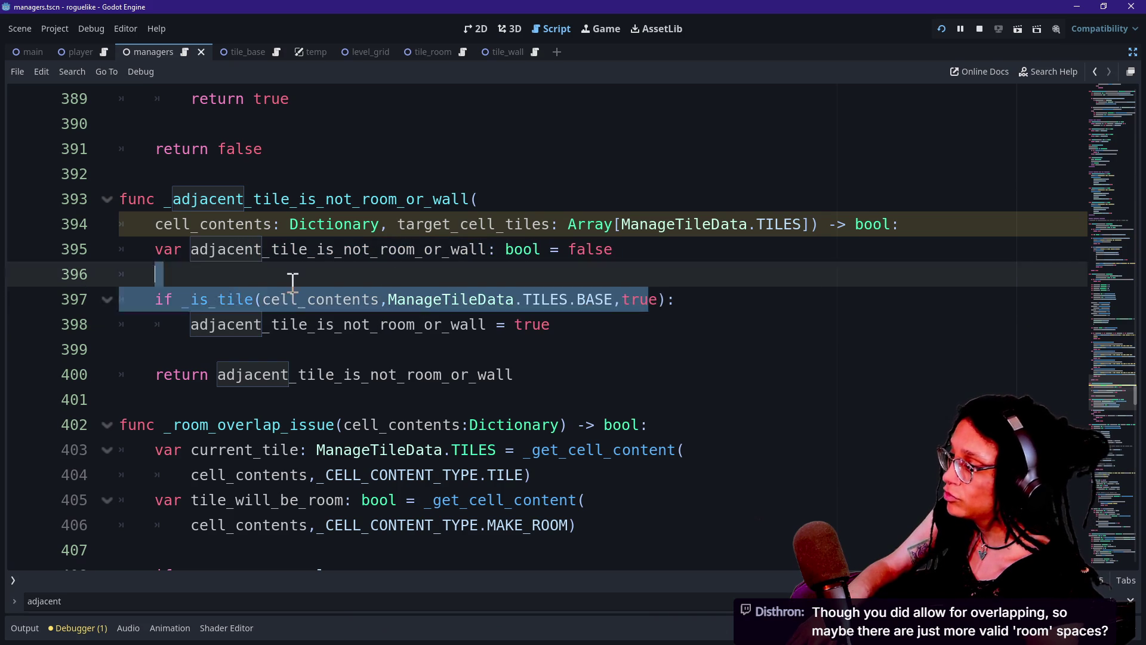
click(320, 290)
mouse_move(264, 298)
mouse_down()
mouse_move(668, 298)
mouse_move(302, 297)
mouse_up()
click(302, 297)
key(Up)
key(Up)
key(Up)
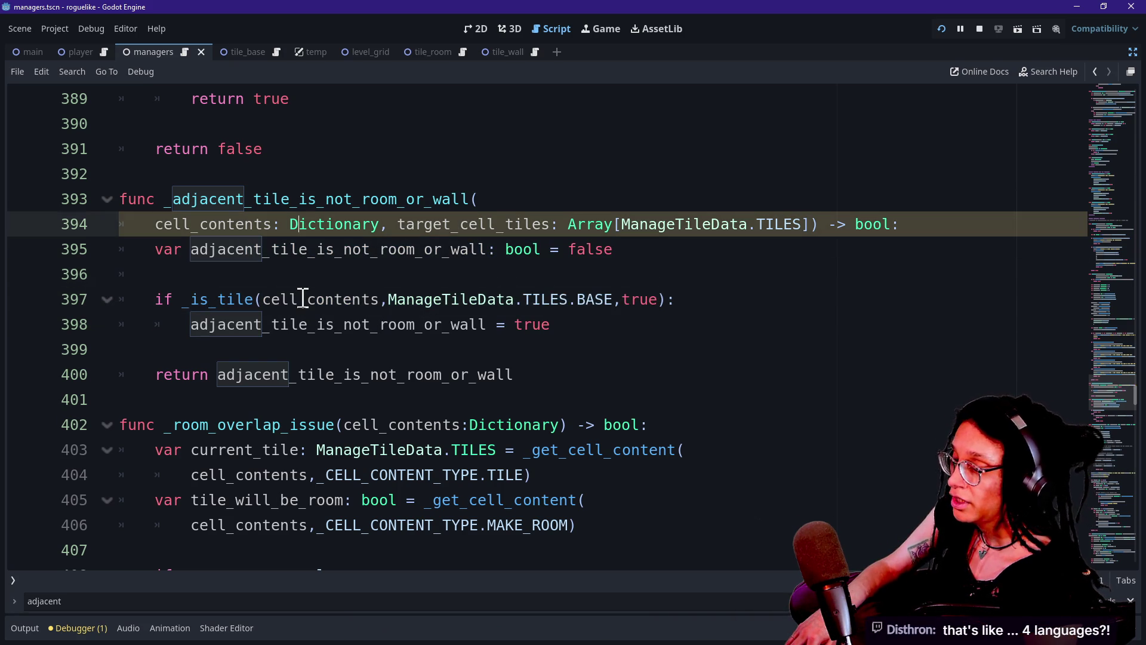
click(303, 298)
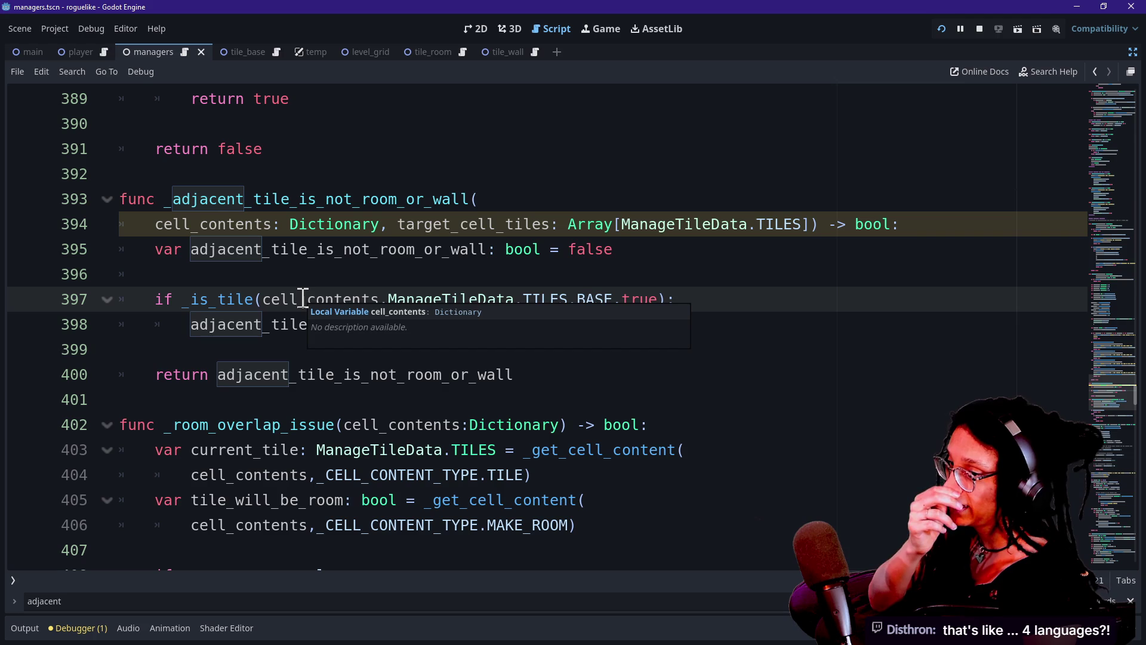
key(Up)
key(Up)
click(302, 297)
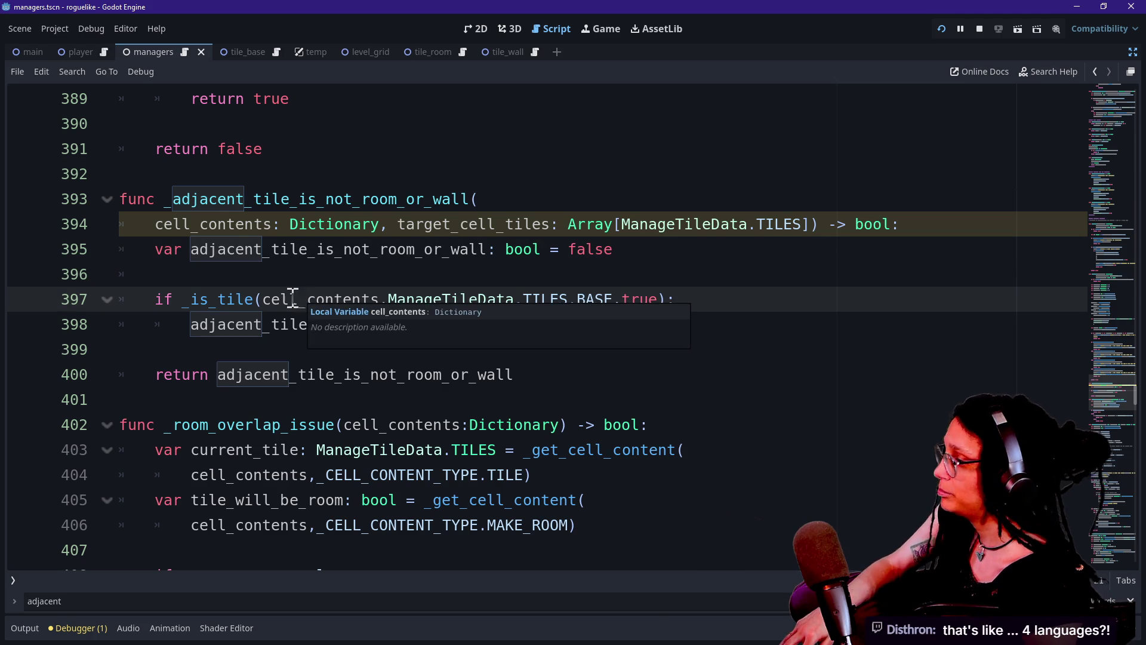
mouse_move(261, 294)
mouse_down()
mouse_move(650, 320)
mouse_move(659, 304)
mouse_up()
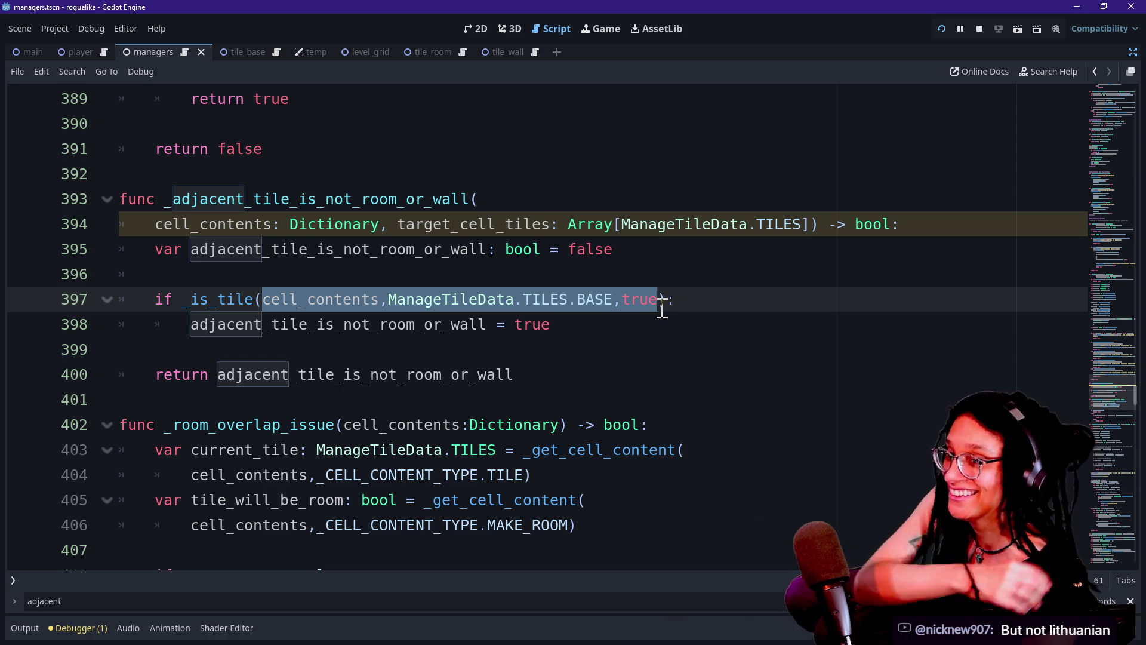
Step: Cut the whole _is_tile(cell_contents,ManageTileData.TILES.BASE,true) condition out of line 397's if
click(525, 360)
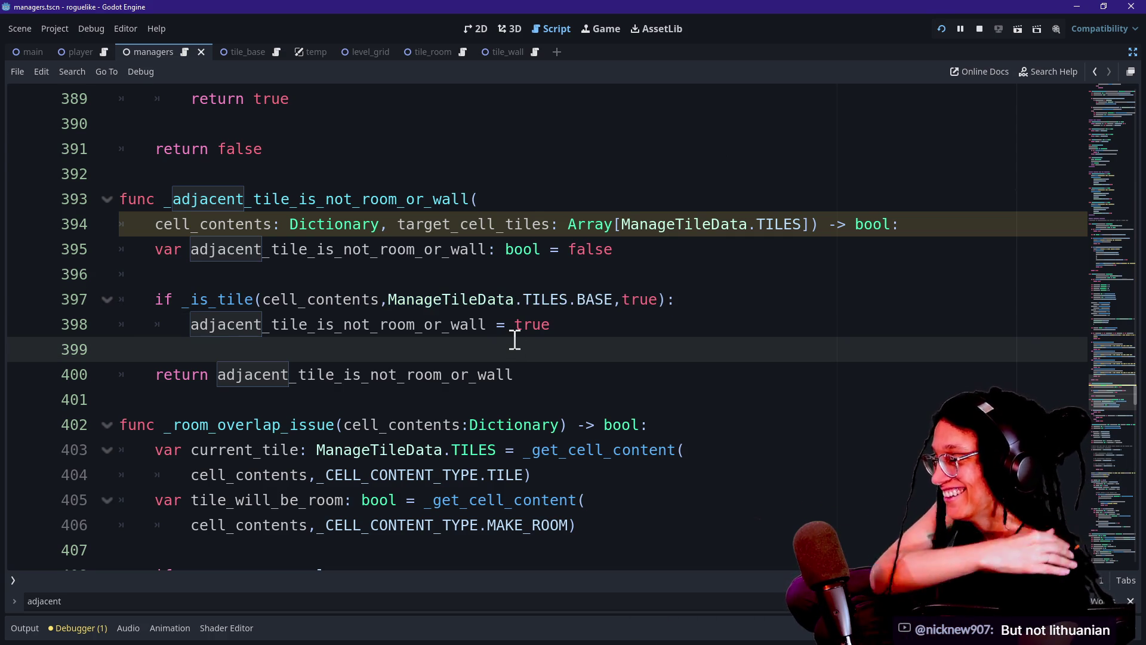
click(477, 299)
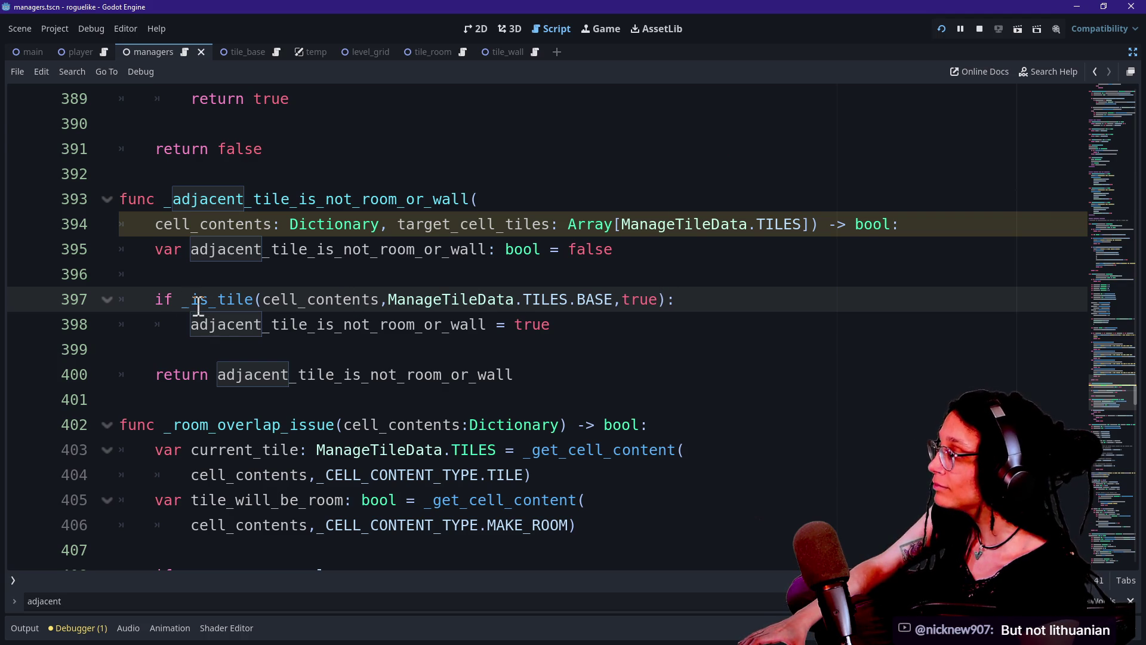
drag(183, 299, 675, 300)
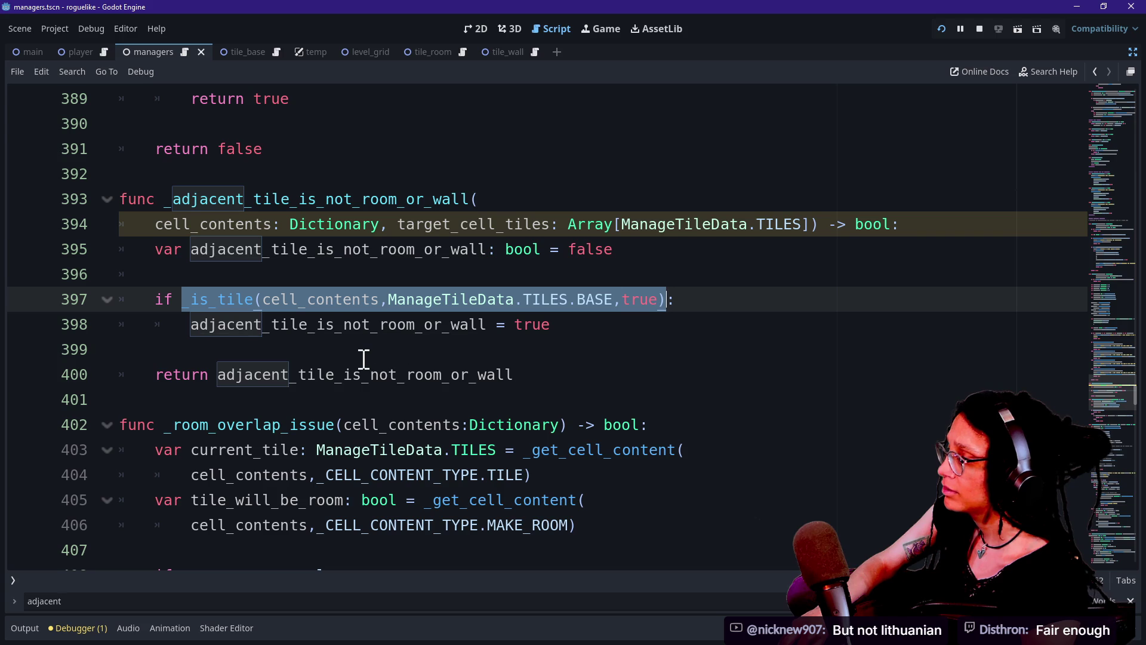
key(ctrl+x)
key(ctrl+z)
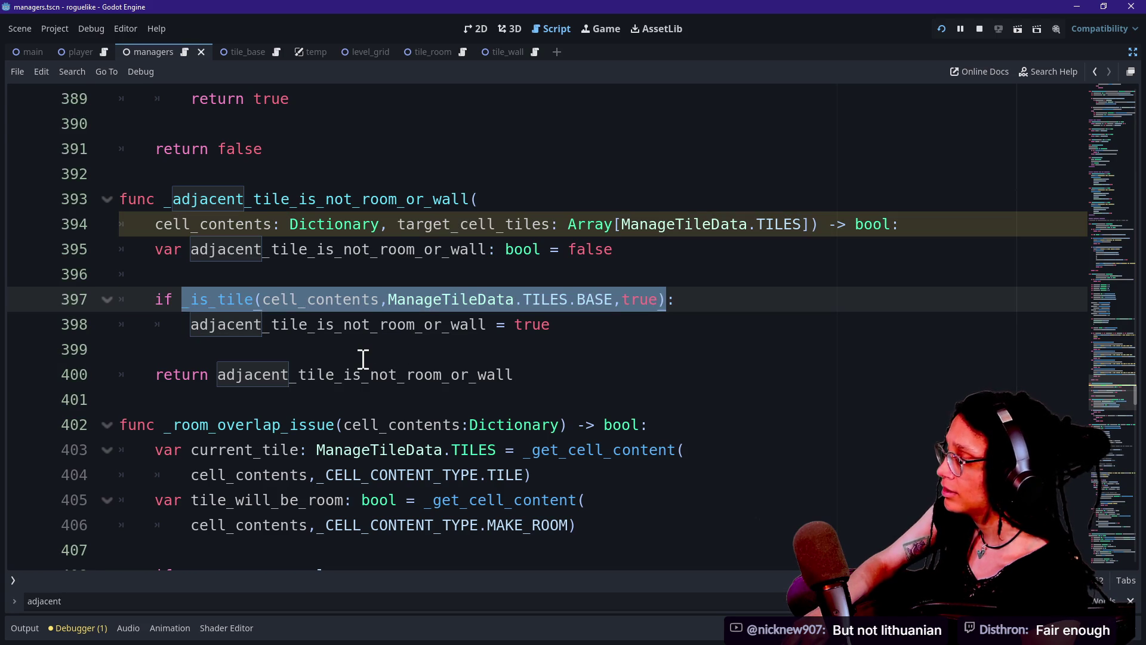
key(ctrl+x)
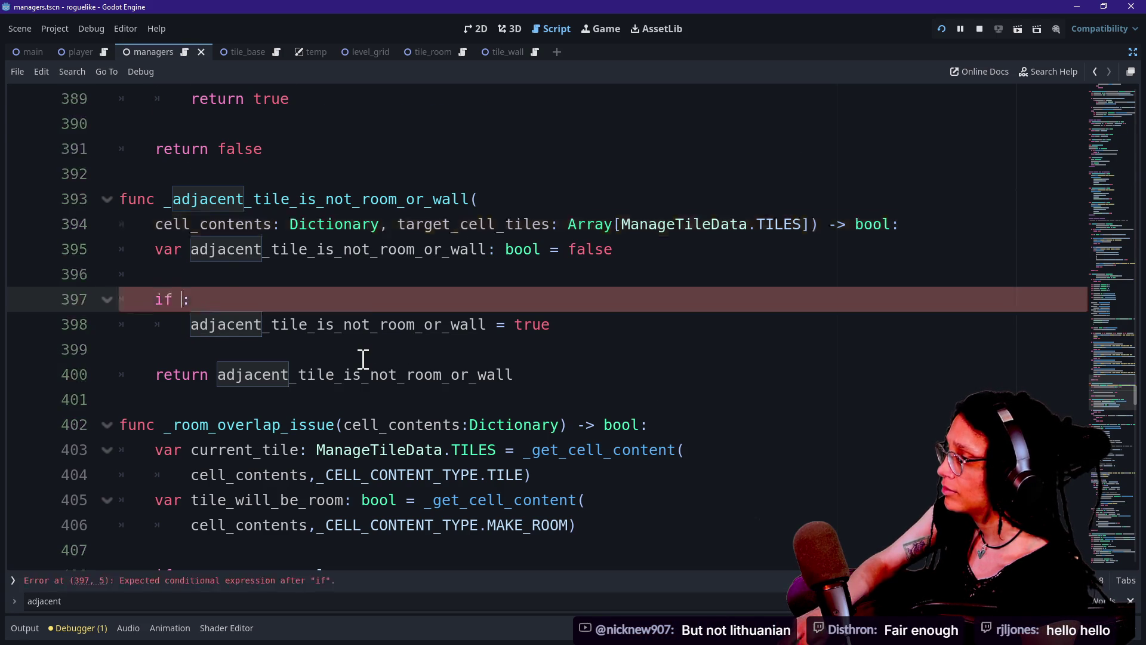
Step: Replace the above-cell adjacency call on lines 370–371 with the base-tile _is_tile check
scroll(362, 359, up, 4)
scroll(363, 359, up, 4)
drag(181, 225, 639, 258)
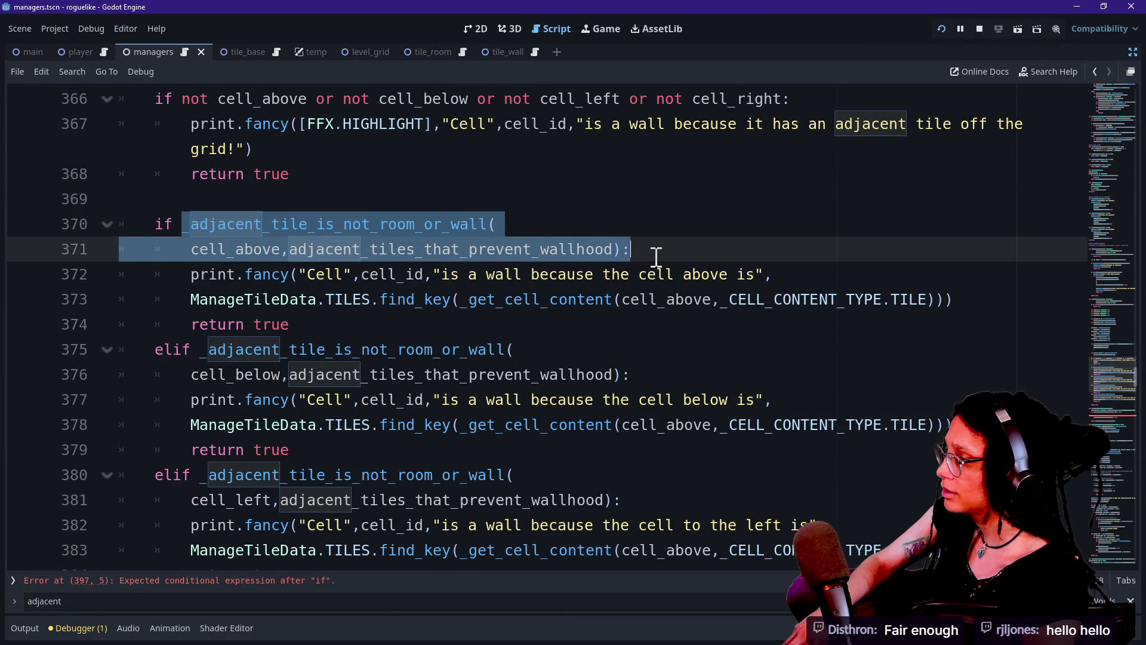
key(ctrl+v)
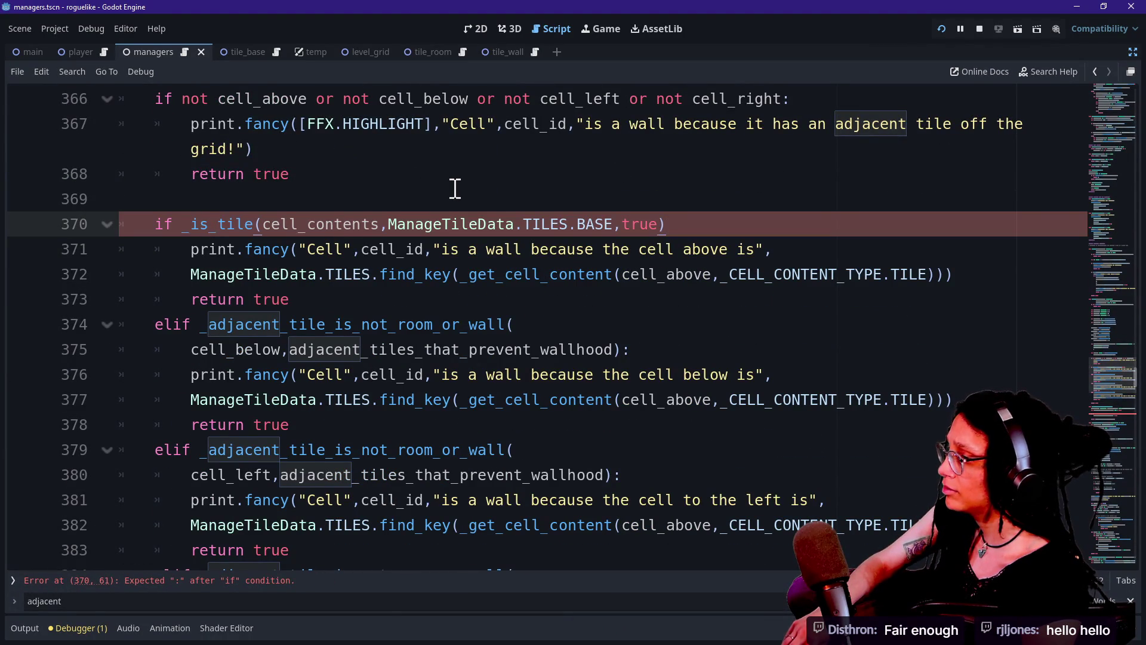
text(:)
Step: Replace the below-cell and left-cell adjacency calls with the base-tile _is_tile test
mouse_move(192, 325)
mouse_down()
mouse_move(520, 333)
mouse_move(671, 374)
mouse_move(623, 355)
mouse_up()
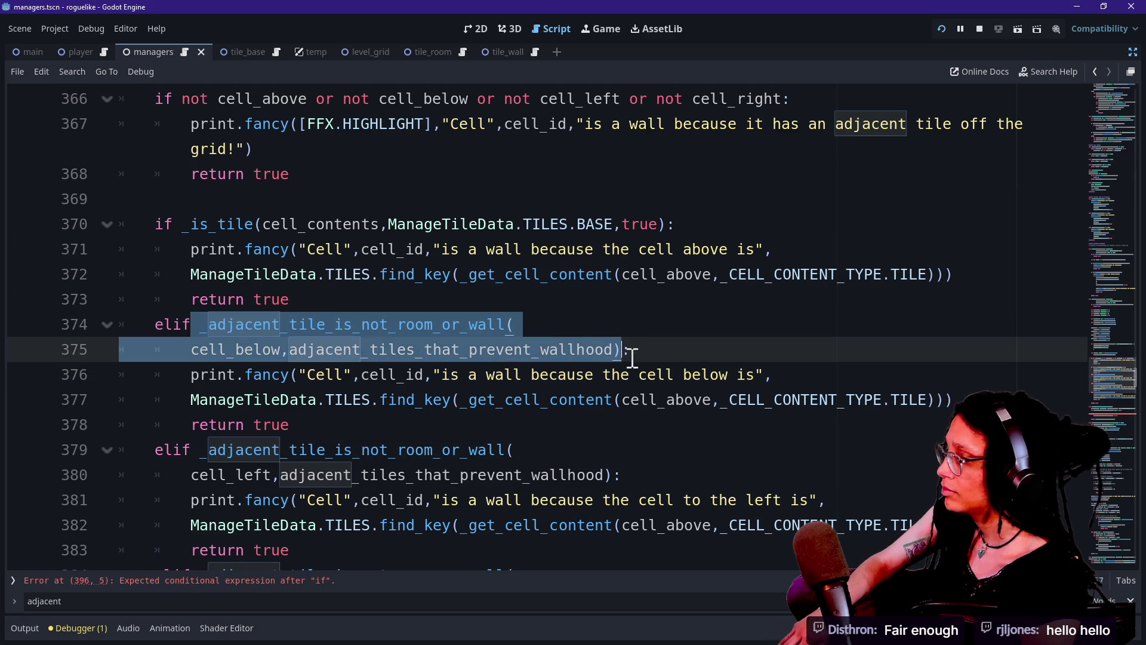
key(ctrl+v)
scroll(537, 382, down, 1)
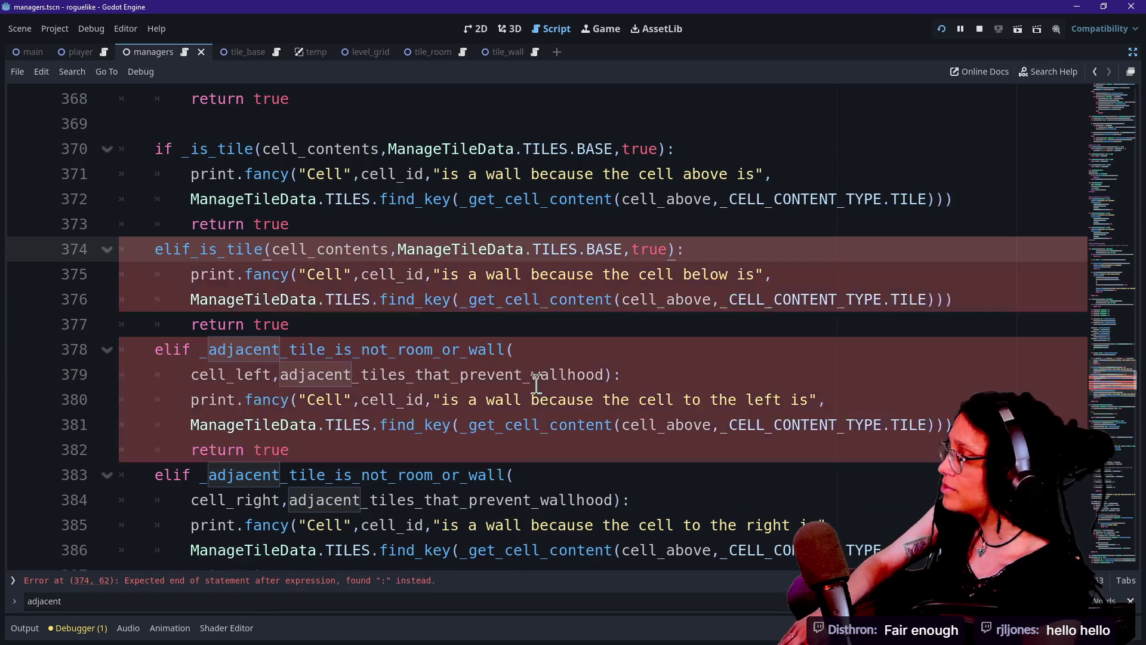
key(ctrl+z)
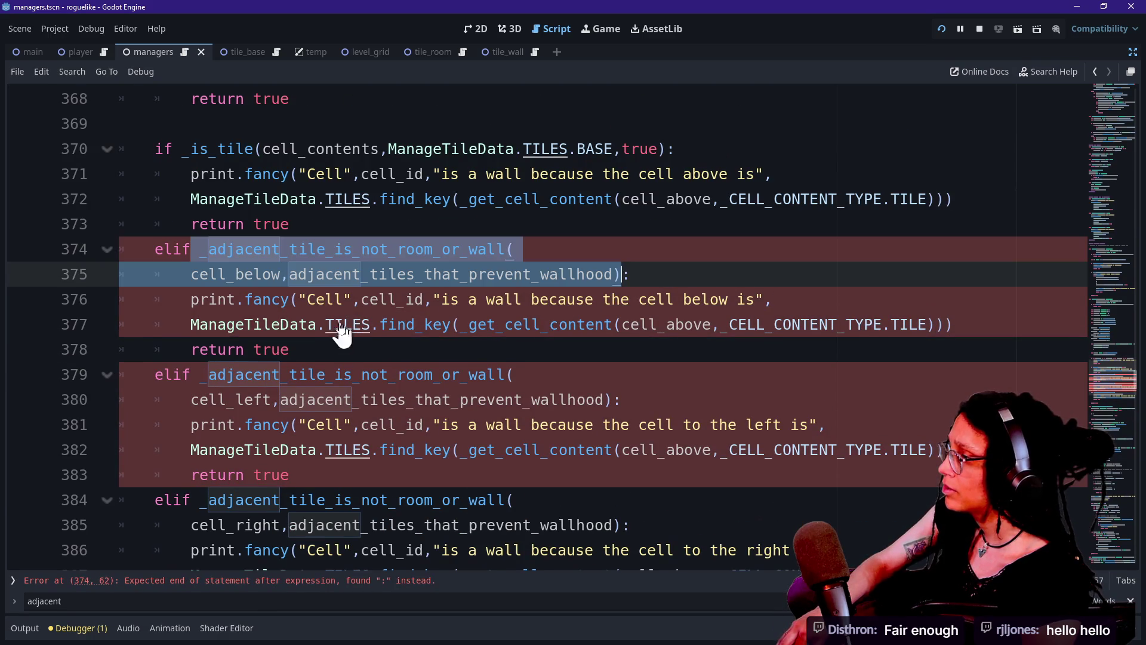
mouse_move(201, 250)
mouse_down()
mouse_move(604, 299)
mouse_move(621, 288)
mouse_up()
key(ctrl+v)
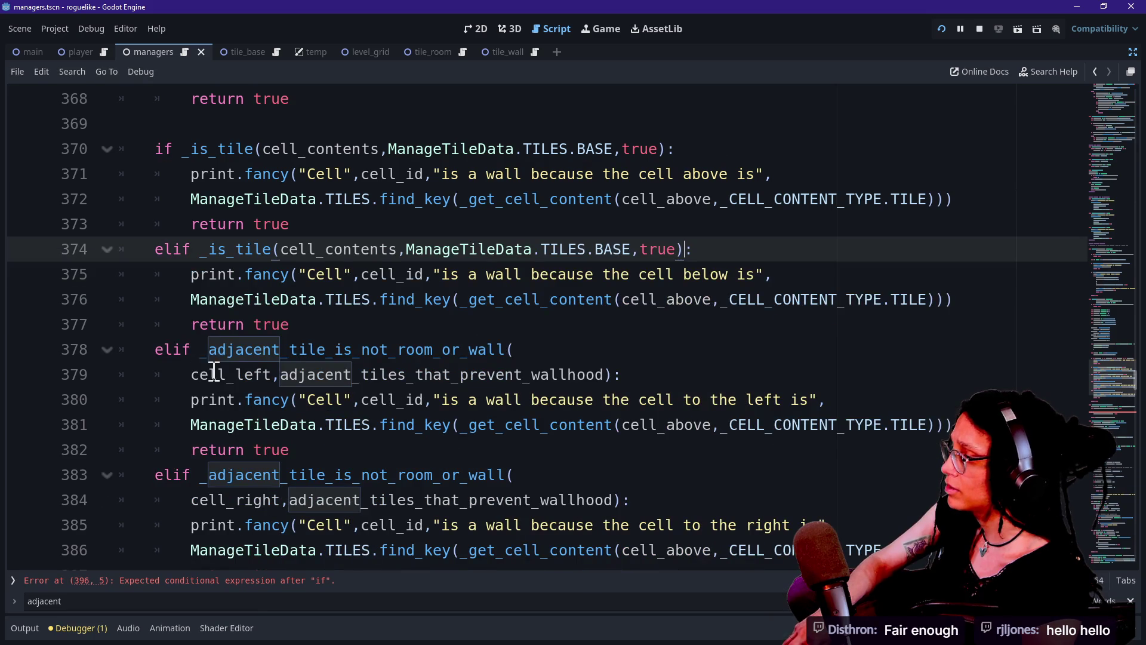
drag(200, 349, 614, 365)
key(ctrl+v)
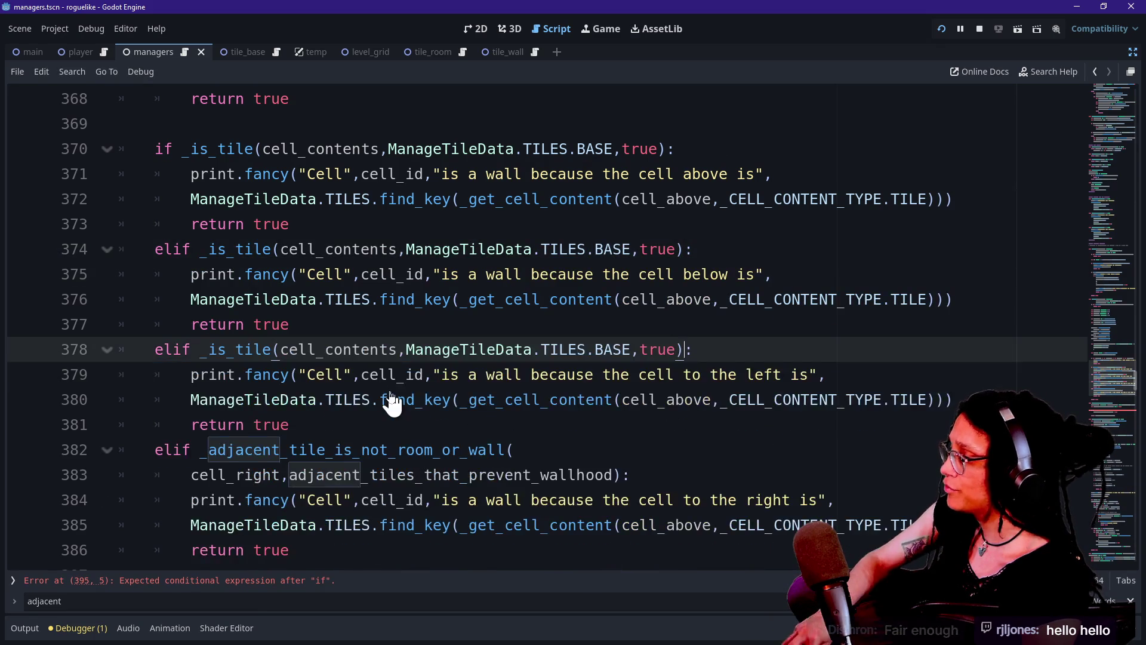
Step: Update the right-cell check on lines 382–383 and delete the unused _adjacent_tile_is_not_room_or_wall function
scroll(390, 402, down, 2)
click(199, 299)
drag(200, 298, 617, 317)
key(ctrl+z)
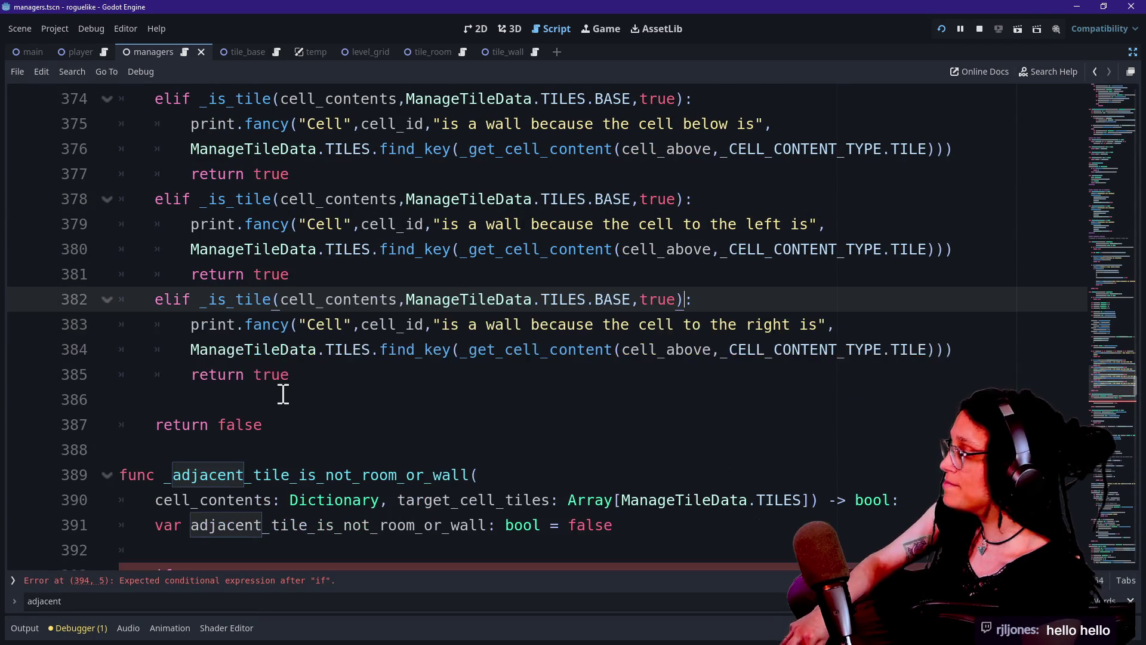
scroll(281, 387, down, 1)
scroll(496, 463, down, 1)
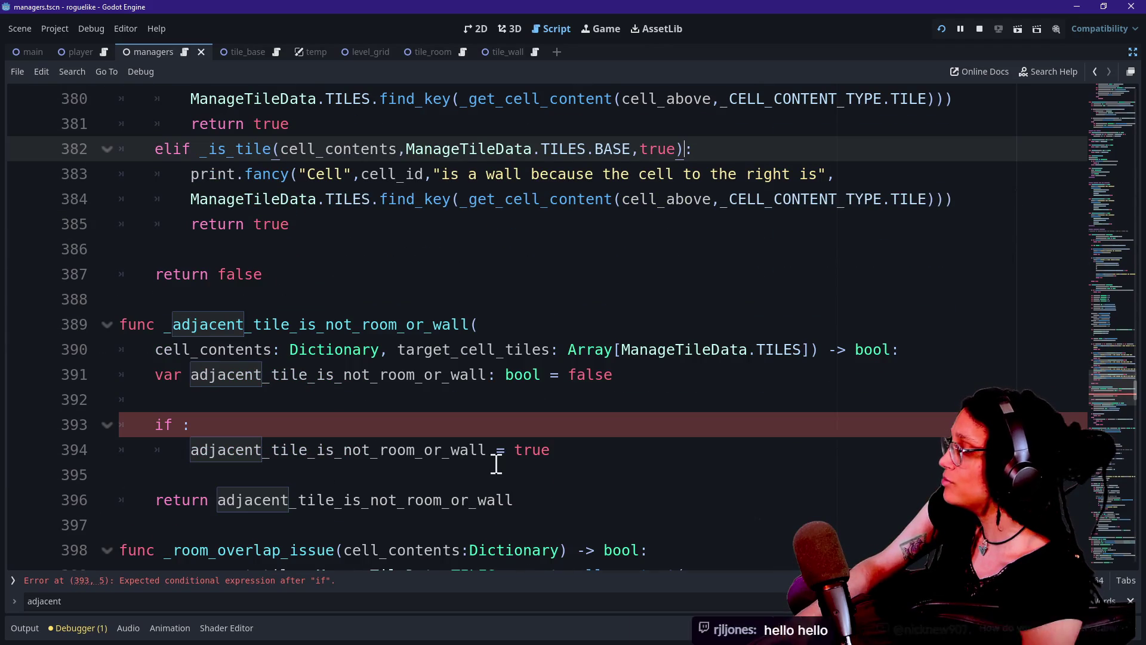
drag(320, 517, 321, 304)
key(Delete)
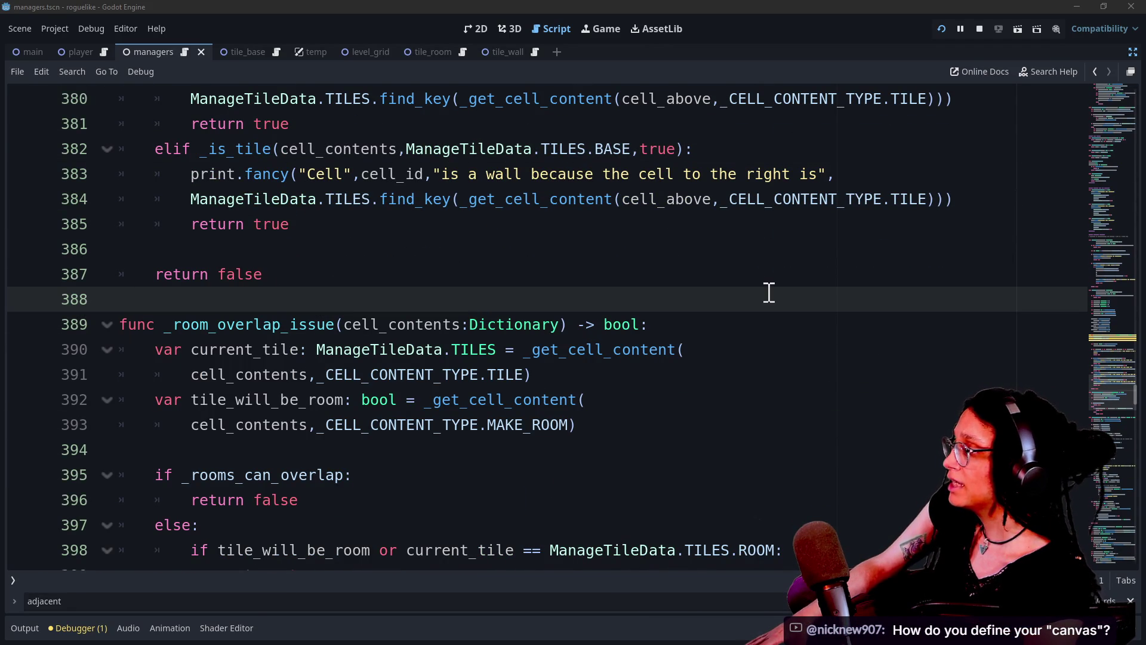
scroll(769, 292, up, 20)
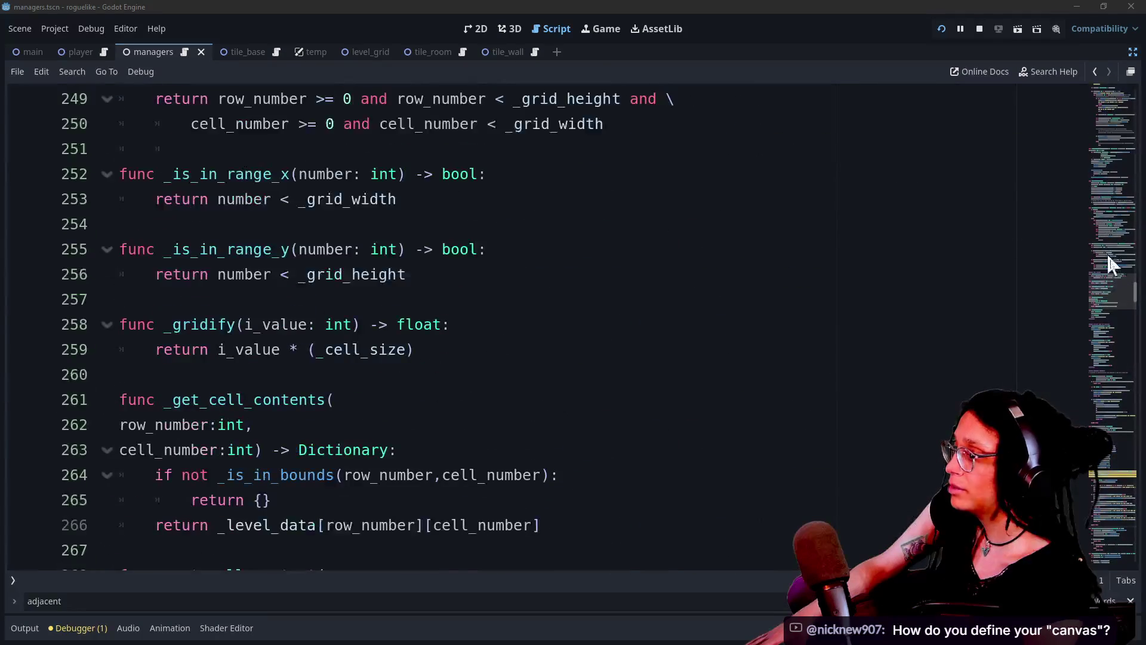
drag(1108, 262, 1130, 101)
drag(1126, 234, 1113, 74)
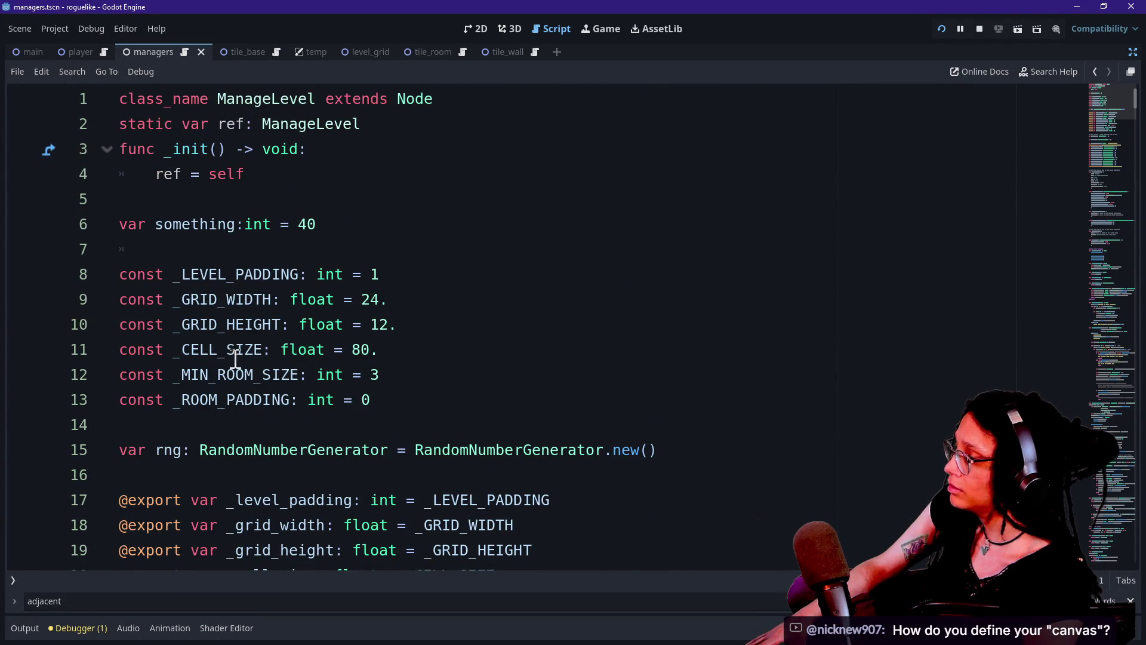
scroll(236, 358, down, 1)
drag(170, 224, 328, 226)
drag(172, 249, 325, 257)
scroll(325, 261, down, 1)
mouse_move(218, 399)
mouse_down()
mouse_move(384, 374)
mouse_move(534, 400)
mouse_up()
click(236, 379)
mouse_move(237, 379)
mouse_down()
mouse_move(565, 397)
mouse_move(120, 375)
mouse_up()
click(289, 401)
click(366, 374)
scroll(376, 376, down, 14)
scroll(385, 379, down, 13)
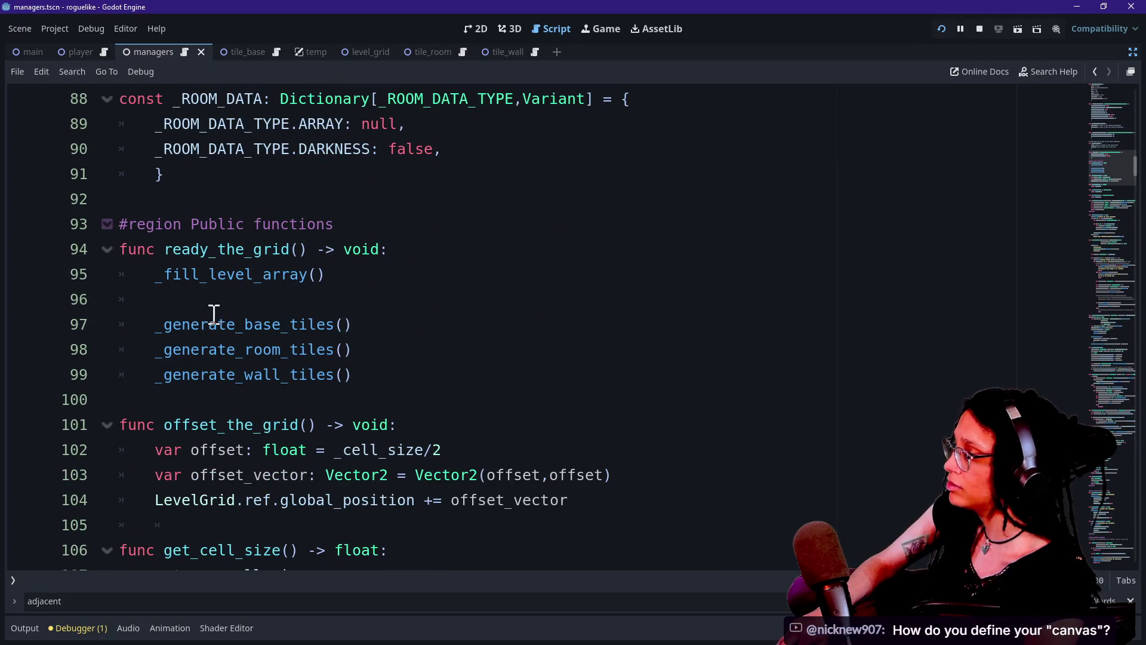
ctrl+click(285, 333)
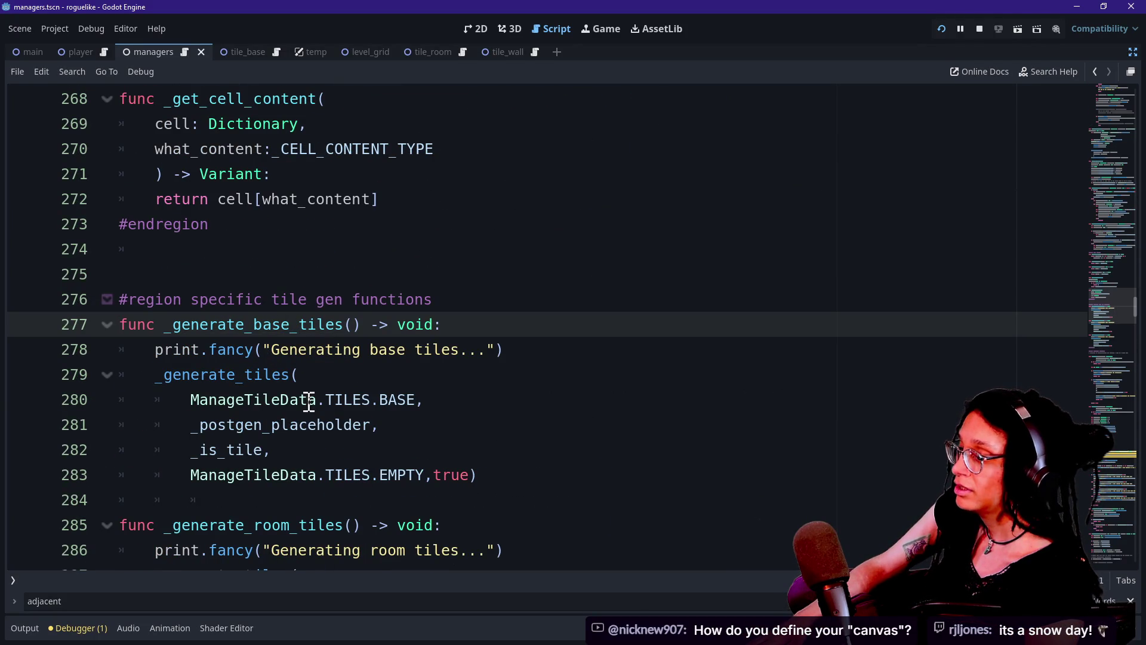
click(271, 366)
key(Down)
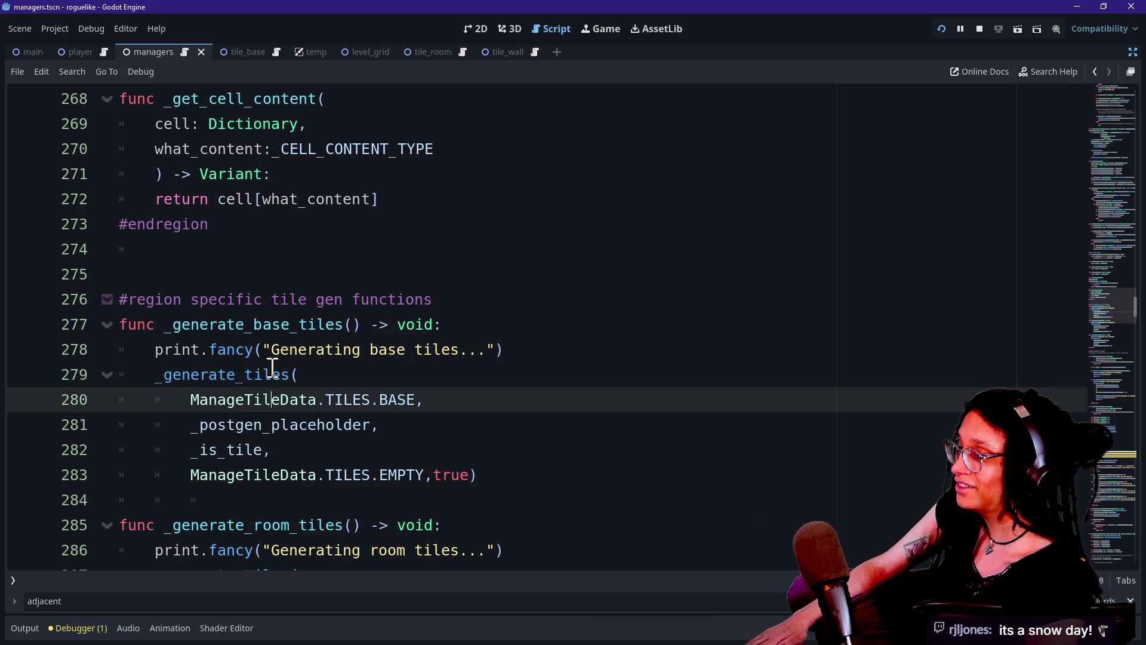
key(Down)
key(Down)
key(Down)
click(339, 375)
key(Down)
key(Down)
key(Down)
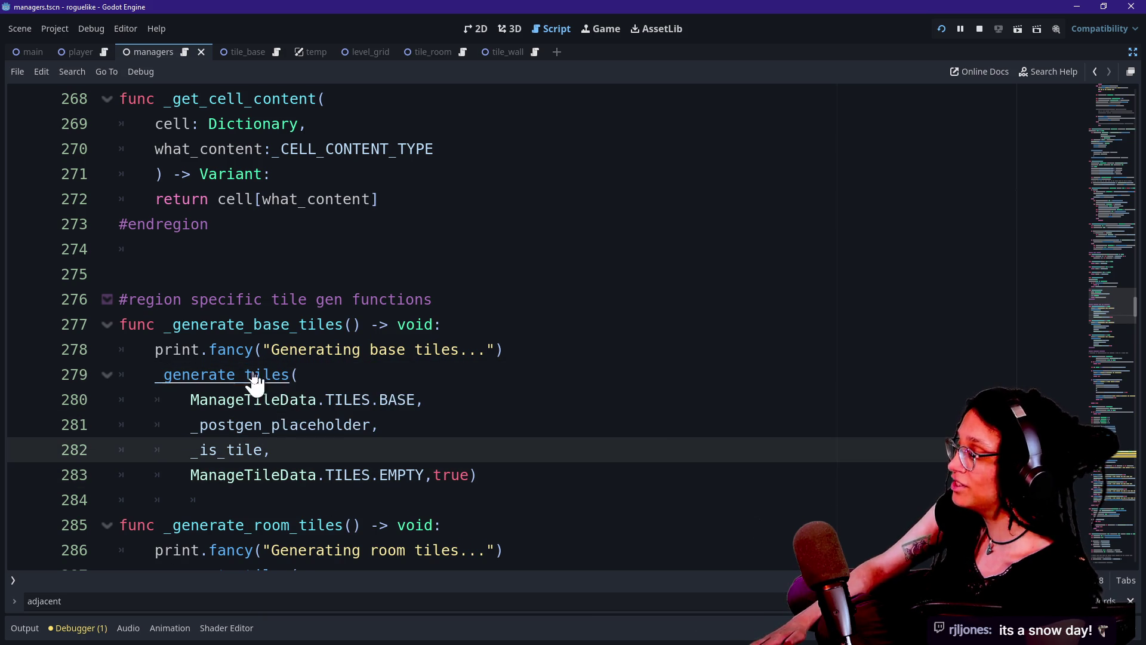
ctrl+click(199, 382)
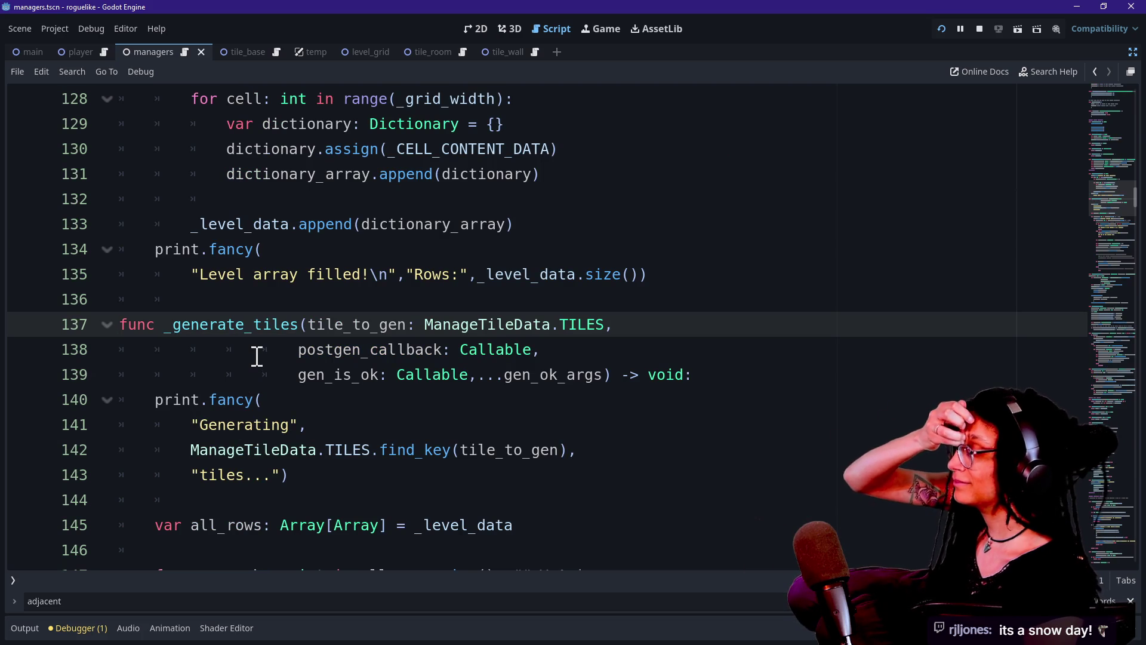
drag(286, 340, 370, 414)
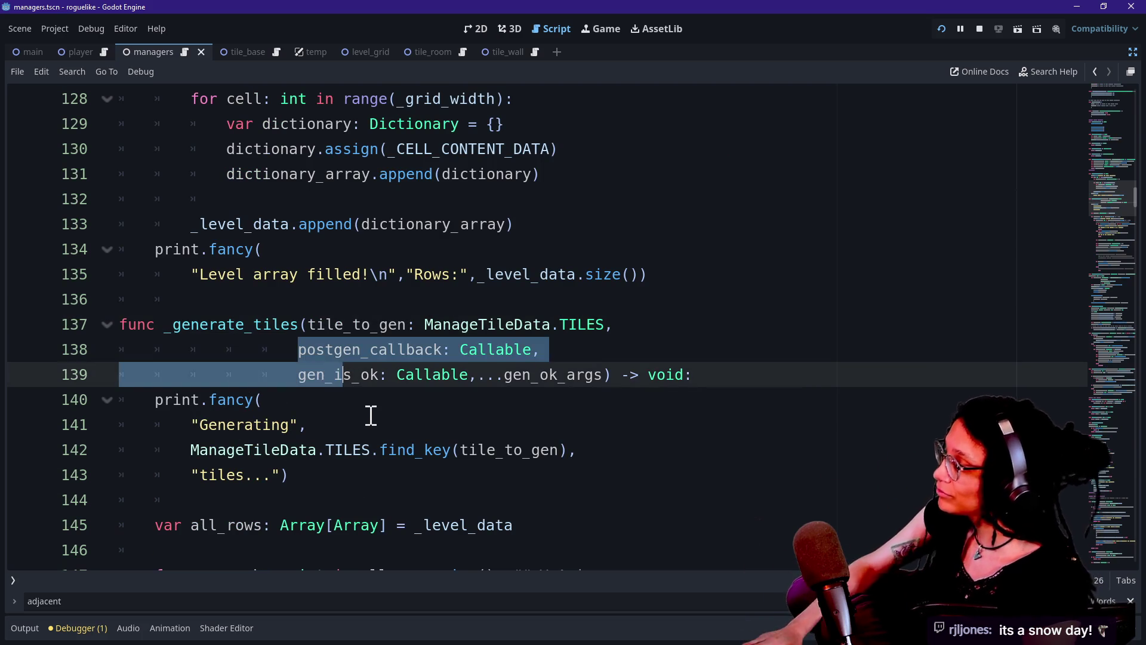
click(371, 418)
drag(156, 324, 346, 420)
key(Down)
key(Down)
drag(308, 324, 599, 326)
click(383, 332)
drag(297, 375, 387, 380)
click(386, 381)
mouse_move(305, 374)
mouse_down()
mouse_move(391, 373)
mouse_move(297, 375)
mouse_move(447, 396)
mouse_move(328, 374)
mouse_up()
click(350, 374)
click(460, 374)
click(328, 373)
drag(205, 325, 179, 325)
click(306, 351)
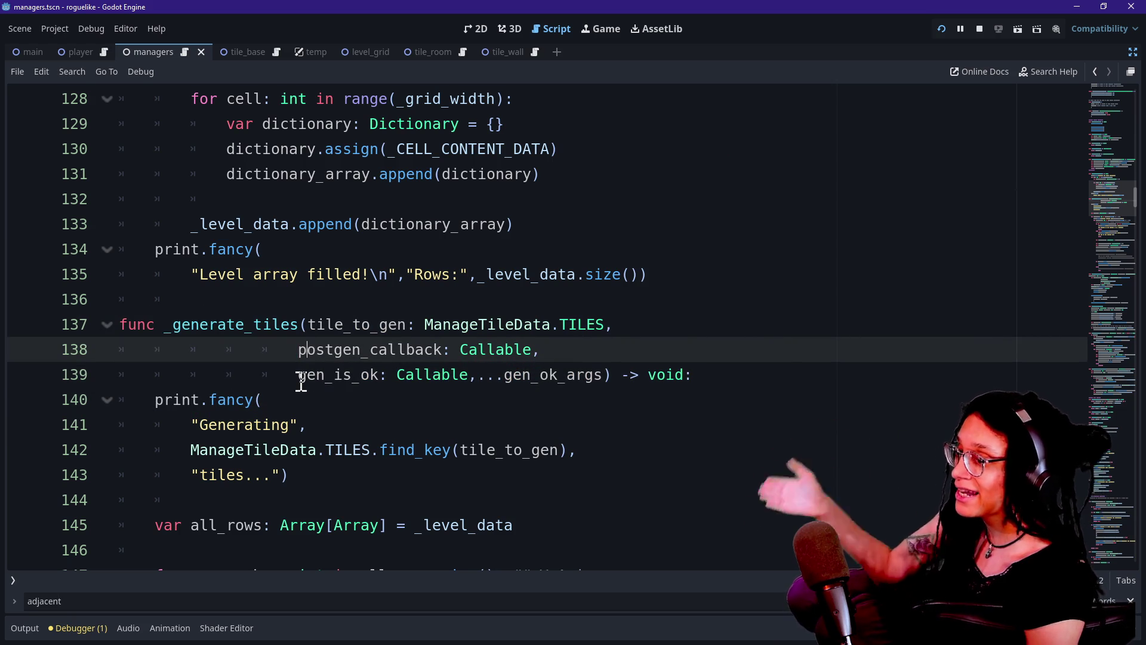
scroll(301, 383, up, 5)
scroll(300, 383, up, 5)
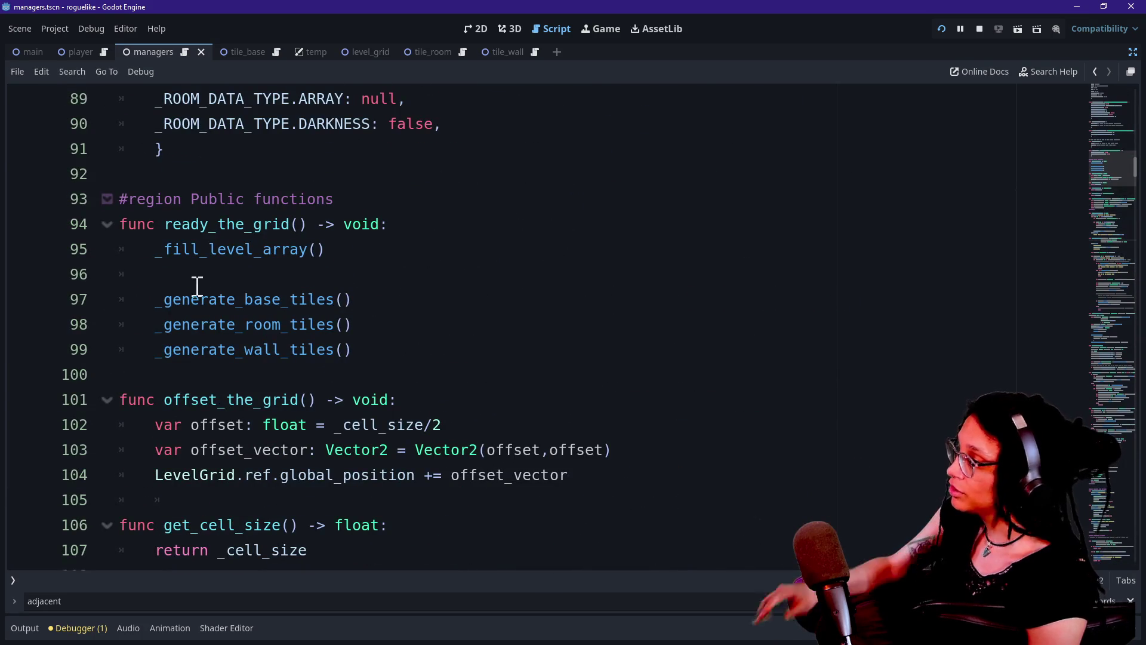
drag(159, 299, 371, 297)
click(156, 324)
drag(155, 325, 355, 327)
drag(135, 360, 352, 355)
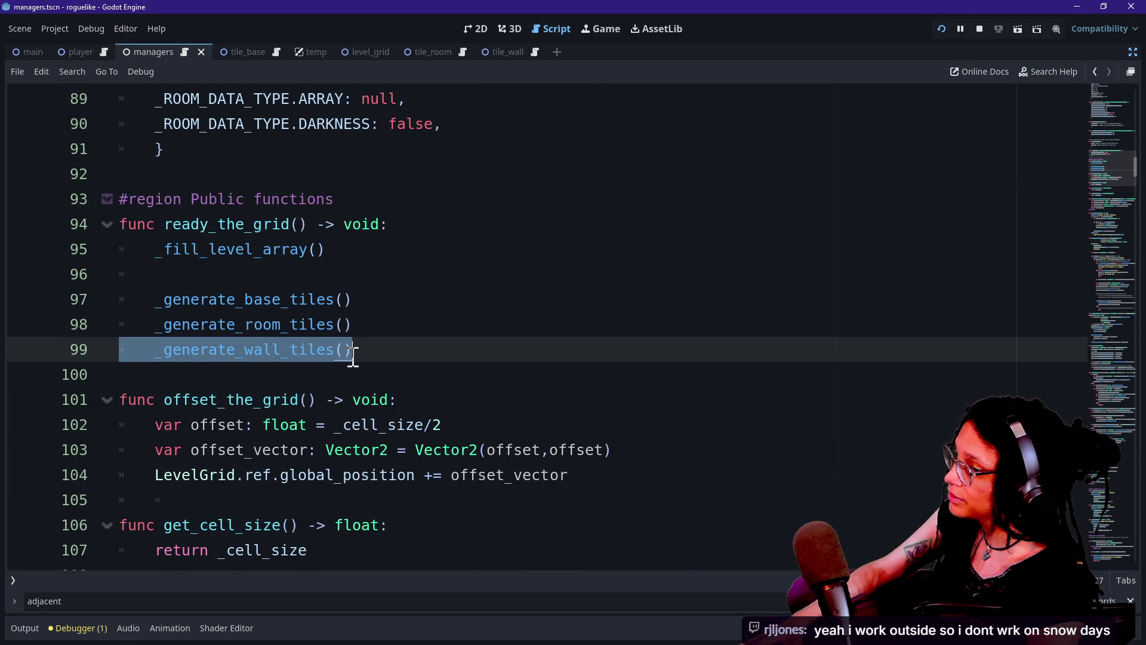
click(352, 356)
click(415, 280)
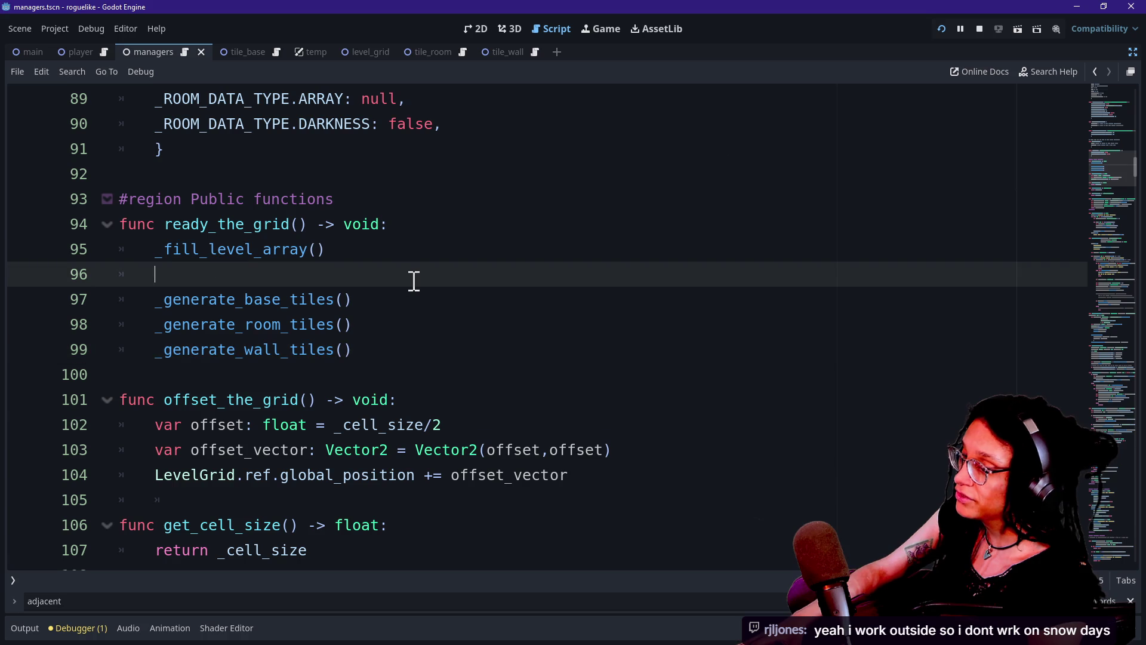
key(Up)
key(Up)
key(Up)
key(Down)
key(Down)
key(Down)
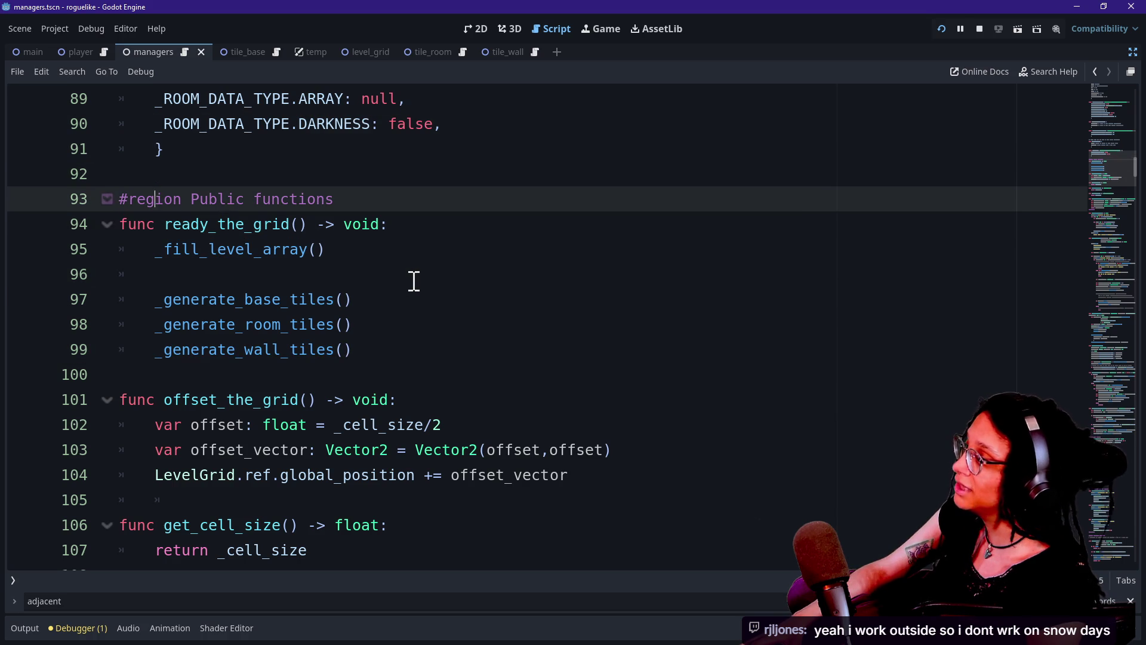
key(Down)
key(Up)
key(Up)
key(Up)
key(Down)
key(Down)
key(Down)
key(Up)
key(Up)
key(Up)
key(Up)
key(Up)
key(Down)
key(Up)
key(Up)
key(Down)
key(Down)
key(Down)
key(Down)
key(Down)
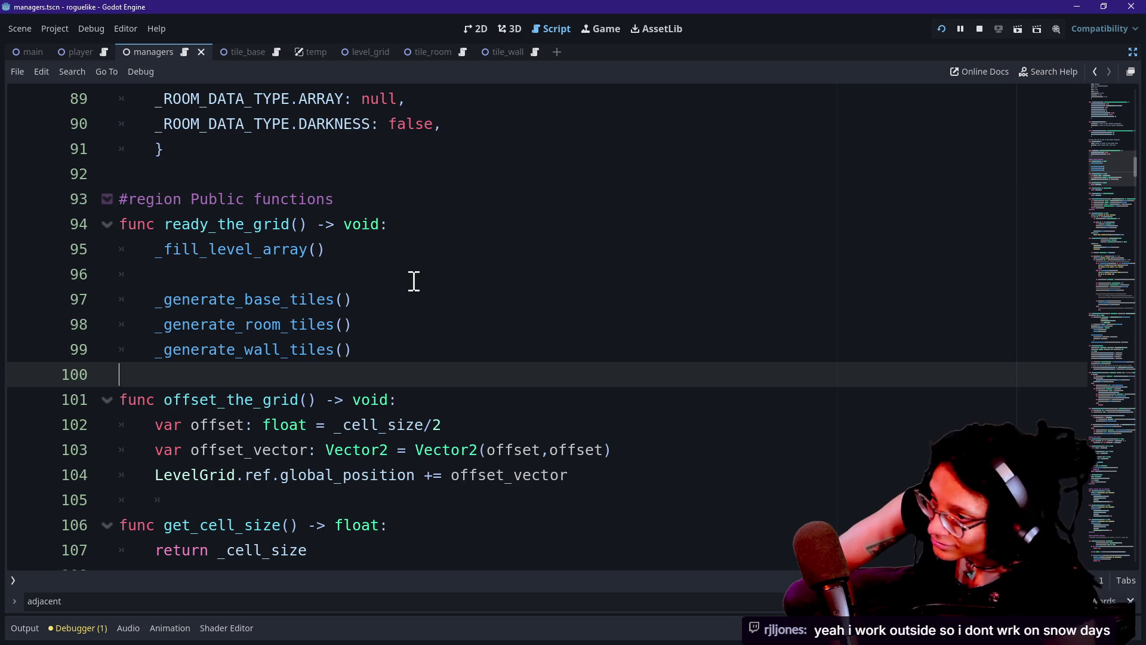
key(Up)
key(Up)
key(Up)
key(Up)
key(Down)
key(Down)
key(Up)
key(Up)
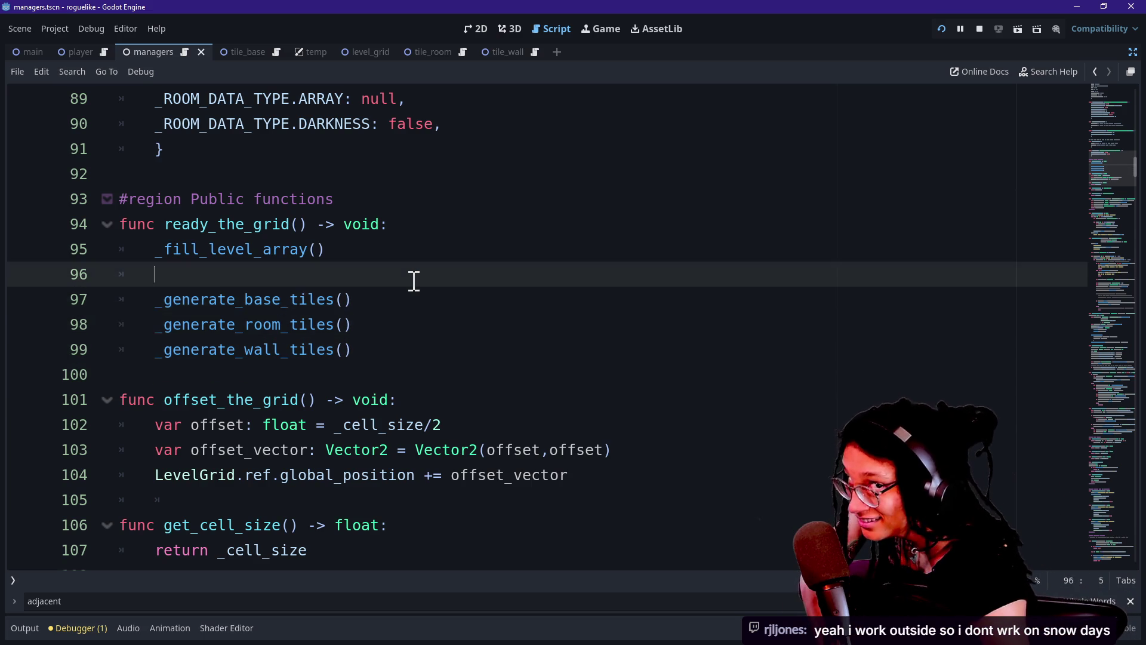
key(Down)
key(Down)
key(Down)
key(Up)
key(Up)
key(Up)
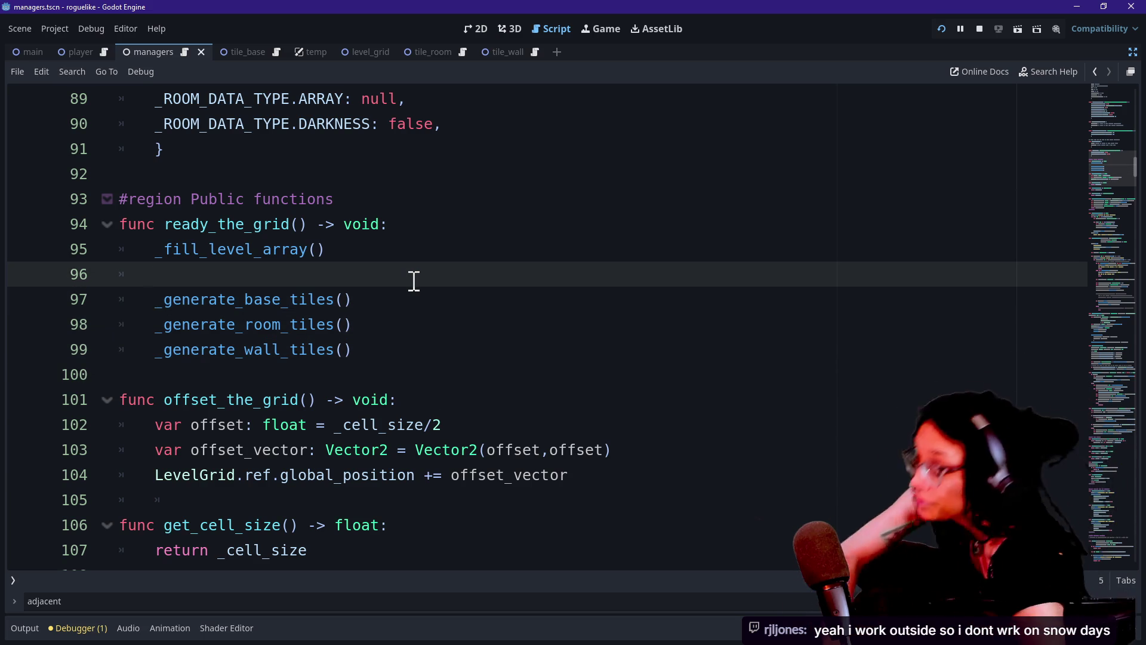
key(Down)
key(Down)
key(Up)
key(Up)
key(Up)
key(Down)
key(Up)
key(Down)
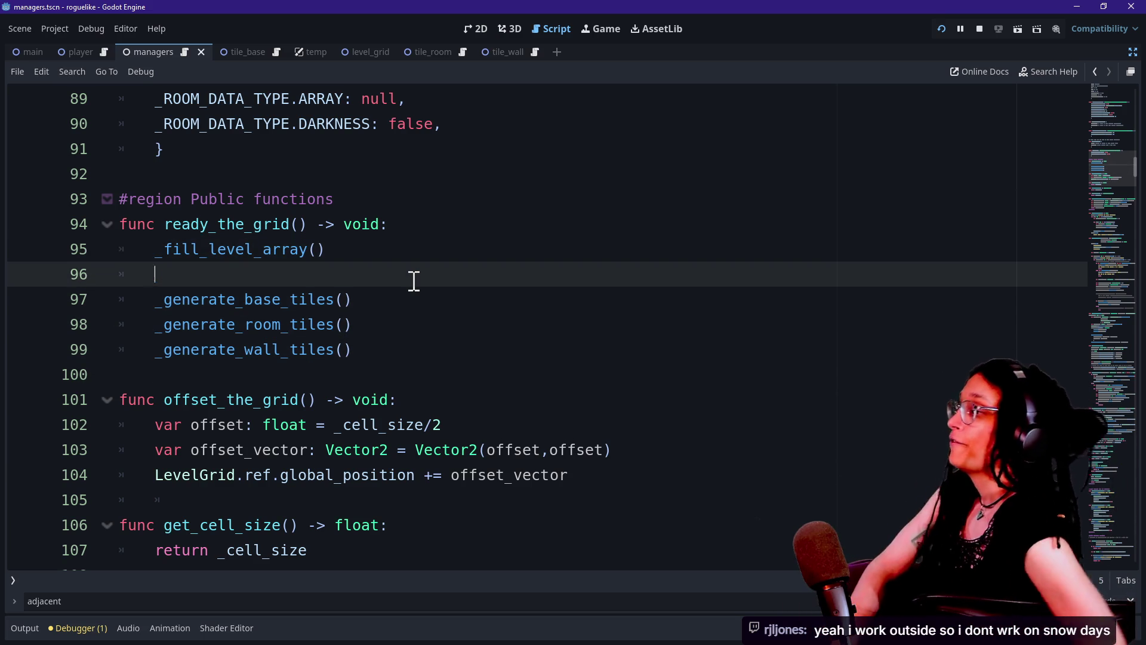
key(Up)
mouse_move(133, 250)
mouse_down()
mouse_move(417, 230)
mouse_move(392, 248)
mouse_up()
Step: Review _fill_level_array's grid height and width loops and cell data, then switch to Sheets
ctrl+click(266, 256)
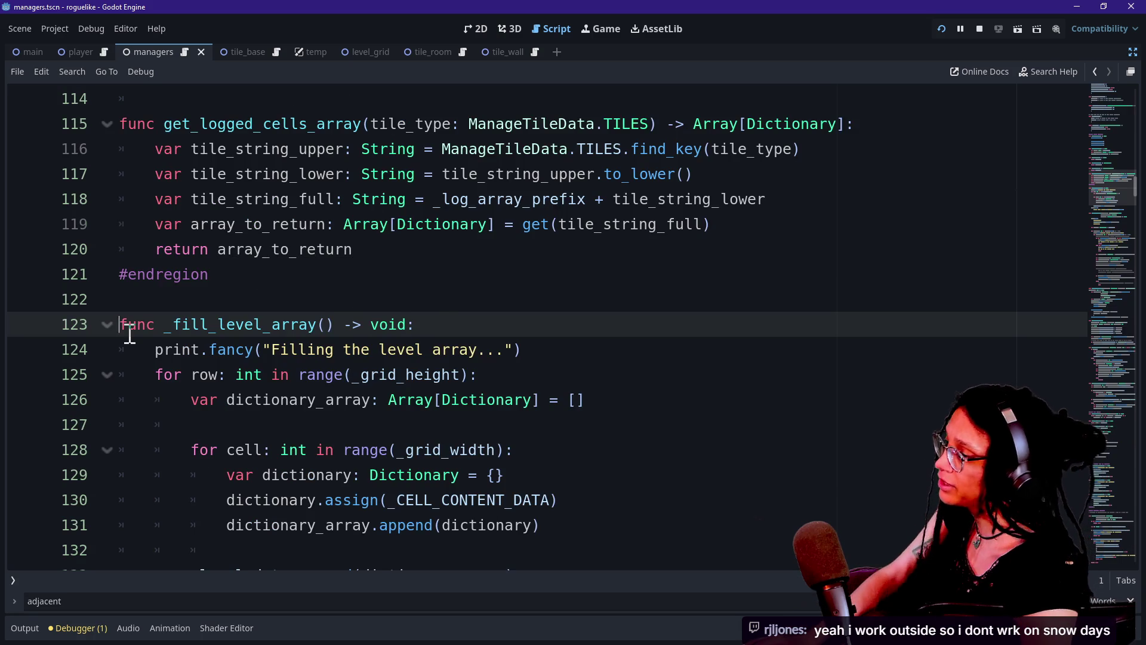
scroll(222, 383, down, 1)
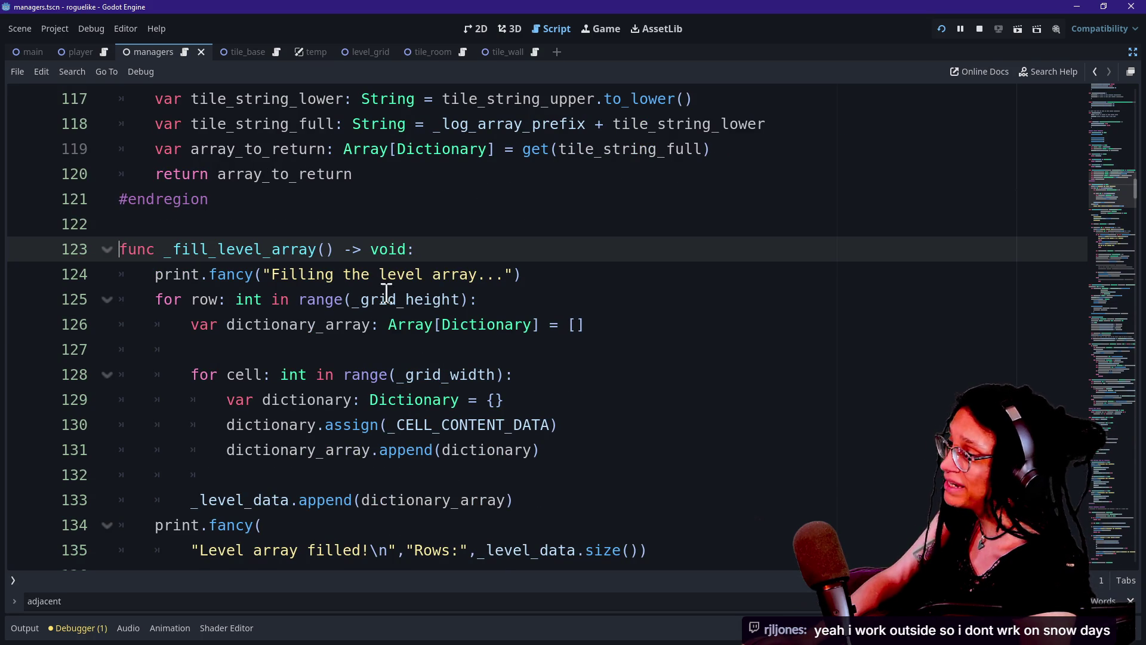
drag(345, 299, 460, 299)
drag(398, 375, 516, 375)
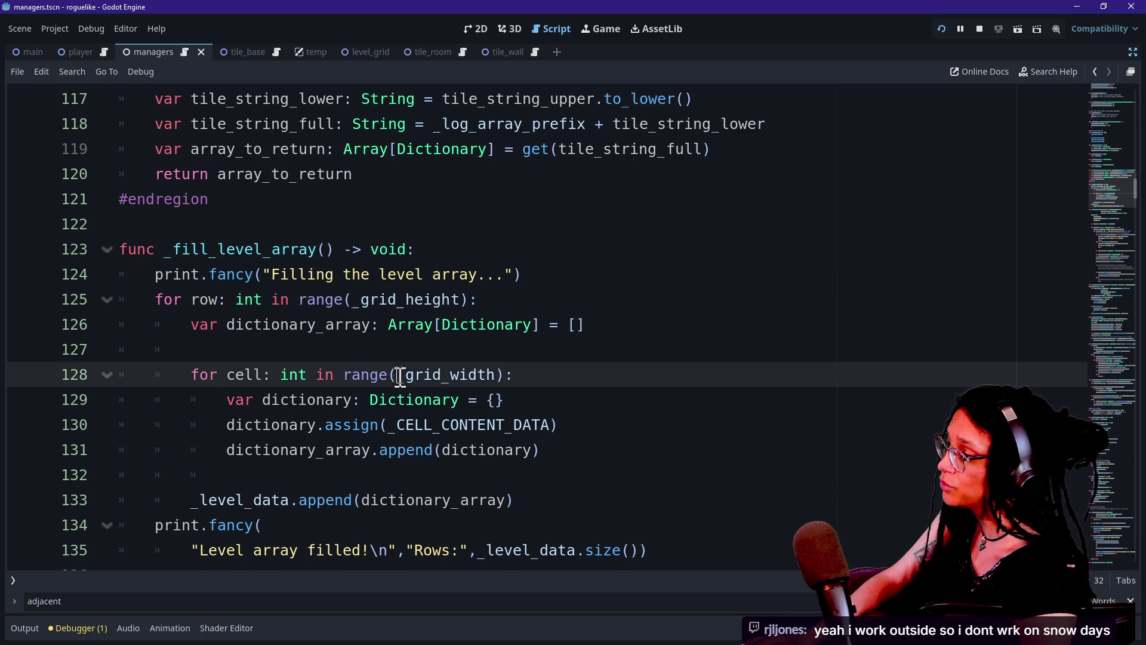
click(505, 374)
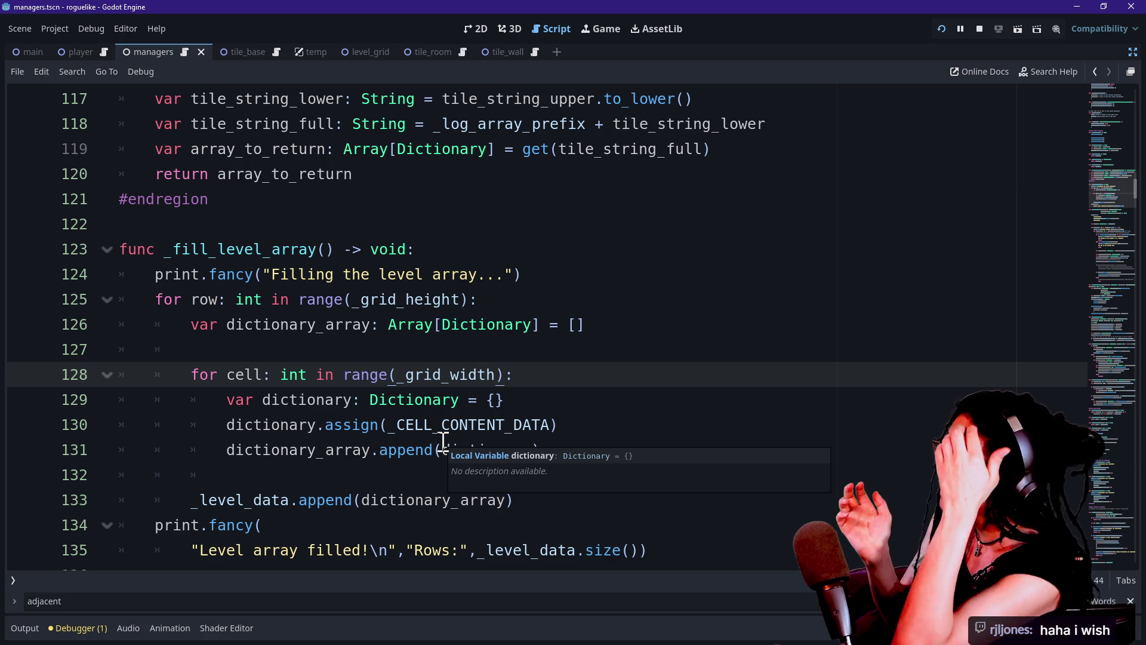
click(290, 384)
mouse_move(437, 333)
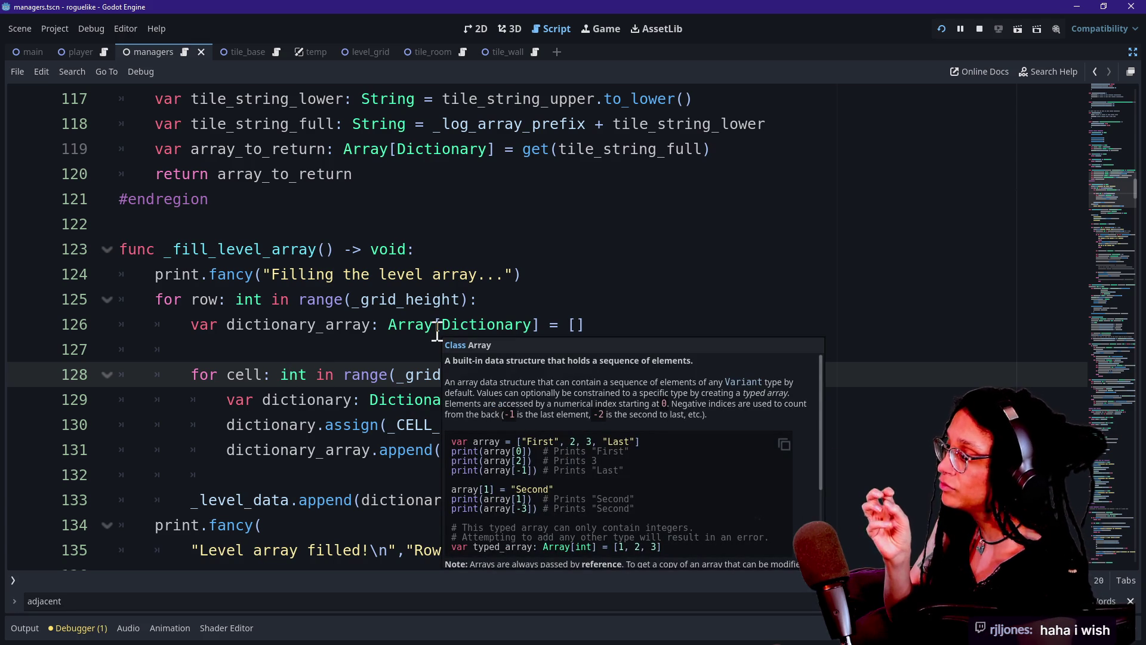
drag(387, 333, 534, 323)
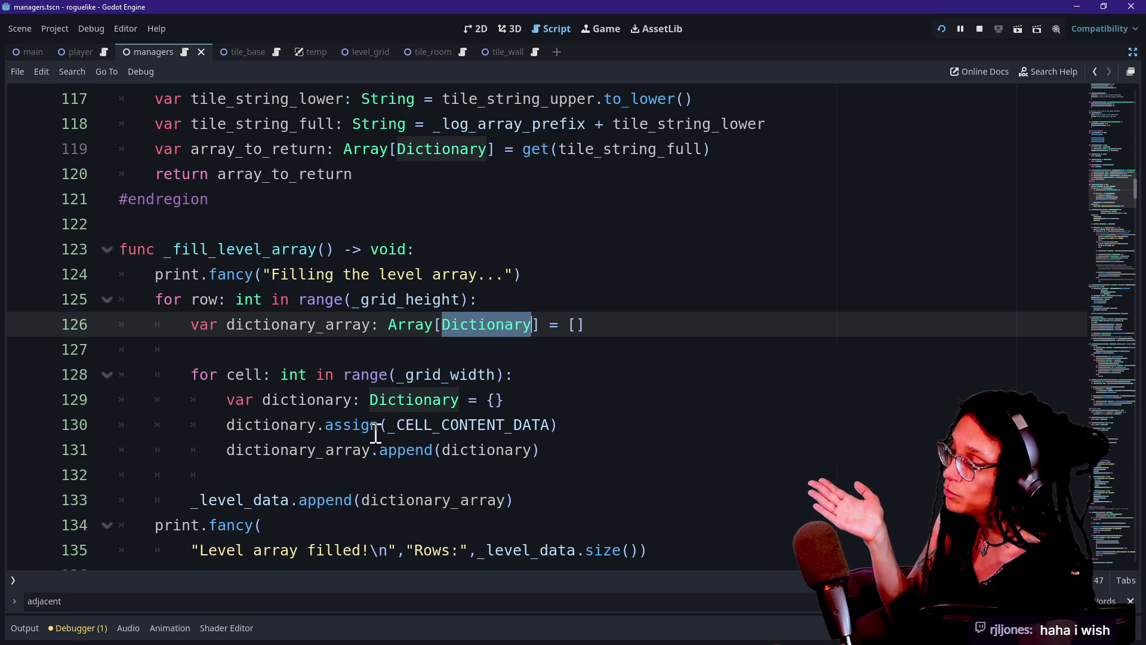
click(440, 402)
double_click(453, 425)
key(Left)
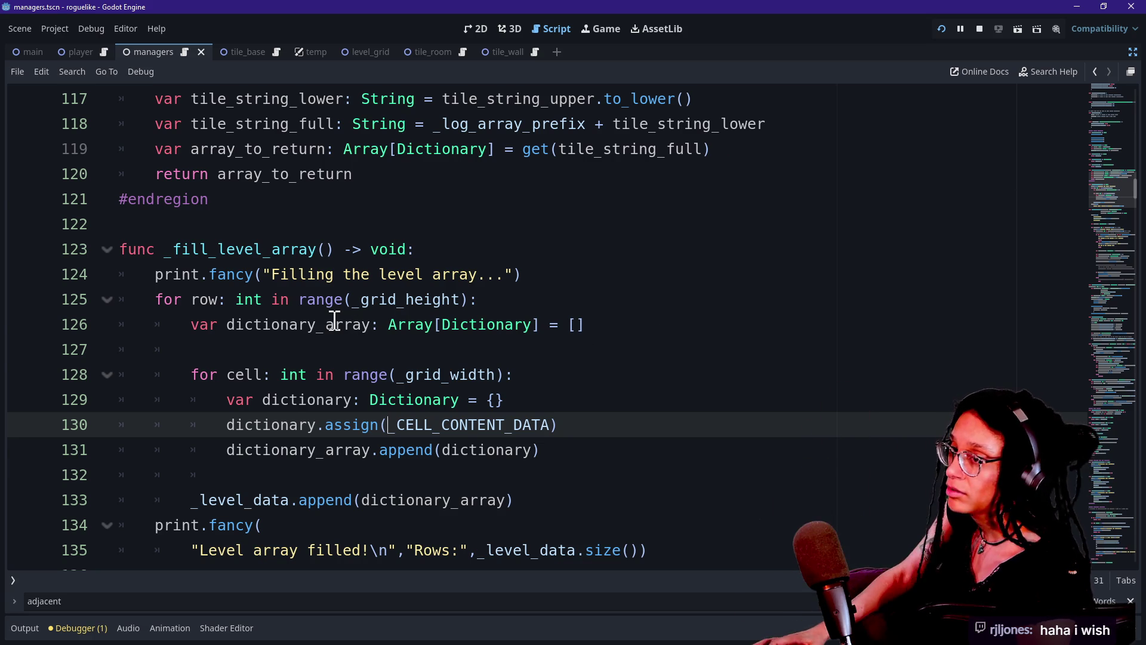
key(alt+Tab)
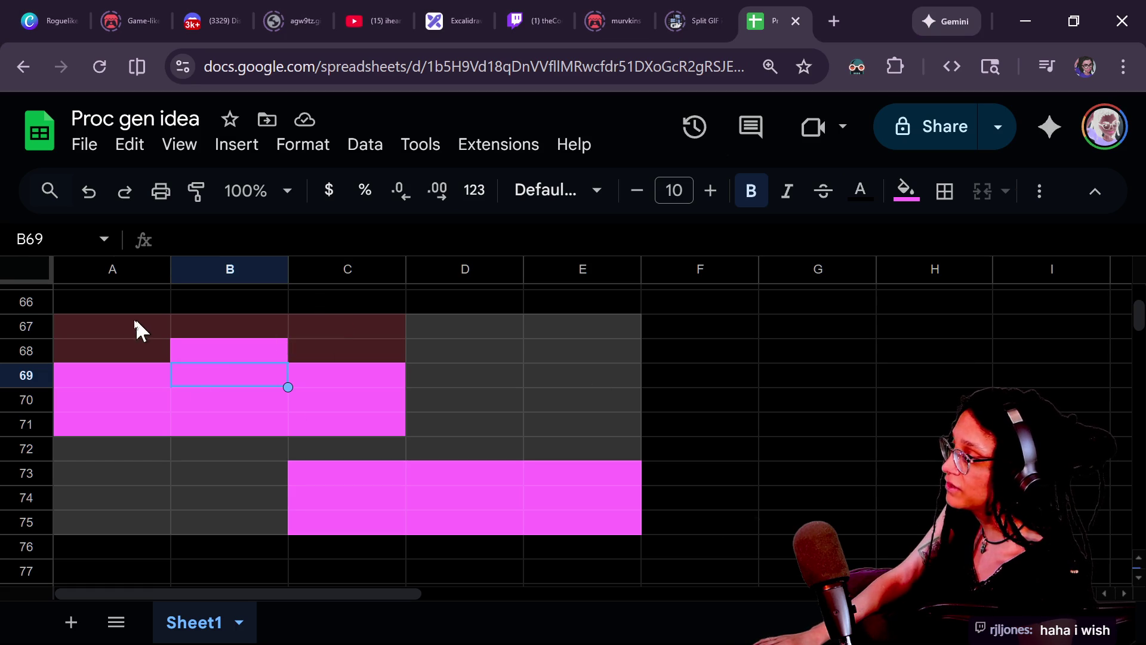
Step: Select cells A80:E86 and apply the dark gray fill colour
drag(141, 323, 555, 430)
scroll(555, 429, down, 5)
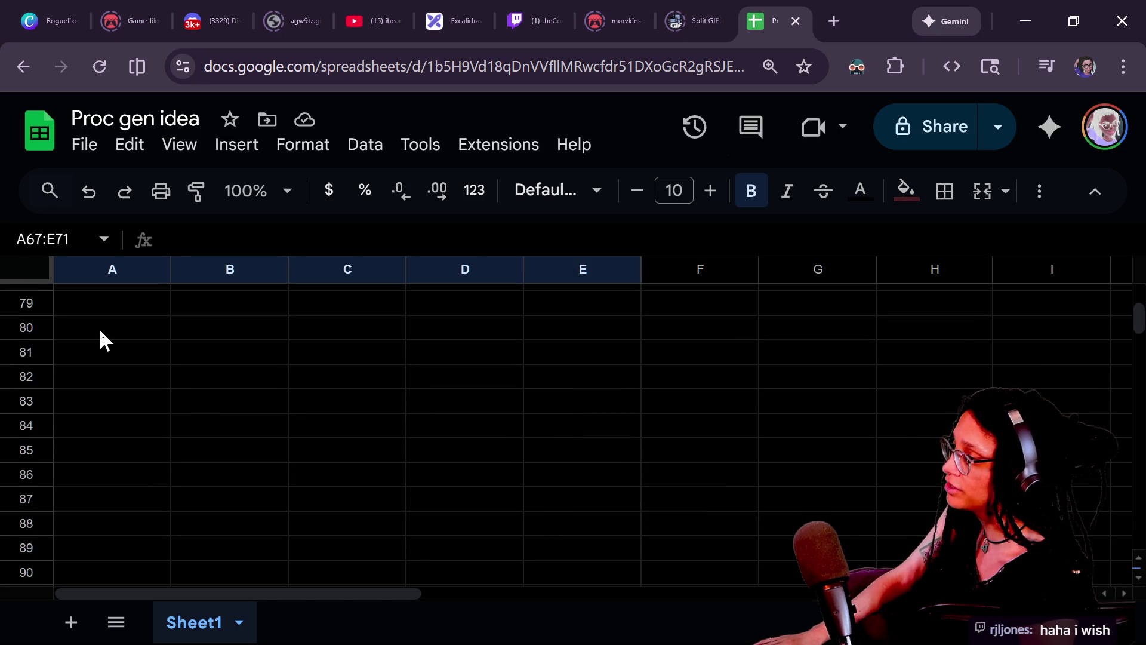
mouse_move(98, 326)
mouse_down()
mouse_move(474, 428)
mouse_move(602, 485)
mouse_up()
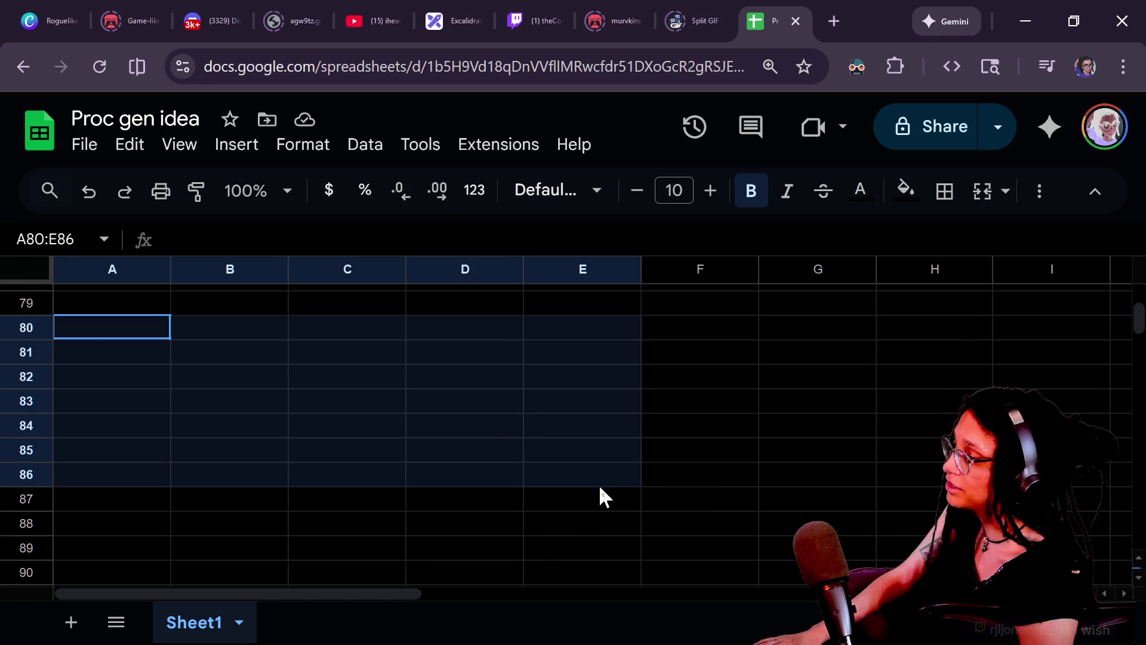
click(903, 194)
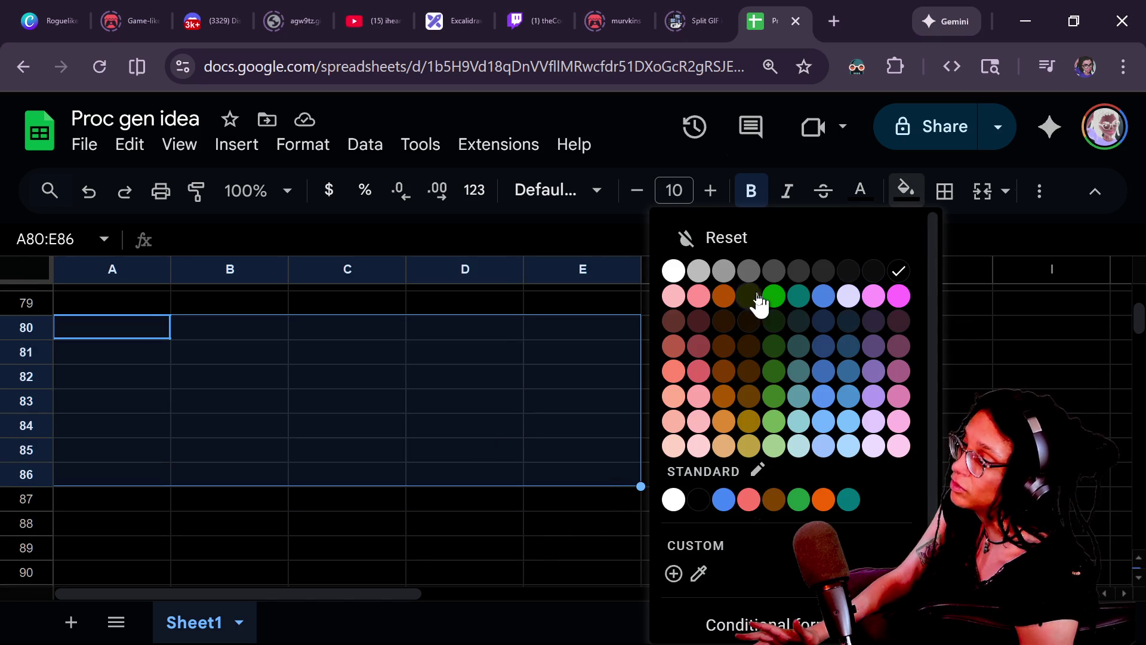
click(794, 276)
Step: Check the grey A80:E86 block, return the active cell to A80, and go back to Godot
click(236, 385)
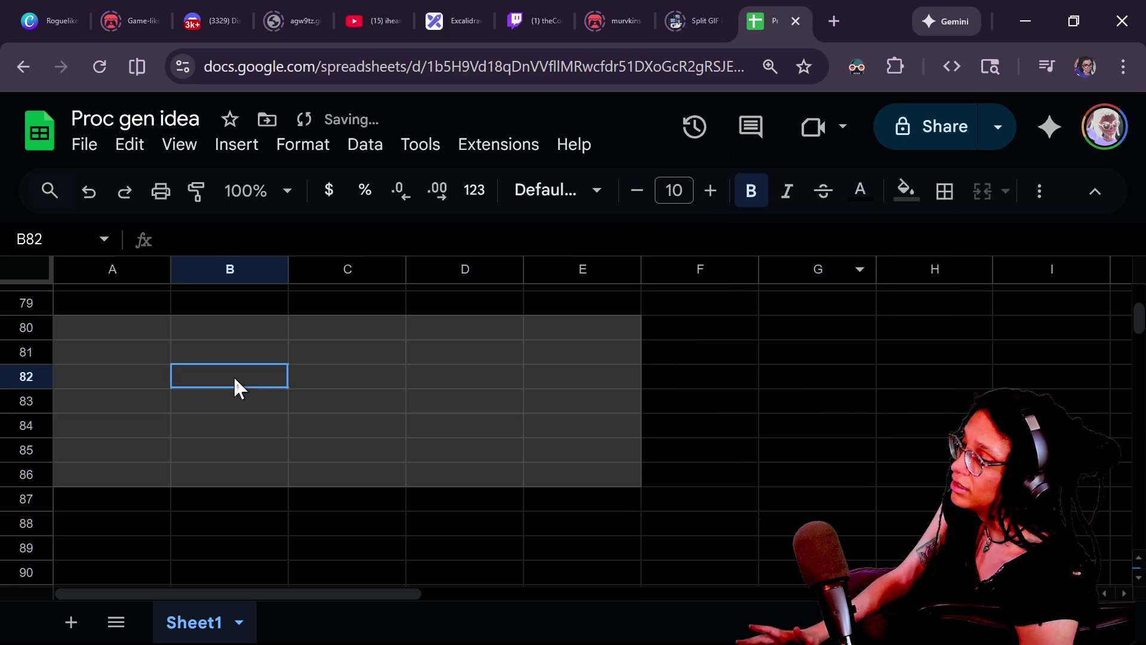
mouse_move(121, 323)
mouse_down()
mouse_move(584, 503)
mouse_move(583, 494)
mouse_up()
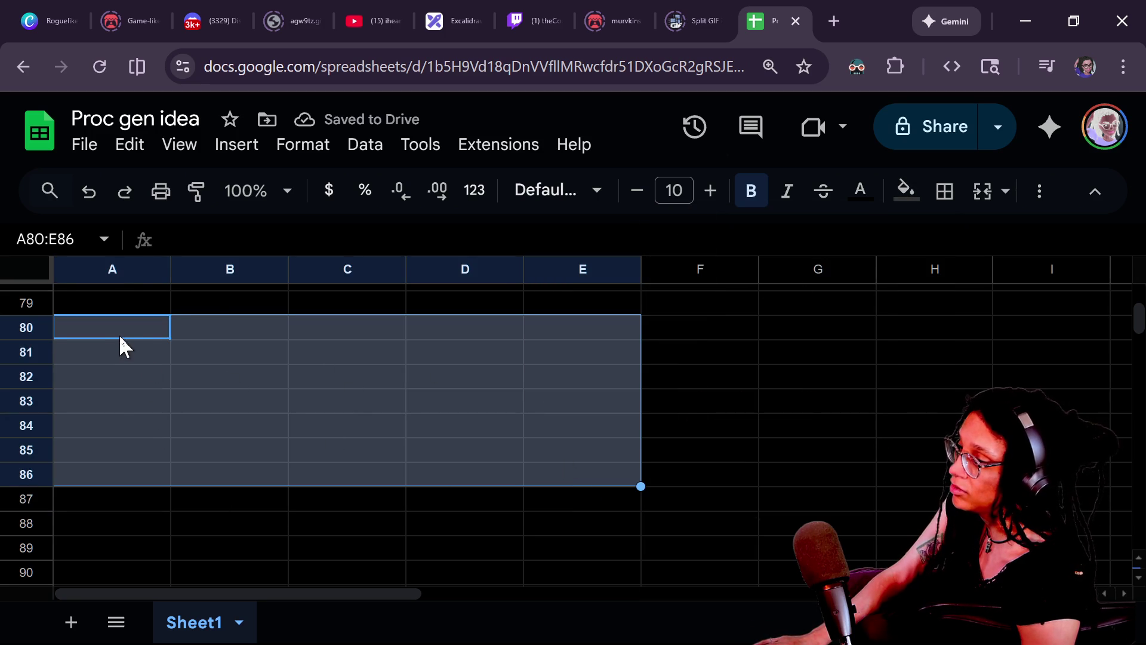
click(120, 334)
mouse_move(110, 335)
mouse_down()
mouse_move(539, 463)
mouse_move(547, 476)
mouse_up()
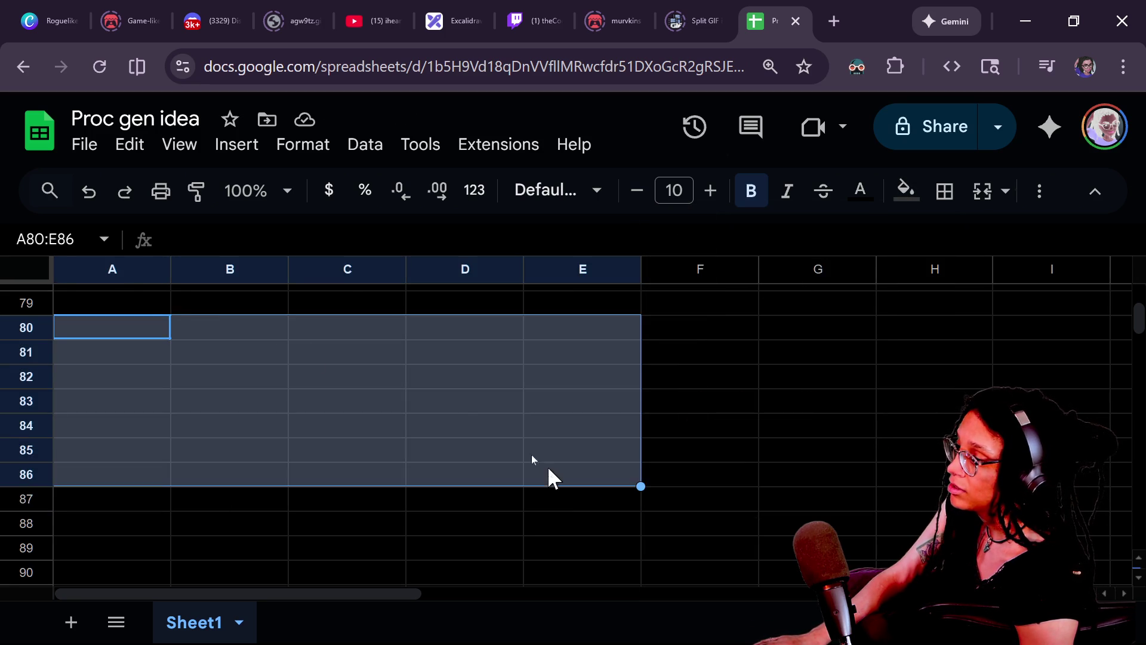
click(141, 302)
key(Down)
key(alt+Tab)
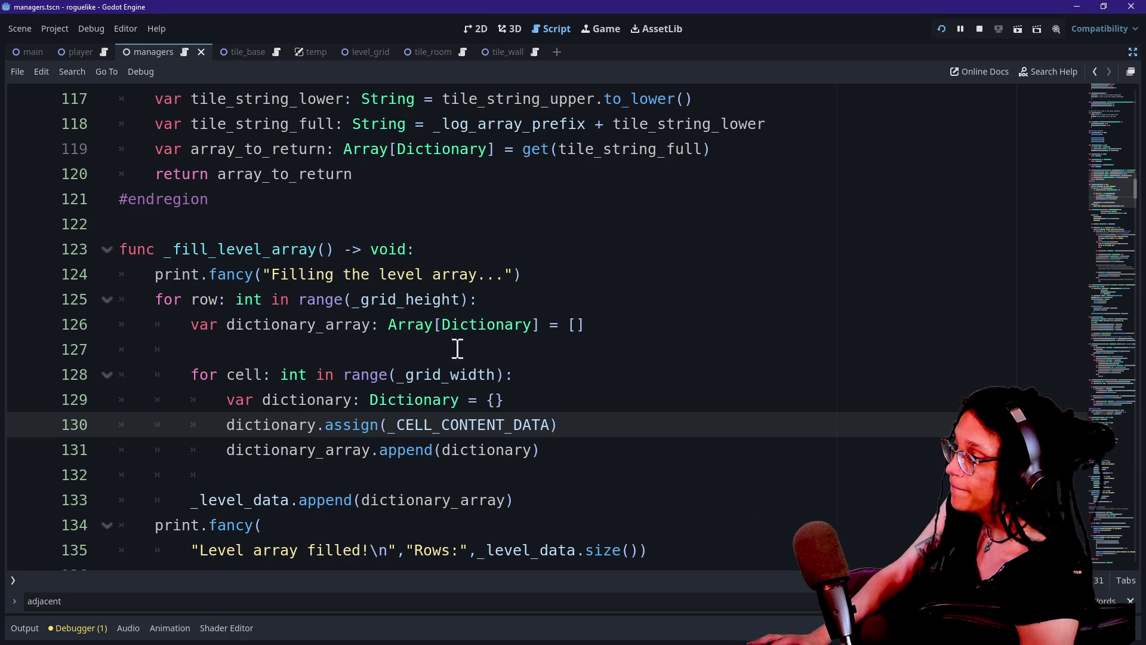
Step: Look over the base tiles call on line 97 and compare with the spreadsheet's grey A80:E86 block
scroll(388, 403, up, 14)
scroll(389, 402, down, 4)
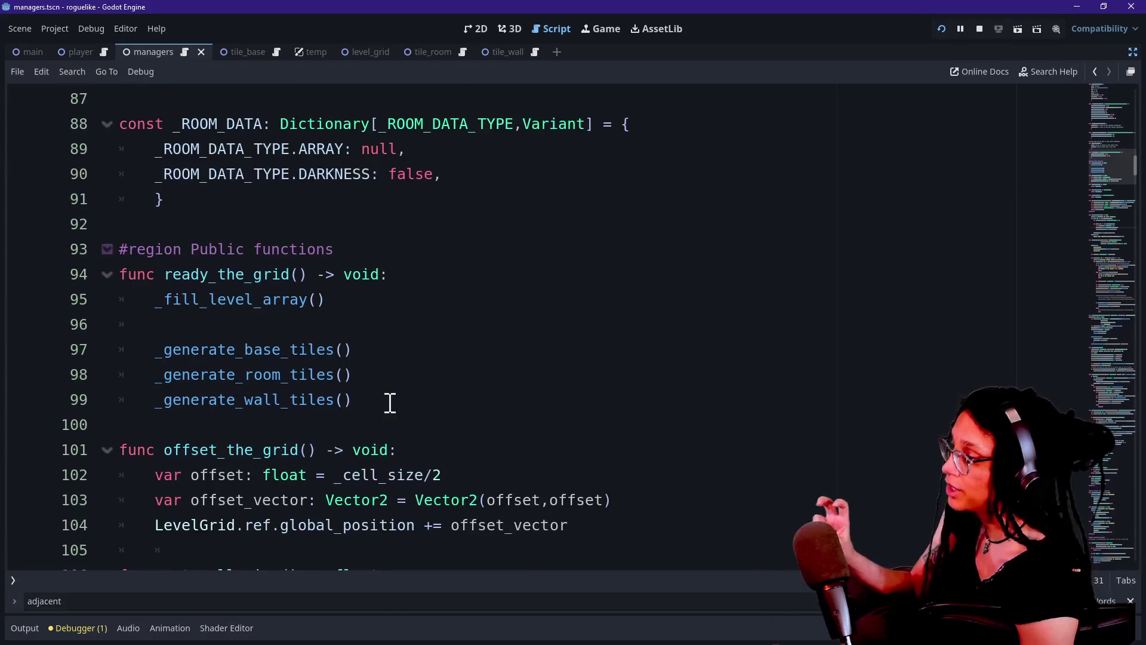
drag(154, 349, 348, 351)
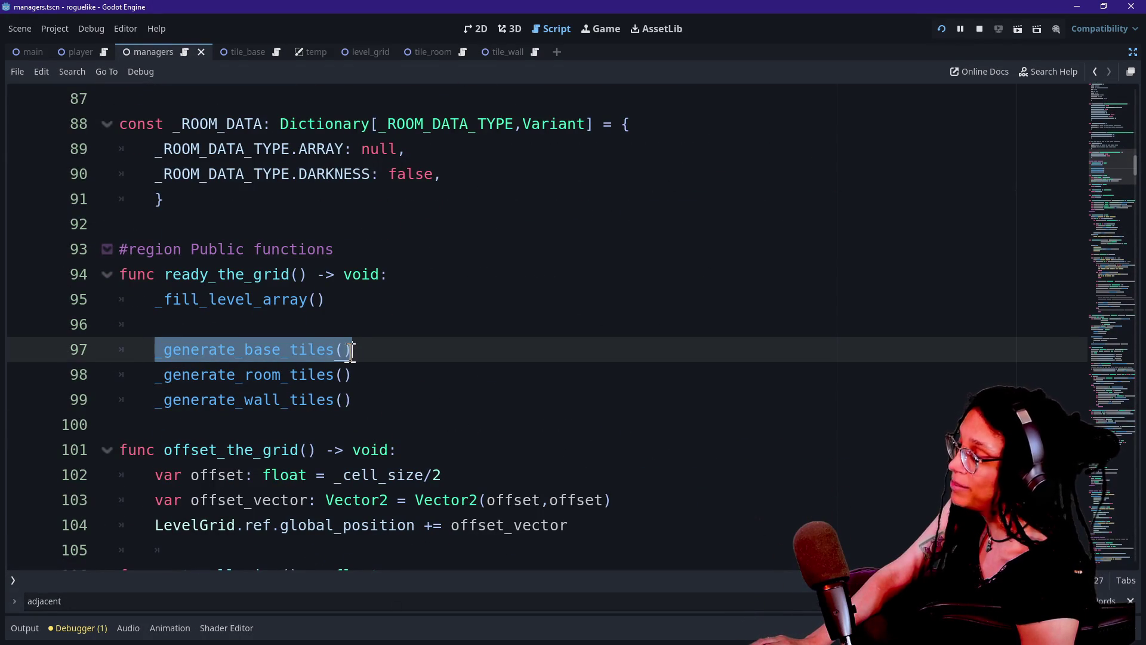
click(234, 349)
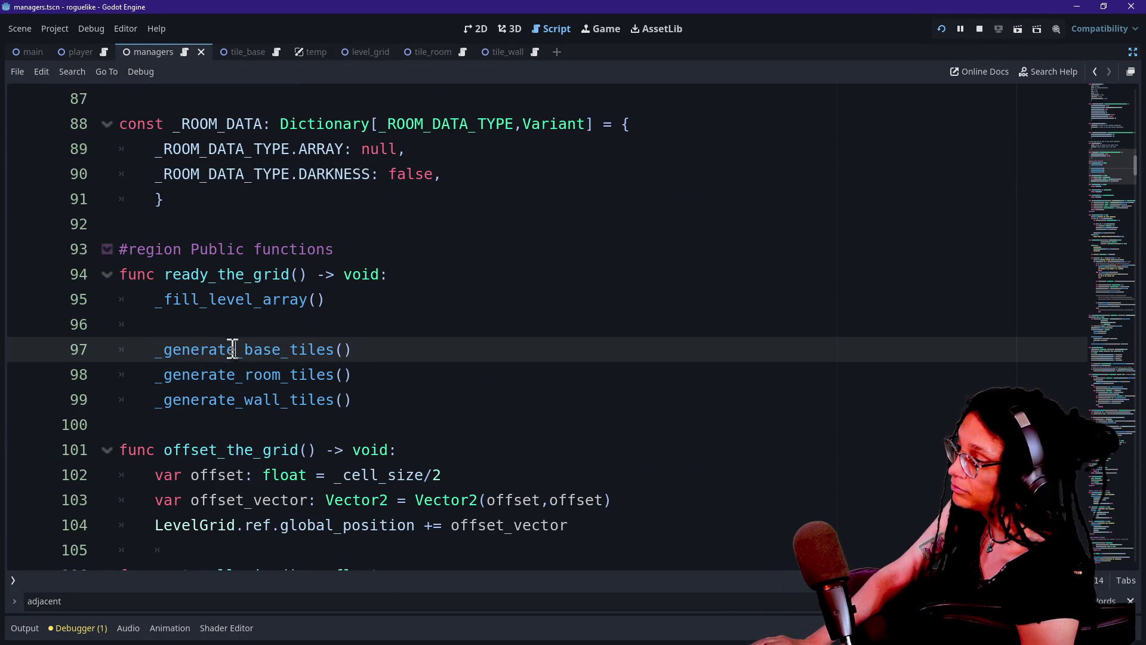
key(alt+Tab)
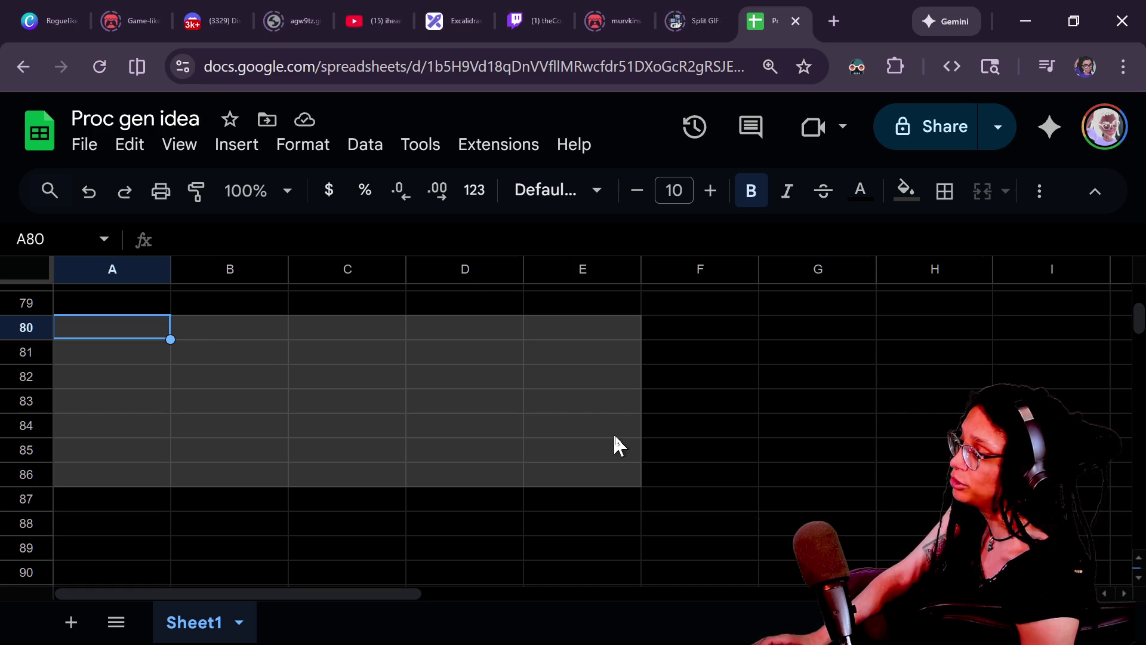
drag(597, 438, 594, 475)
key(alt+Tab)
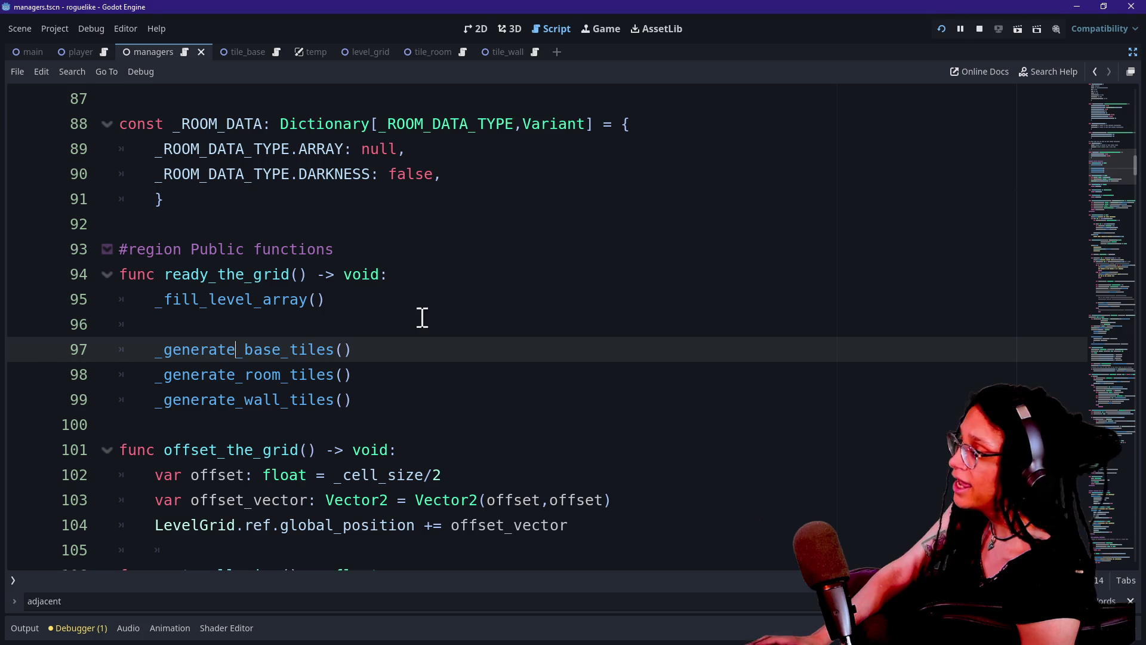
Step: Comment out the room and wall generation calls on lines 98–99, then test-run and stop the game
drag(422, 317, 328, 380)
click(373, 404)
key(shift+Up)
key(ctrl+k)
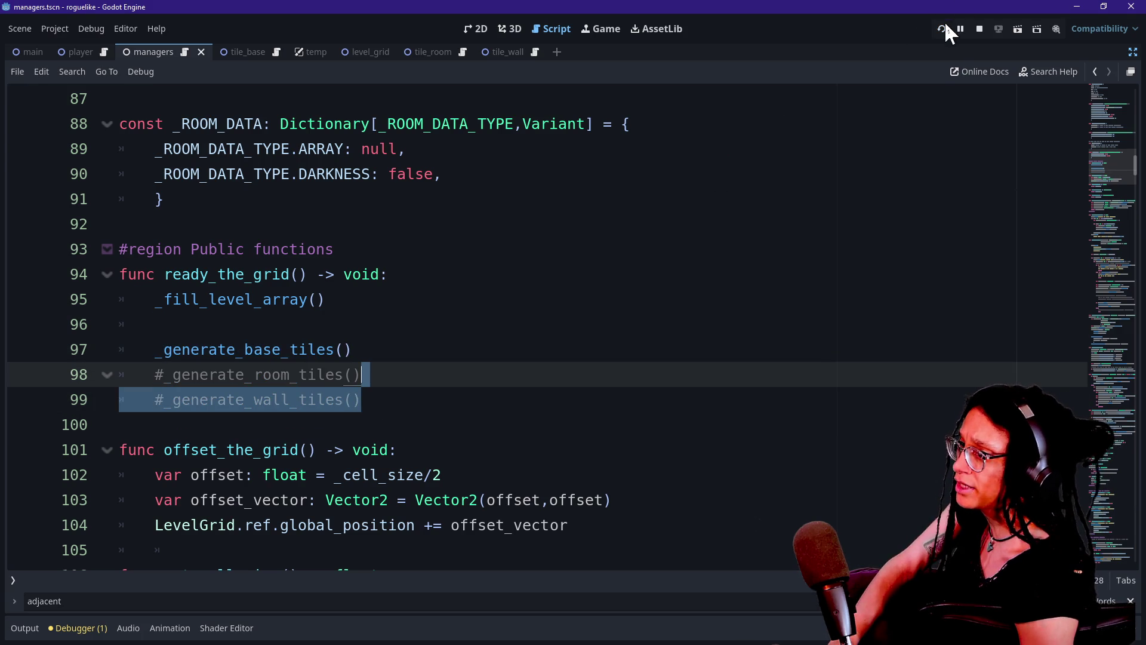
click(945, 26)
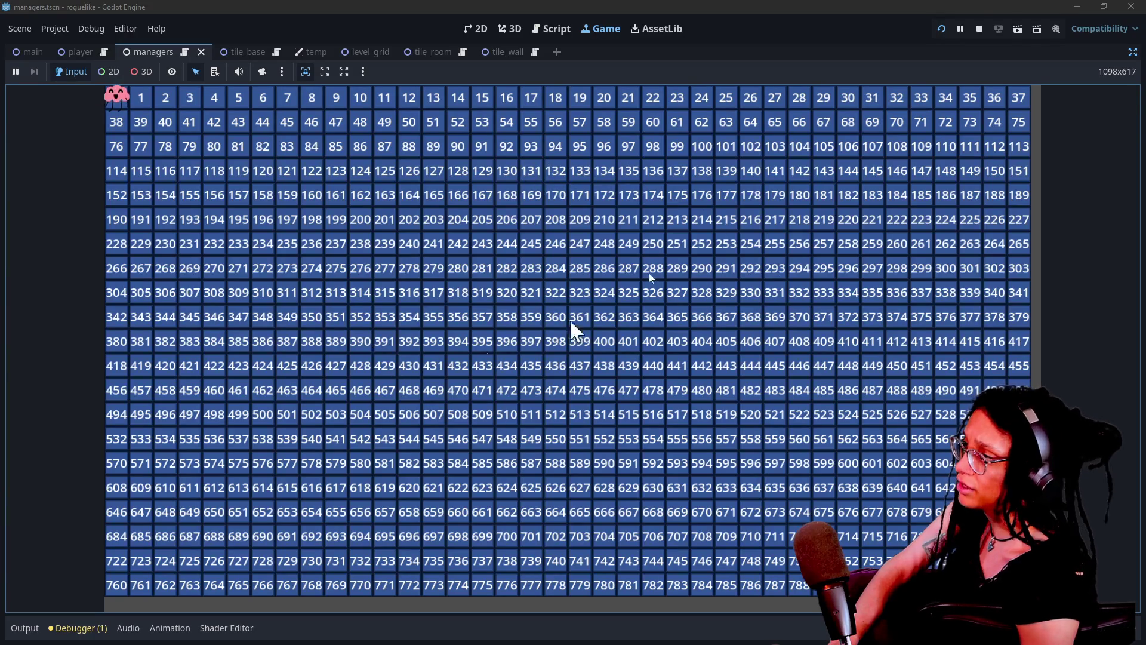
click(980, 30)
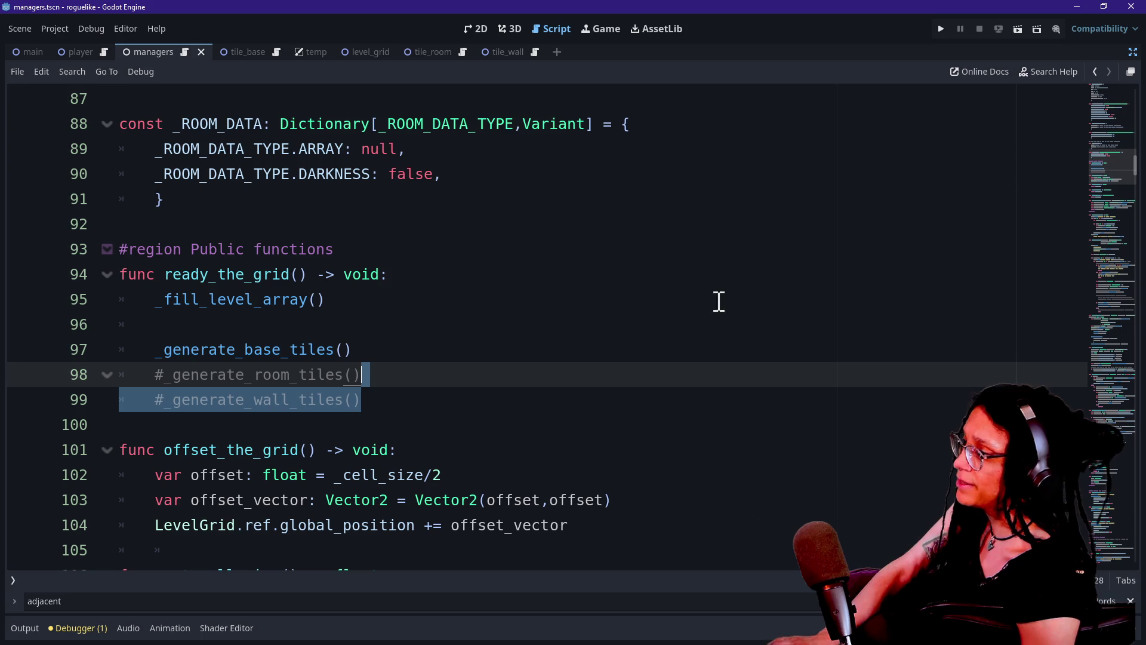
Step: Comment out the base tiles generation call on line 97 with Ctrl+K
click(301, 374)
click(315, 353)
key(ctrl+k)
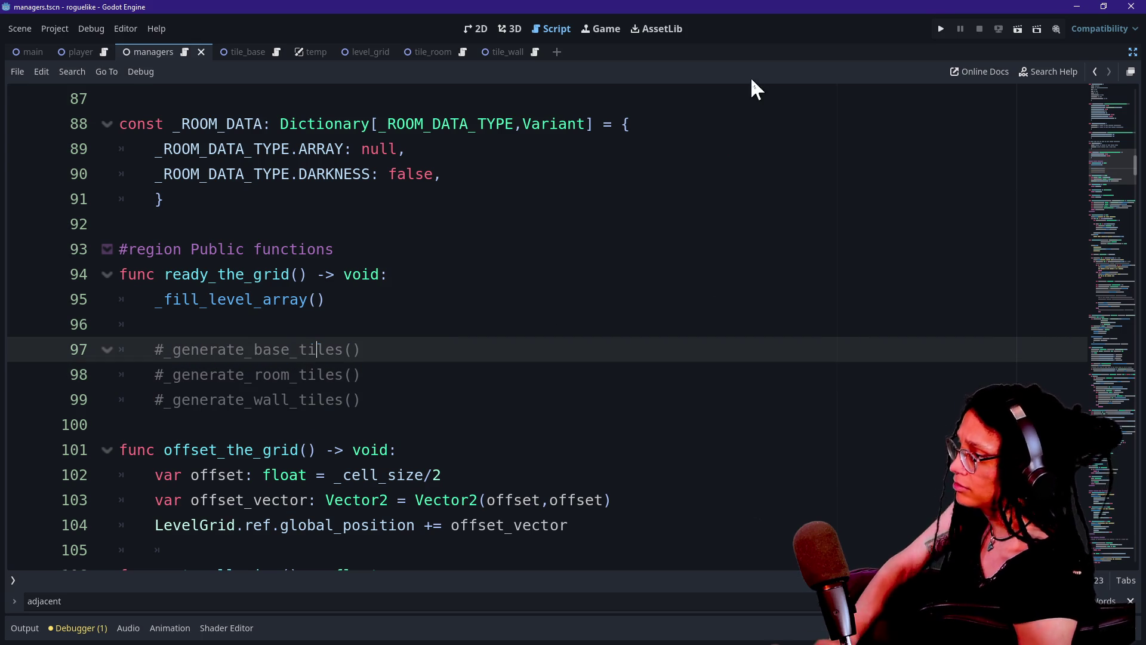
Step: Run the tile-less level and select the live Main > Managers > ManageLevel node in the Remote tree
click(941, 29)
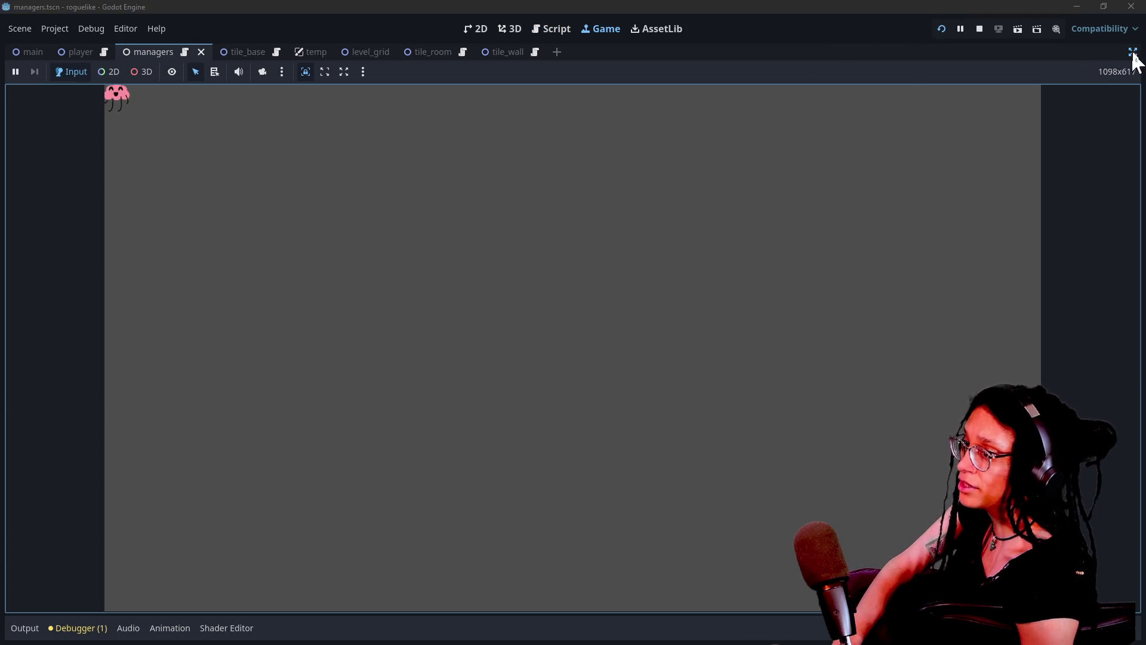
click(1132, 52)
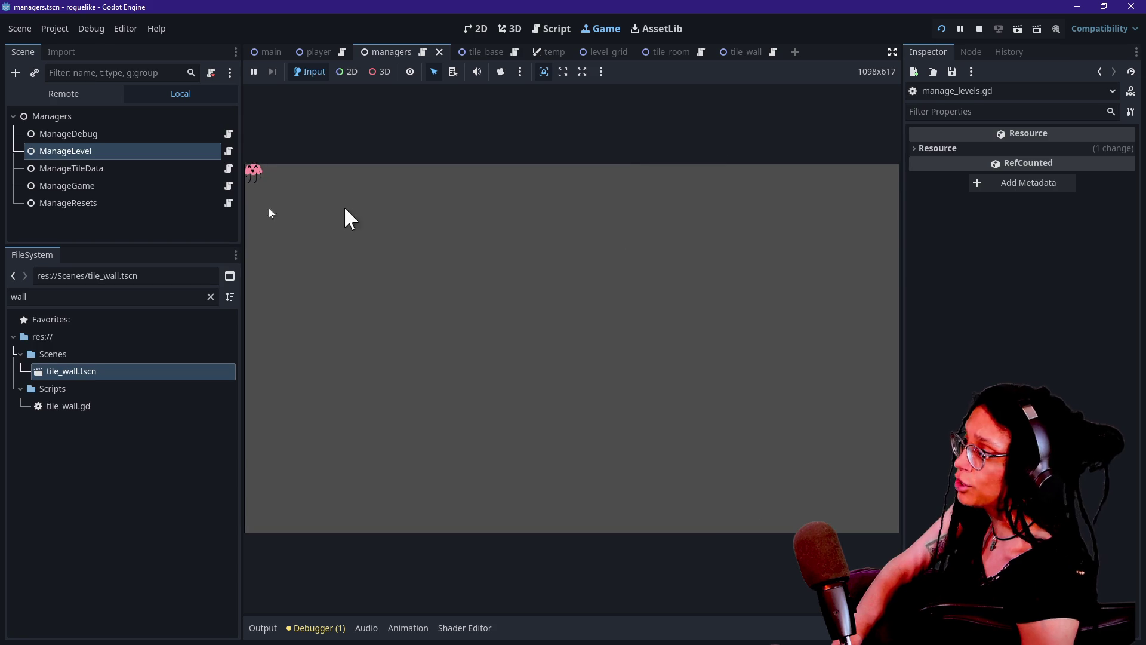
click(66, 185)
click(60, 94)
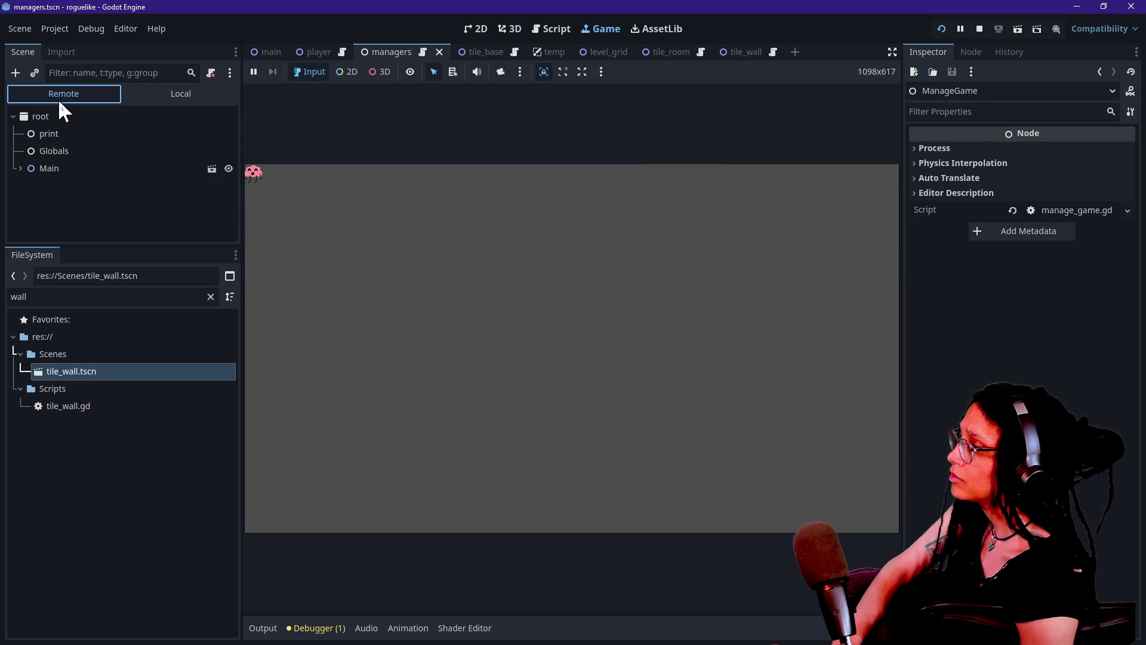
click(20, 169)
click(43, 196)
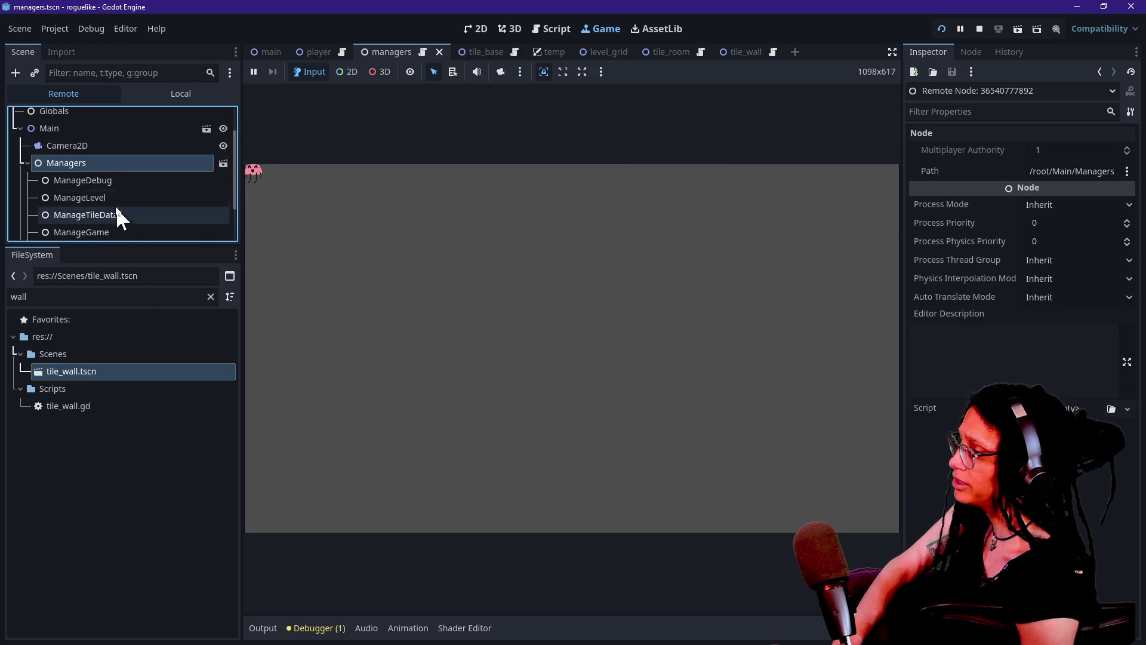
click(114, 197)
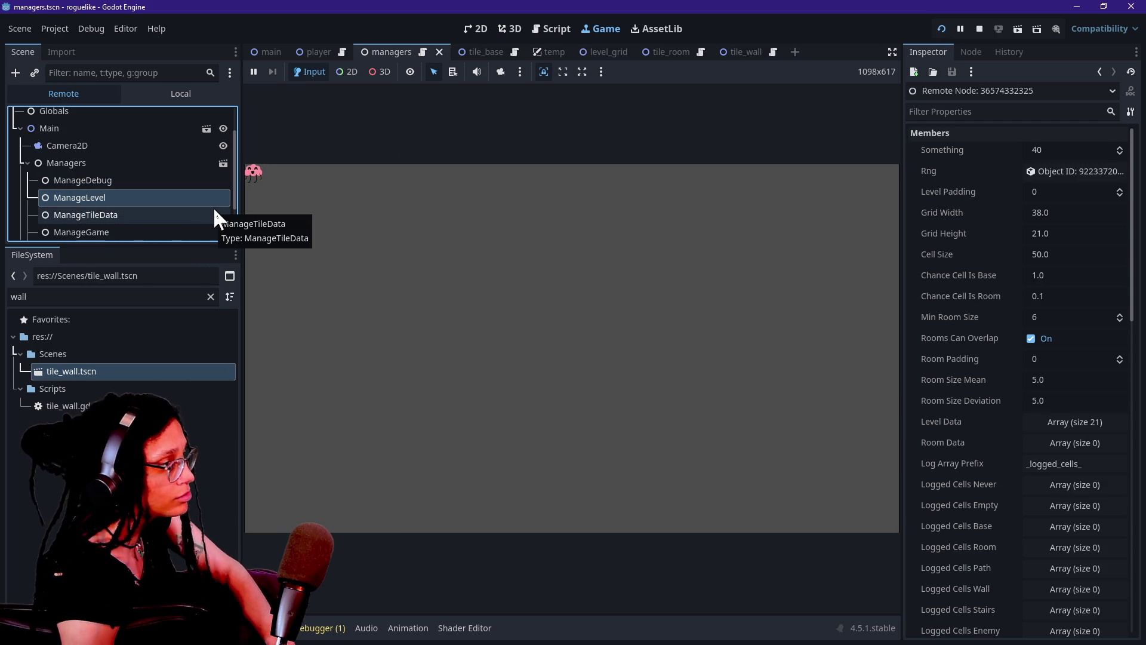
click(500, 153)
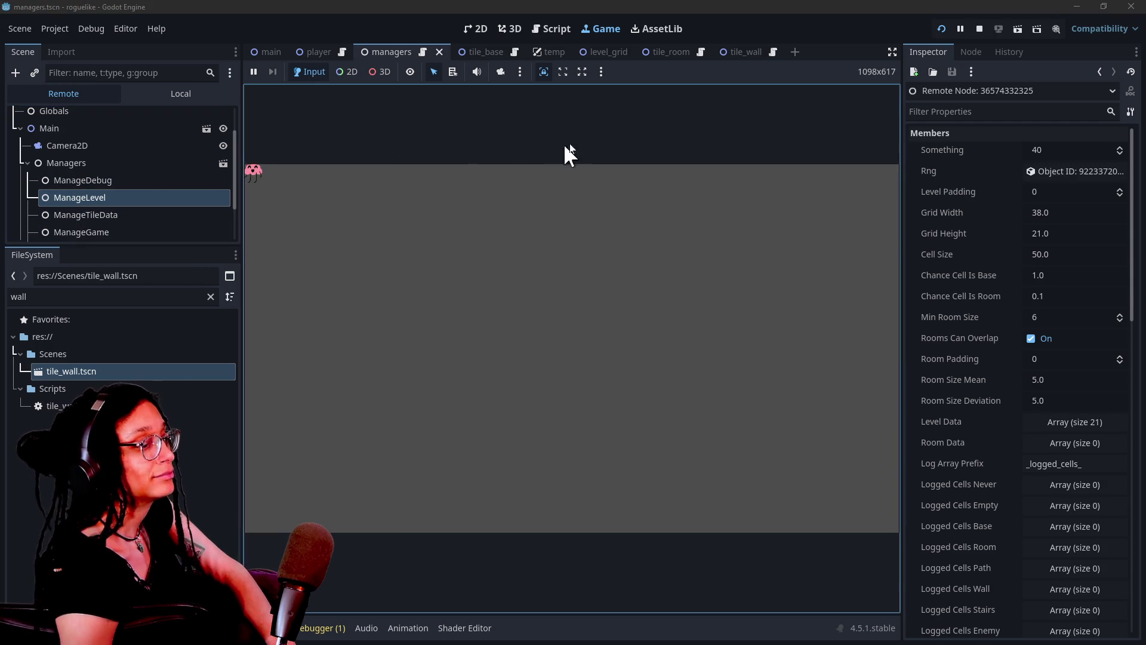
click(167, 209)
click(160, 198)
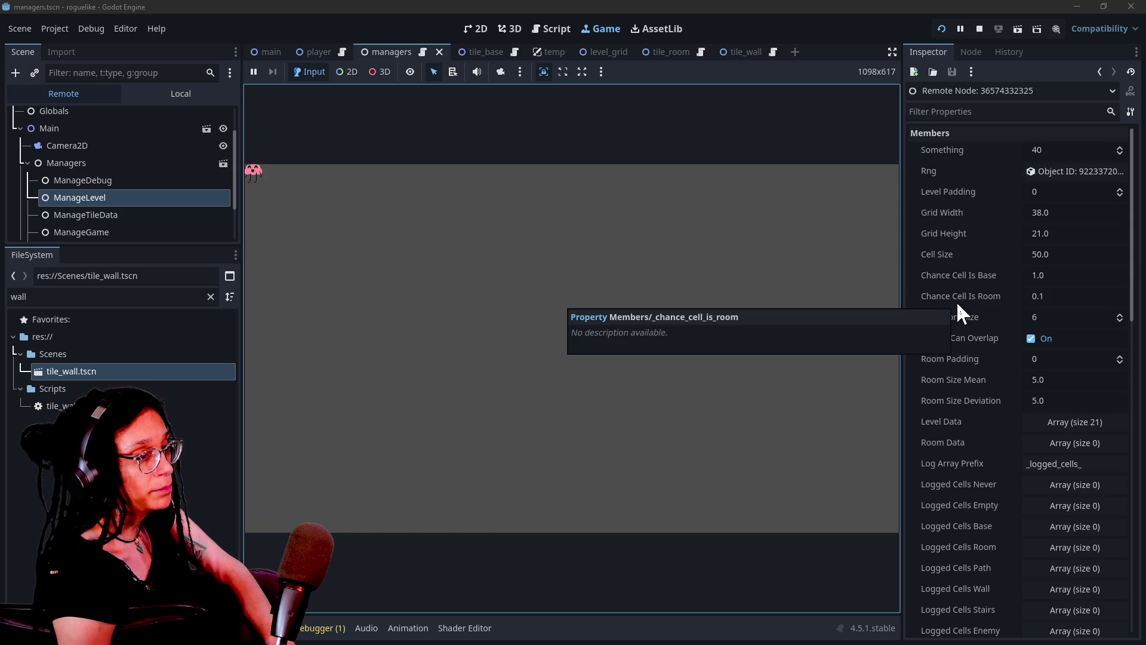
Step: Expand Level Data in the Inspector to confirm 21 arrays of 38 entries
scroll(1014, 381, down, 1)
click(1074, 359)
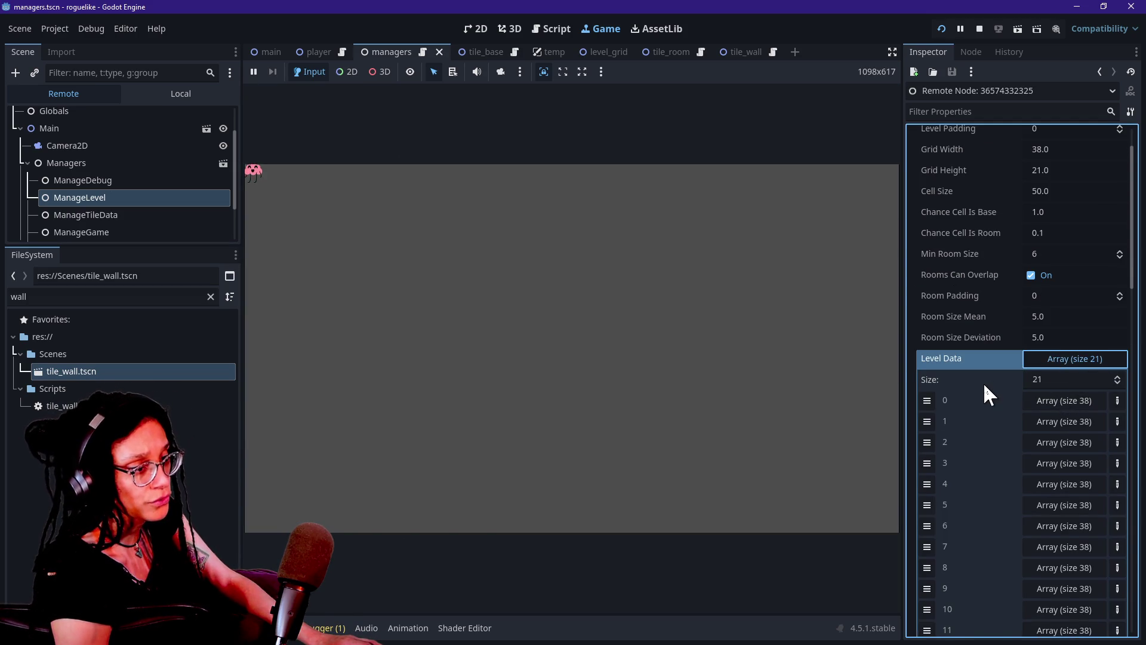
scroll(983, 382, down, 2)
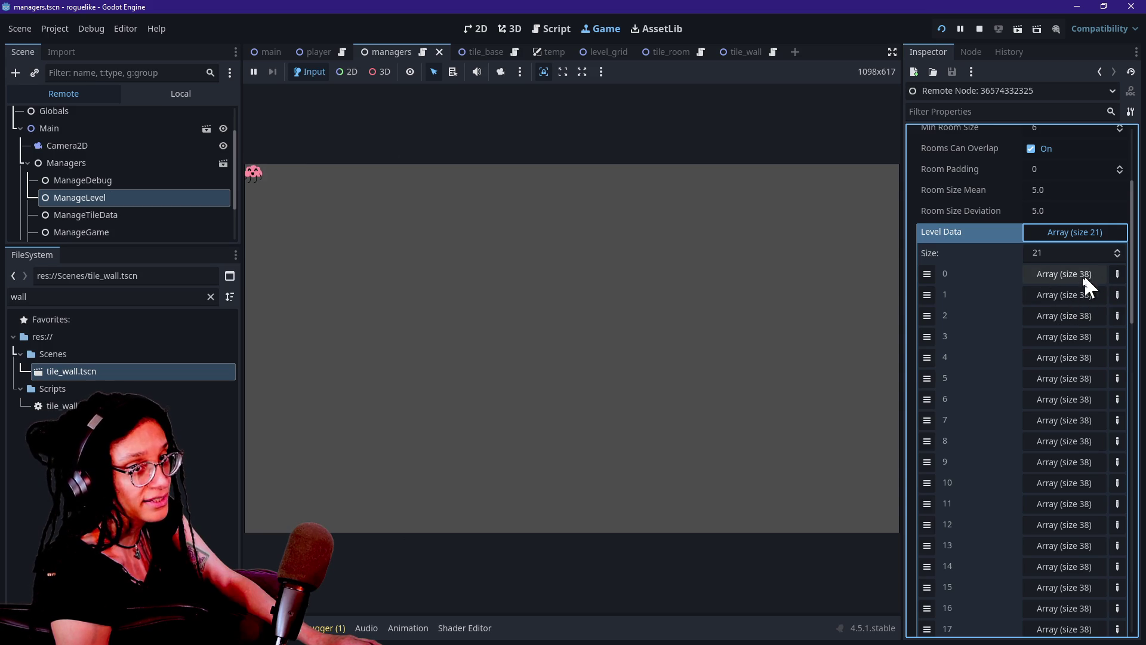
scroll(1013, 277, down, 1)
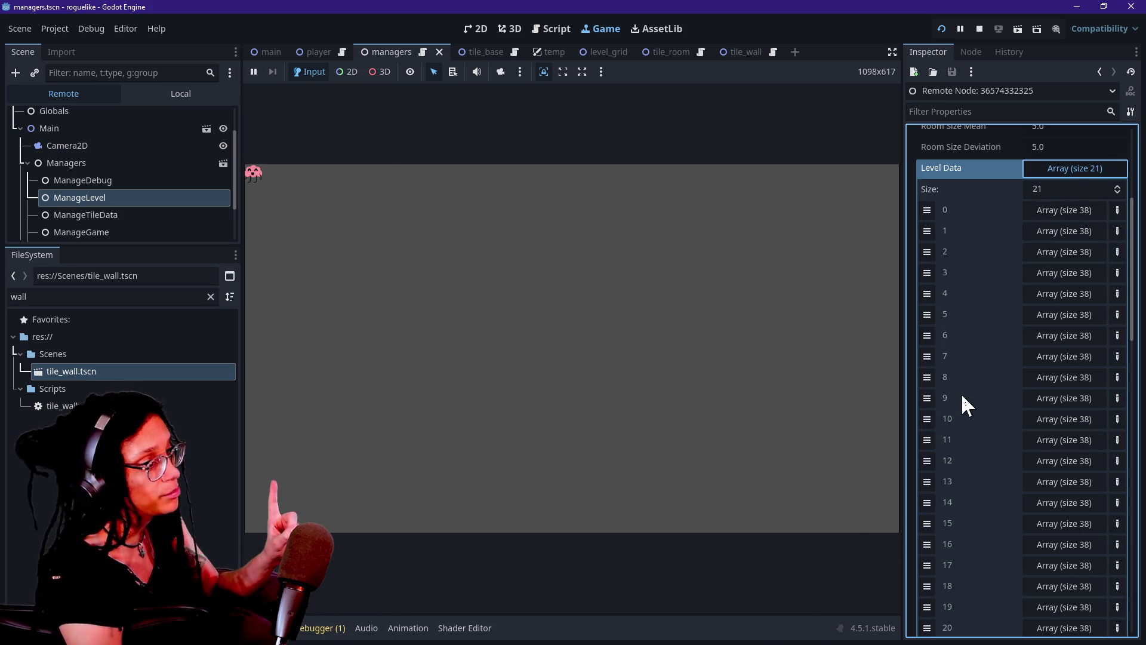
click(412, 242)
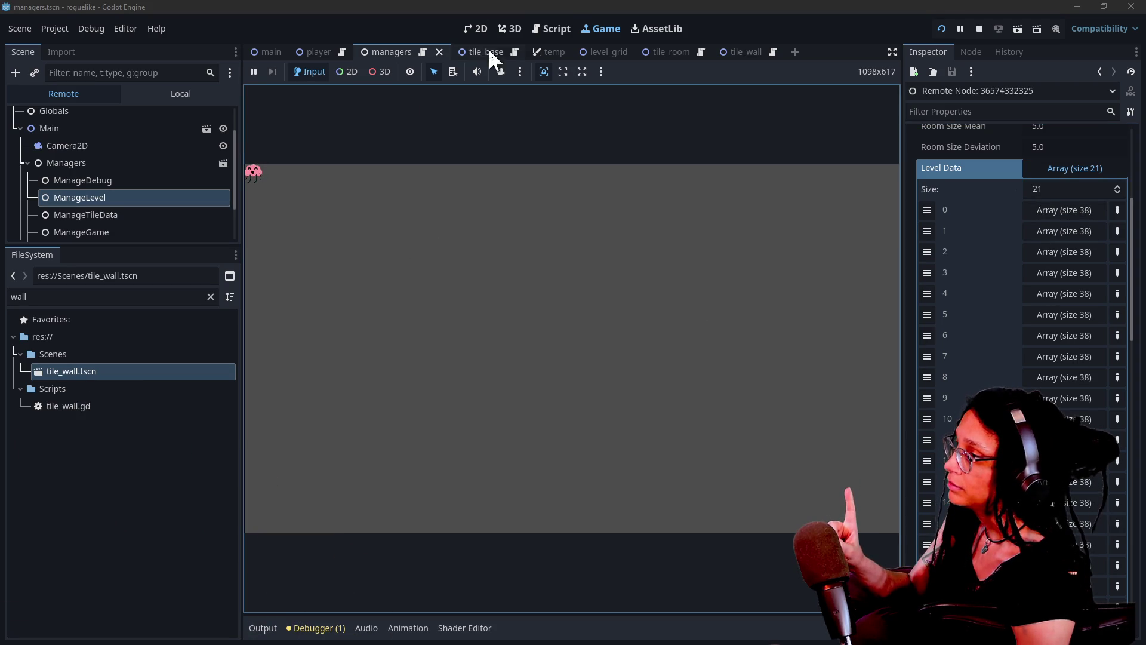
Step: Uncomment the _generate_base_tiles() call on line 97 of the managers script
click(538, 31)
click(406, 374)
key(BackSpace)
Step: Rerun the game with base tile generation enabled
drag(407, 376, 627, 376)
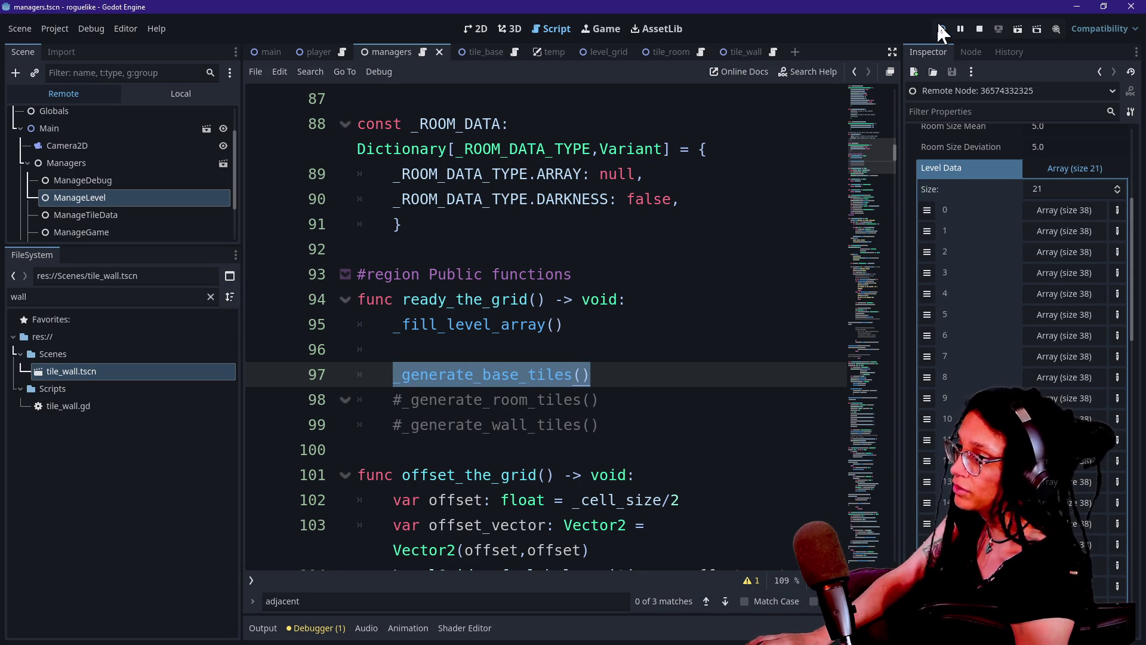
click(542, 367)
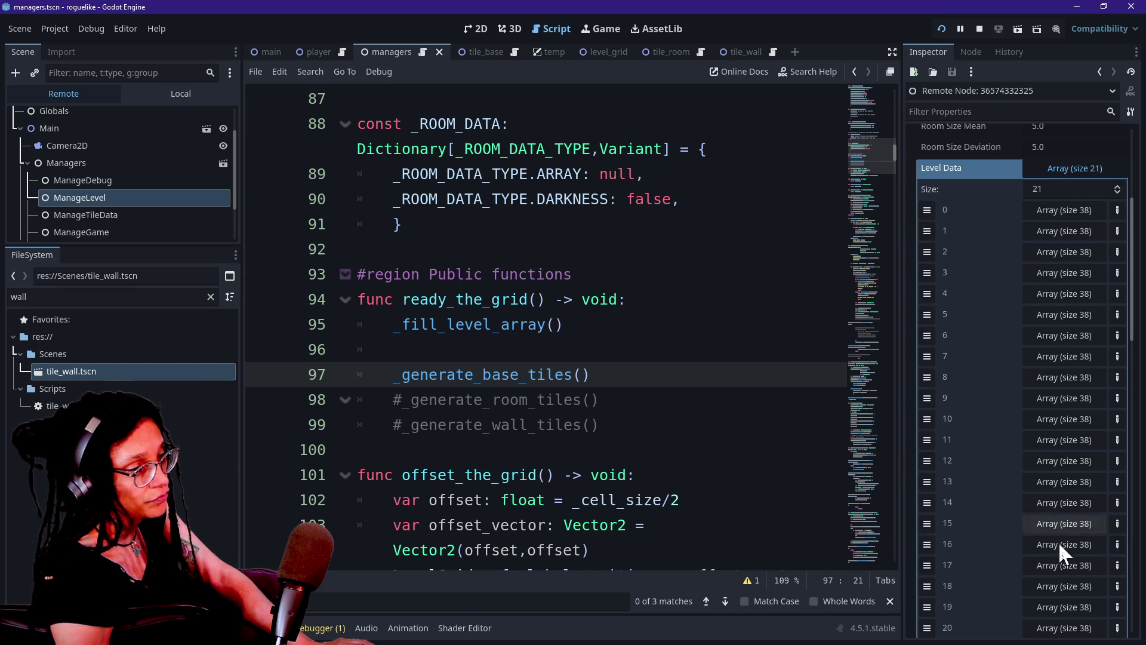
click(941, 29)
click(941, 29)
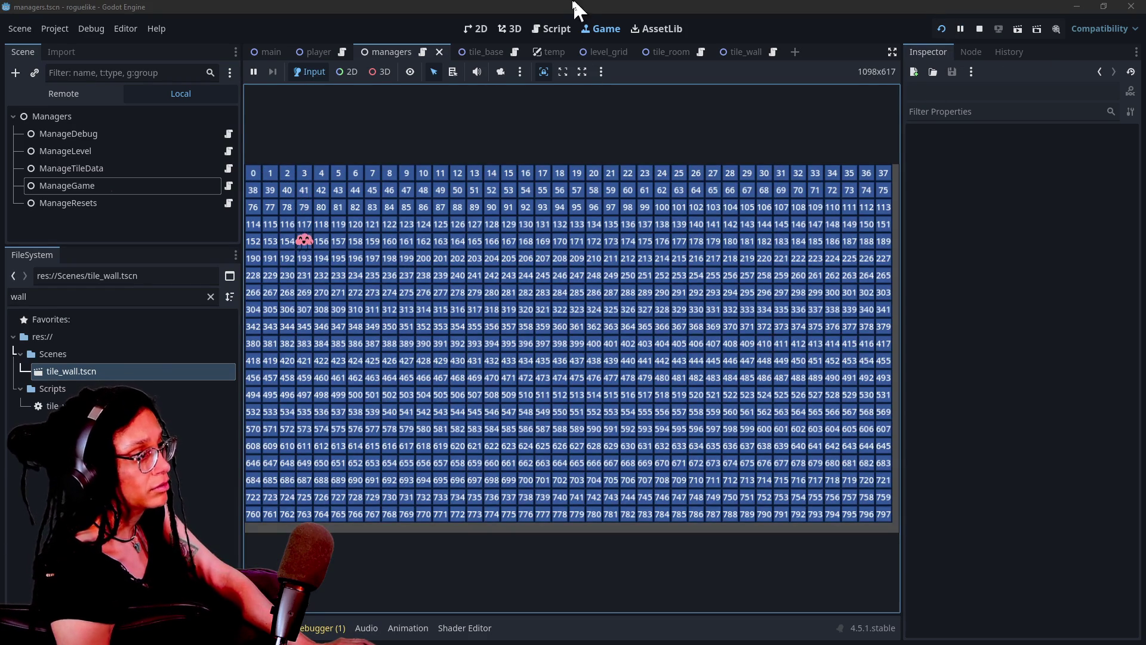
Step: Uncomment _generate_room_tiles() on line 98 with Ctrl+K and rerun to see the room tiles
click(546, 35)
drag(396, 400, 602, 399)
key(ctrl+k)
click(357, 424)
drag(393, 400, 591, 387)
drag(391, 375, 622, 370)
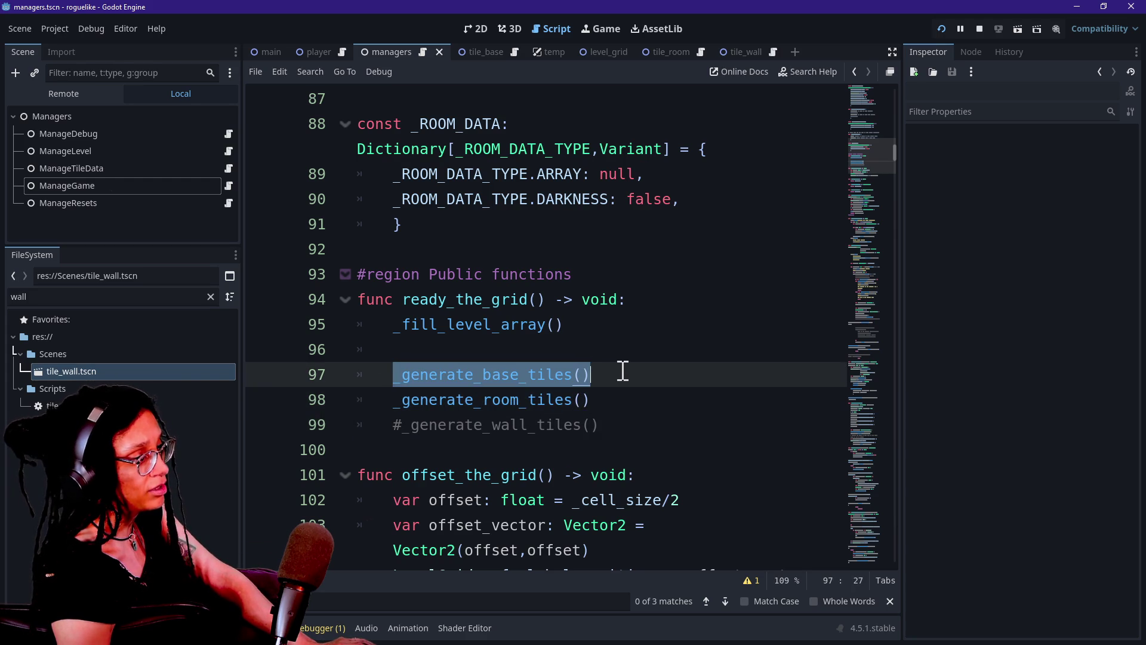
click(936, 33)
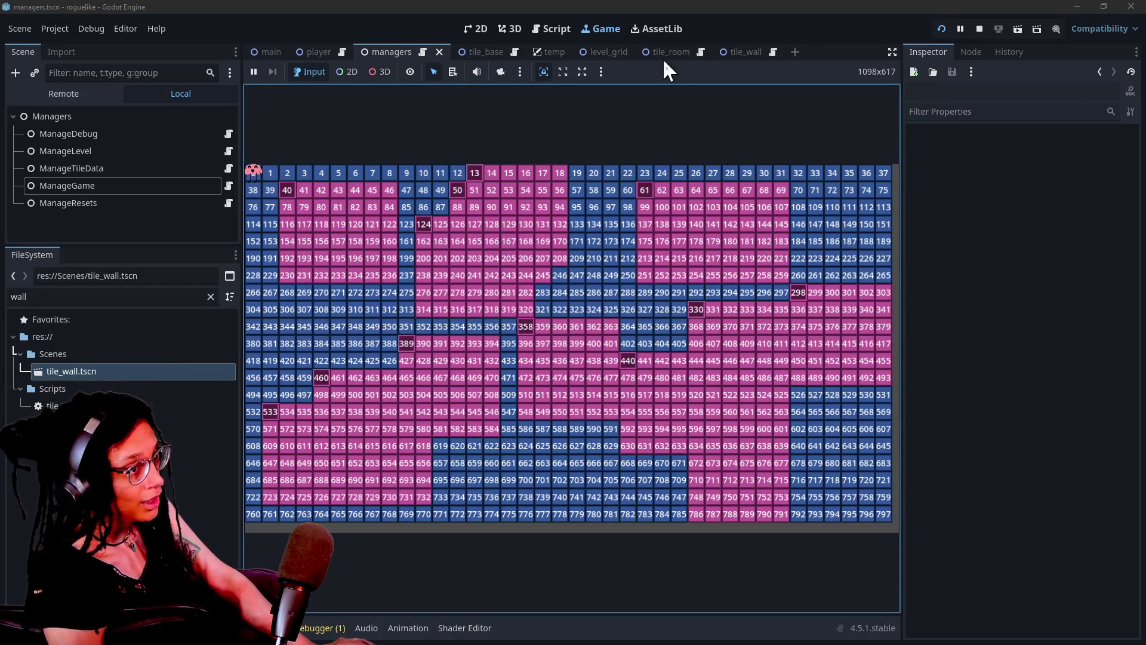
Step: Uncomment _generate_wall_tiles() on line 99 and rerun to show wall tiles beside rooms
click(566, 25)
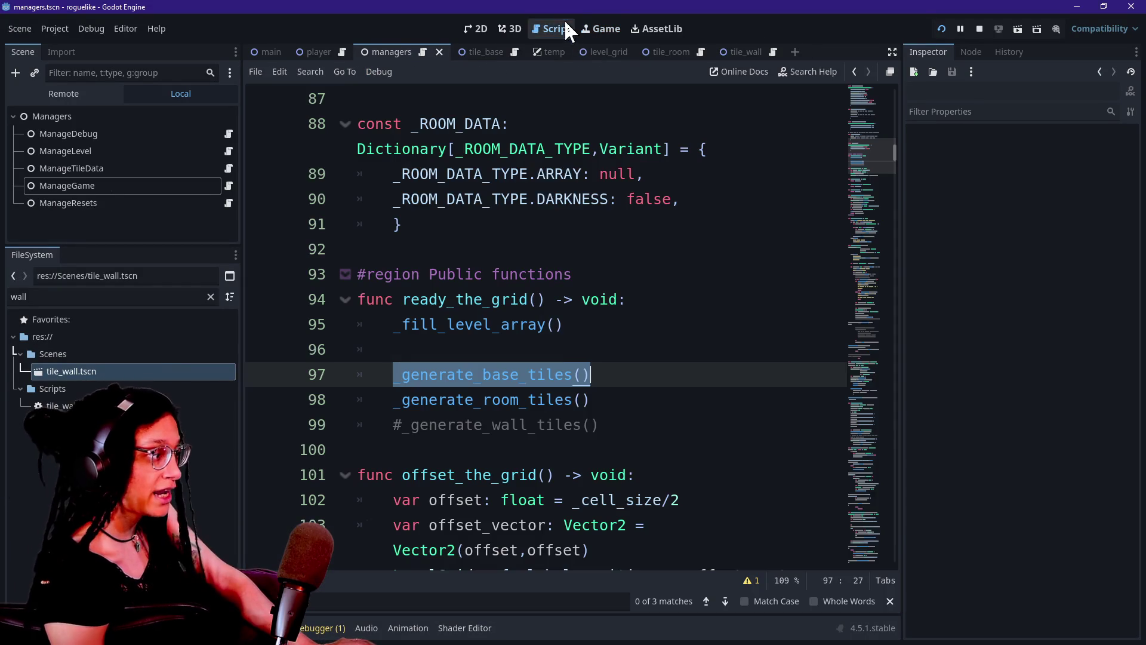
click(449, 425)
key(ctrl+k)
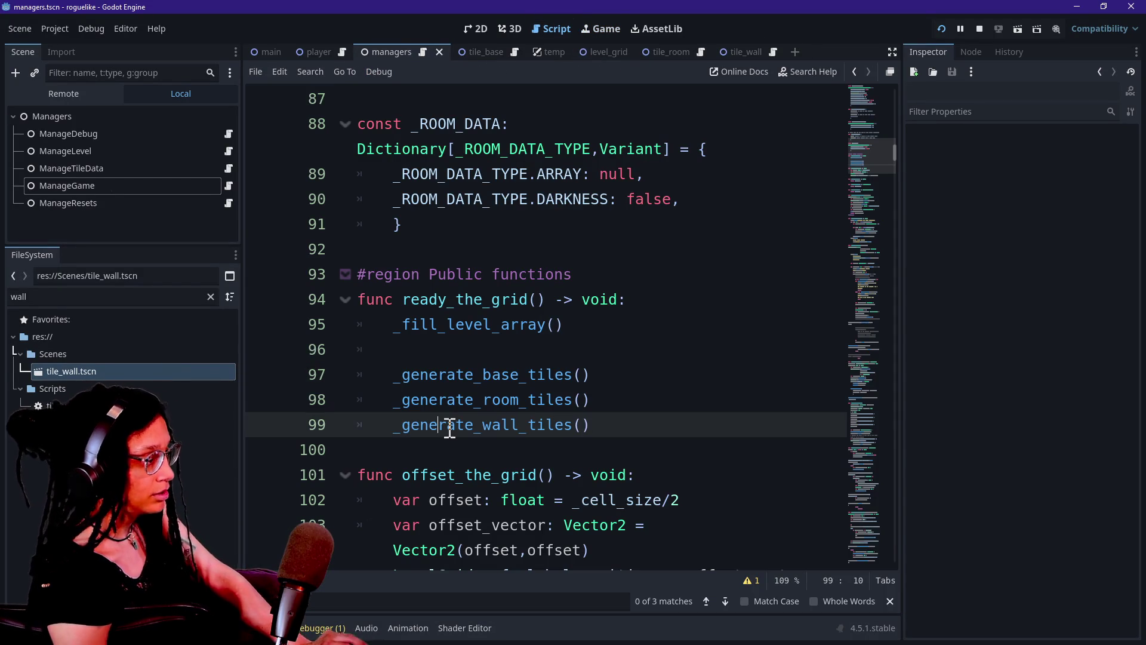
drag(391, 425, 709, 424)
click(708, 424)
drag(398, 435, 627, 431)
click(627, 431)
drag(392, 431, 581, 436)
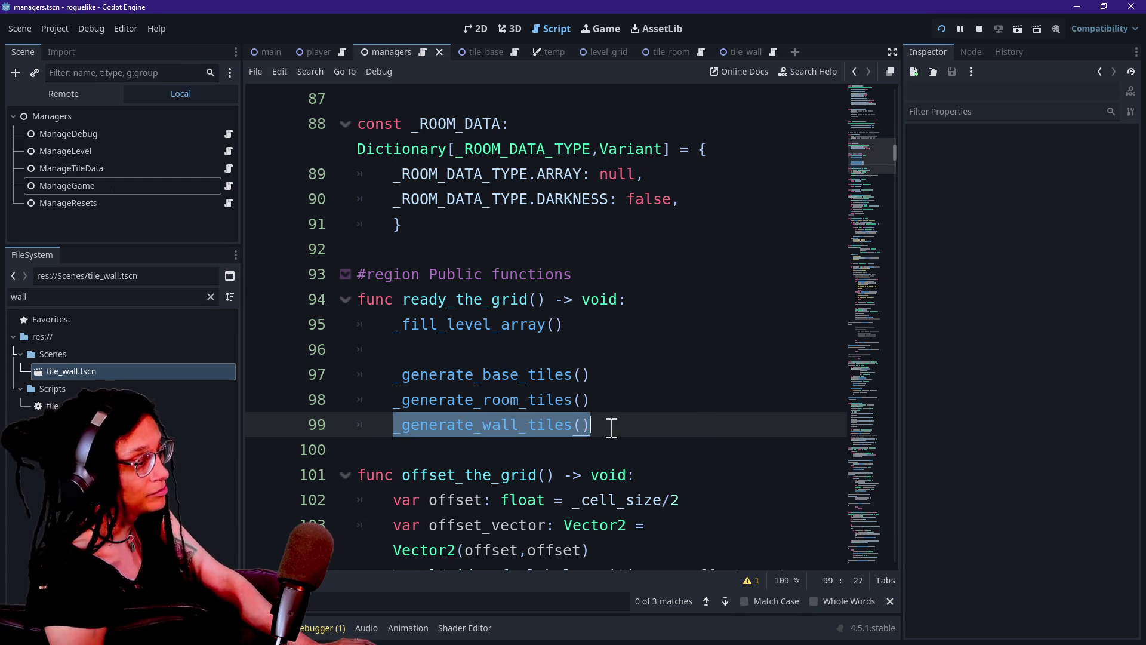
drag(383, 425, 625, 417)
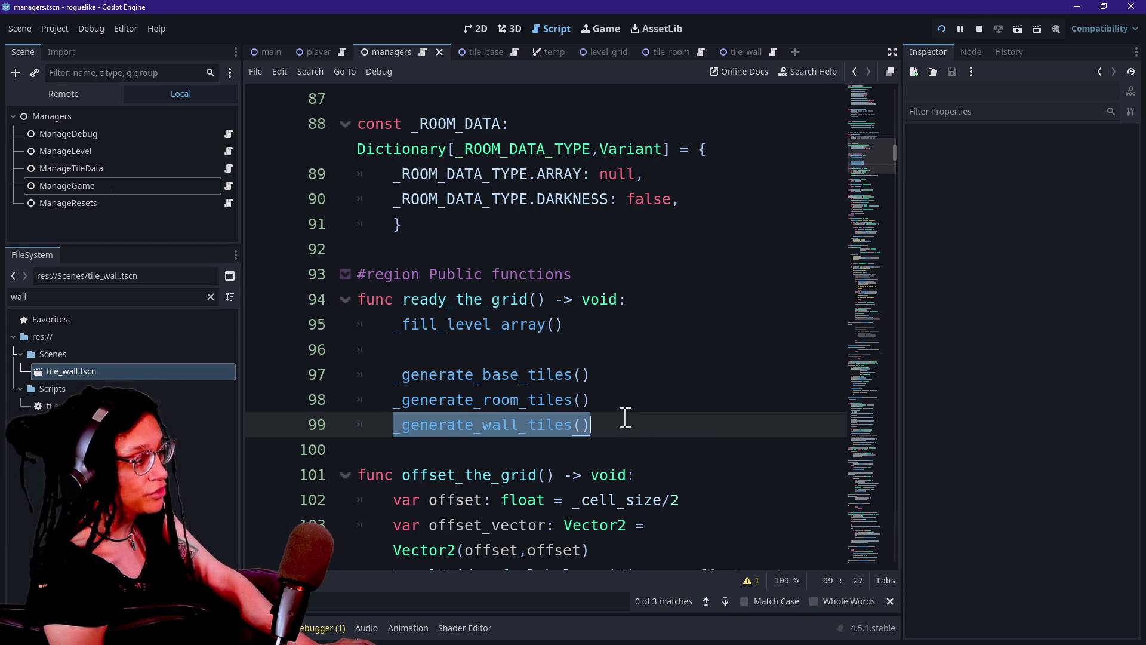
click(941, 30)
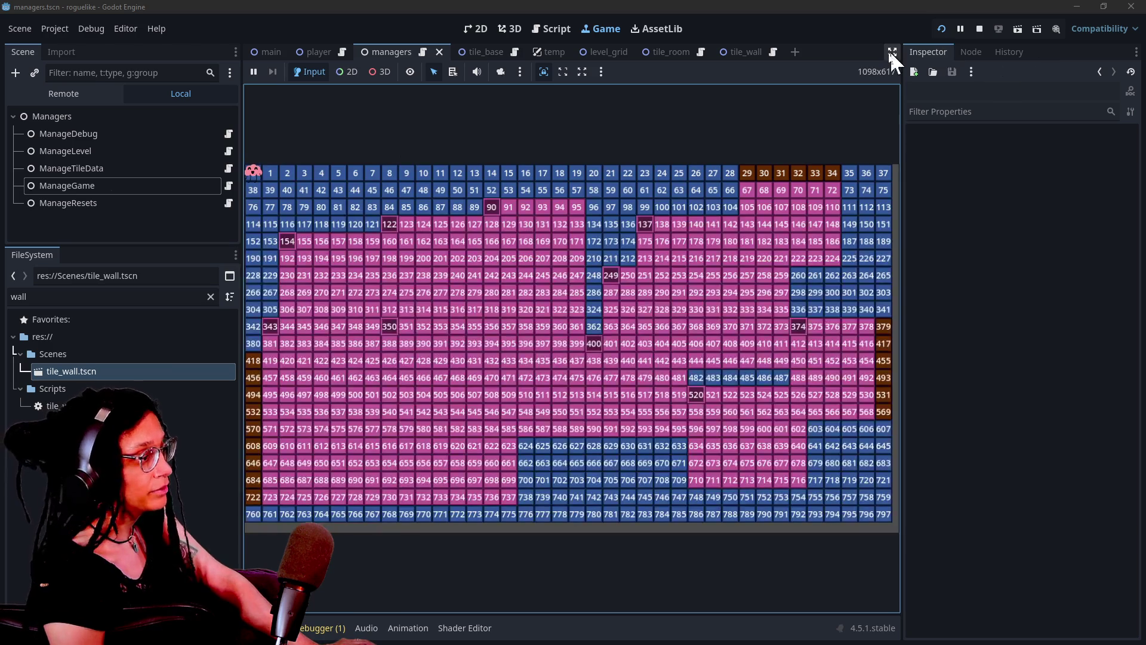
Step: Scroll to the wall-check code and hide the side docks for a wider code view
click(555, 28)
scroll(865, 146, up, 4)
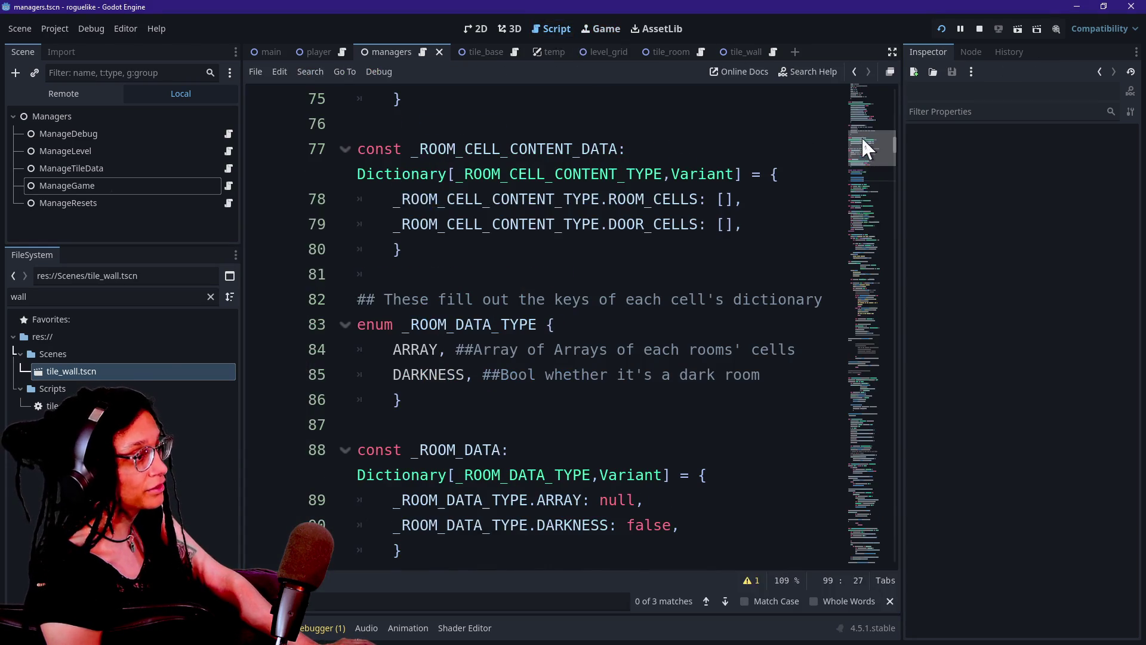
click(806, 260)
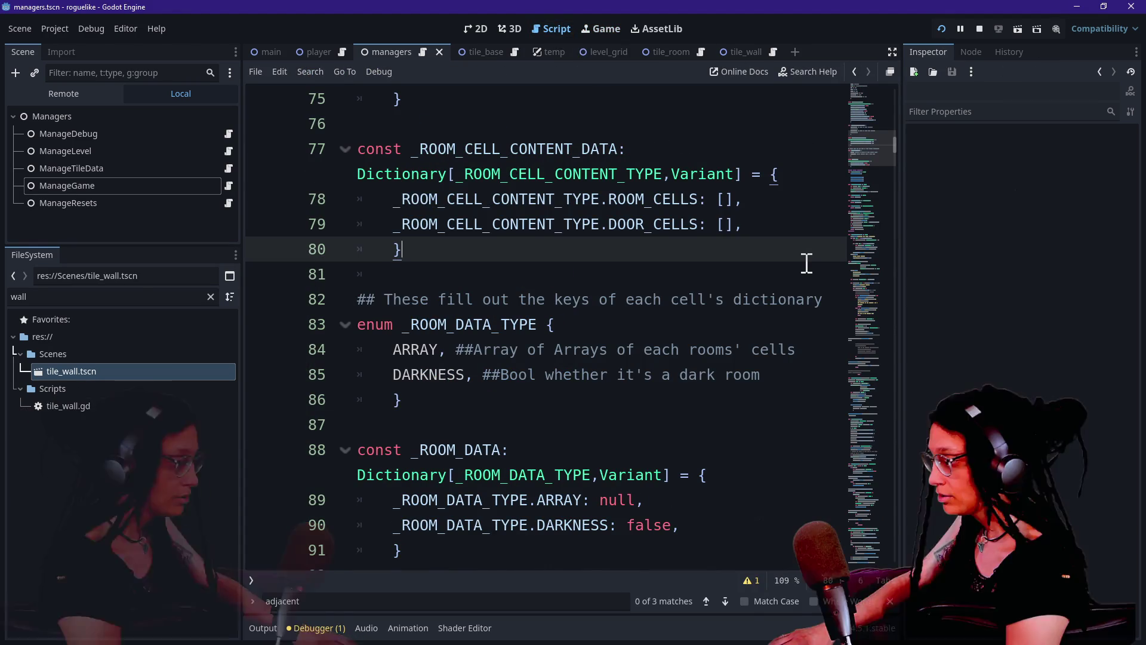
drag(879, 143, 870, 371)
scroll(867, 381, down, 3)
click(675, 336)
key(ctrl+shift+F11)
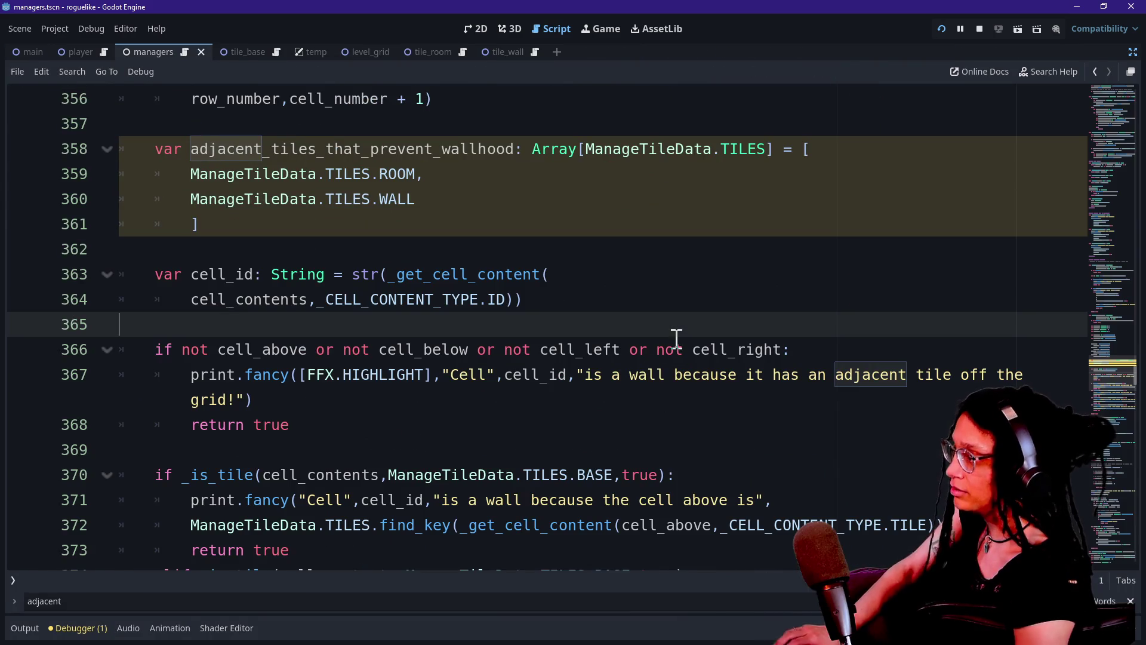
click(466, 266)
scroll(469, 263, up, 1)
click(453, 269)
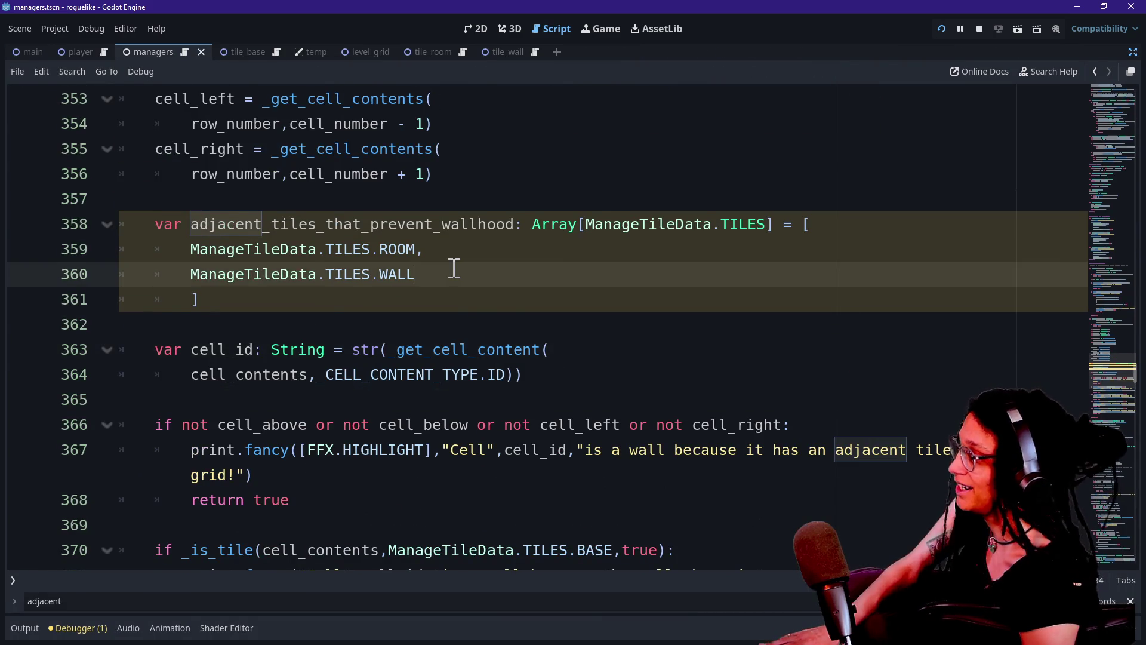
scroll(453, 266, down, 4)
scroll(294, 257, down, 1)
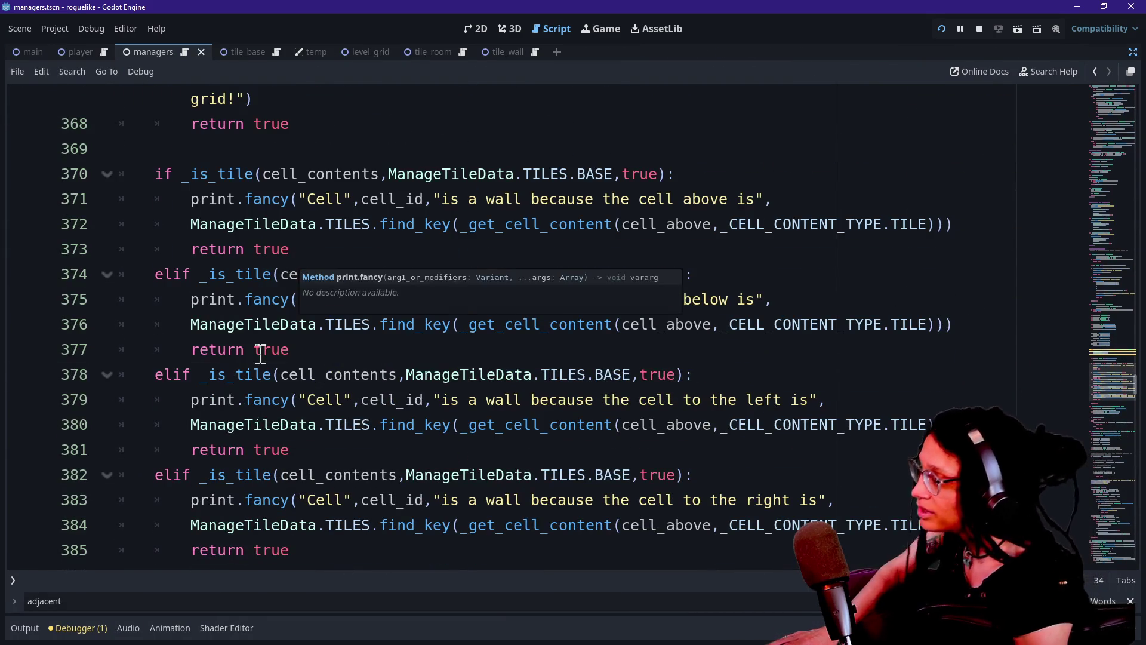
drag(260, 352, 465, 429)
scroll(466, 429, down, 1)
click(467, 429)
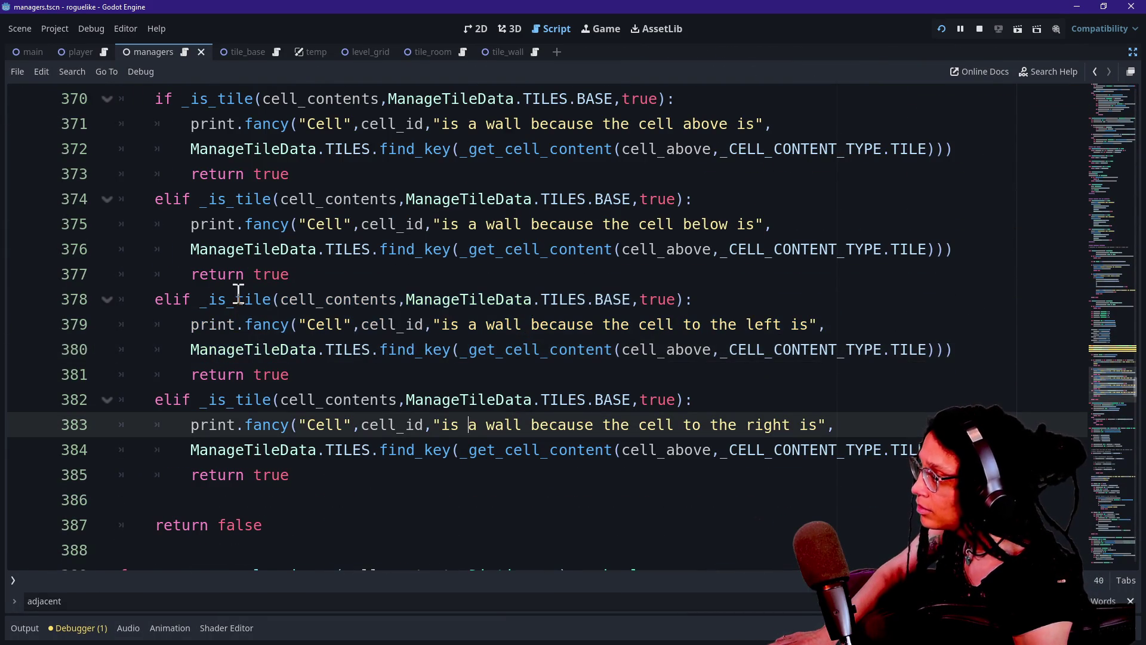
Step: Review the four _is_tile wall checks that all pass cell_contents
mouse_move(209, 299)
mouse_down()
mouse_move(650, 326)
mouse_move(656, 305)
mouse_up()
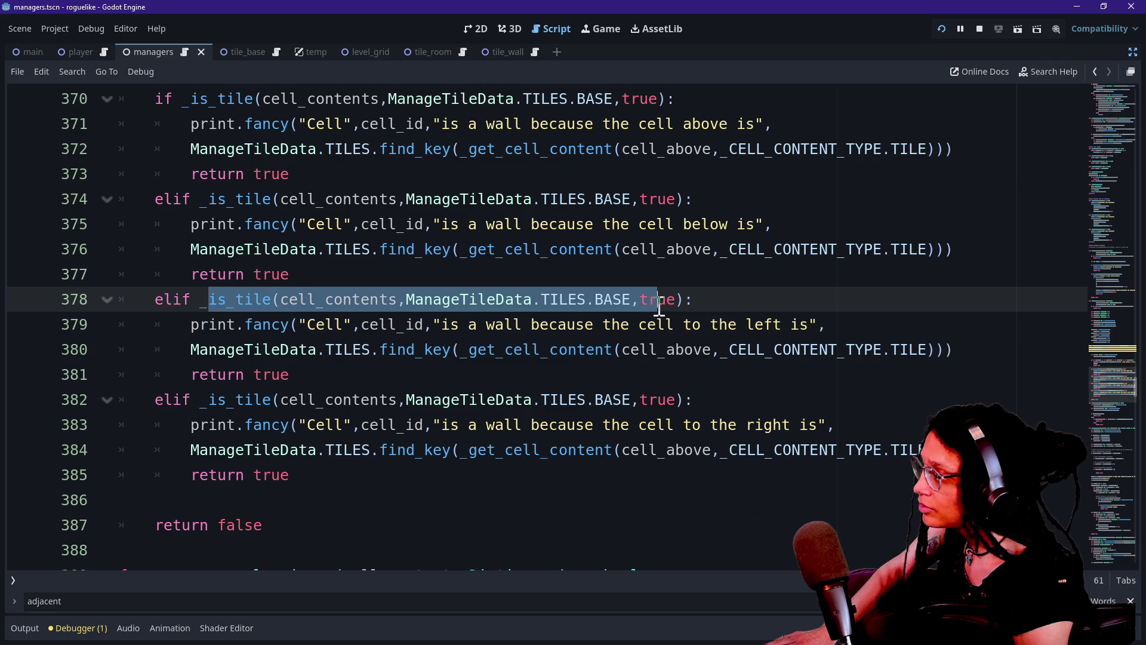
drag(139, 368, 335, 366)
click(379, 370)
click(223, 302)
drag(220, 301, 350, 302)
click(350, 303)
drag(276, 302, 404, 305)
scroll(404, 304, up, 2)
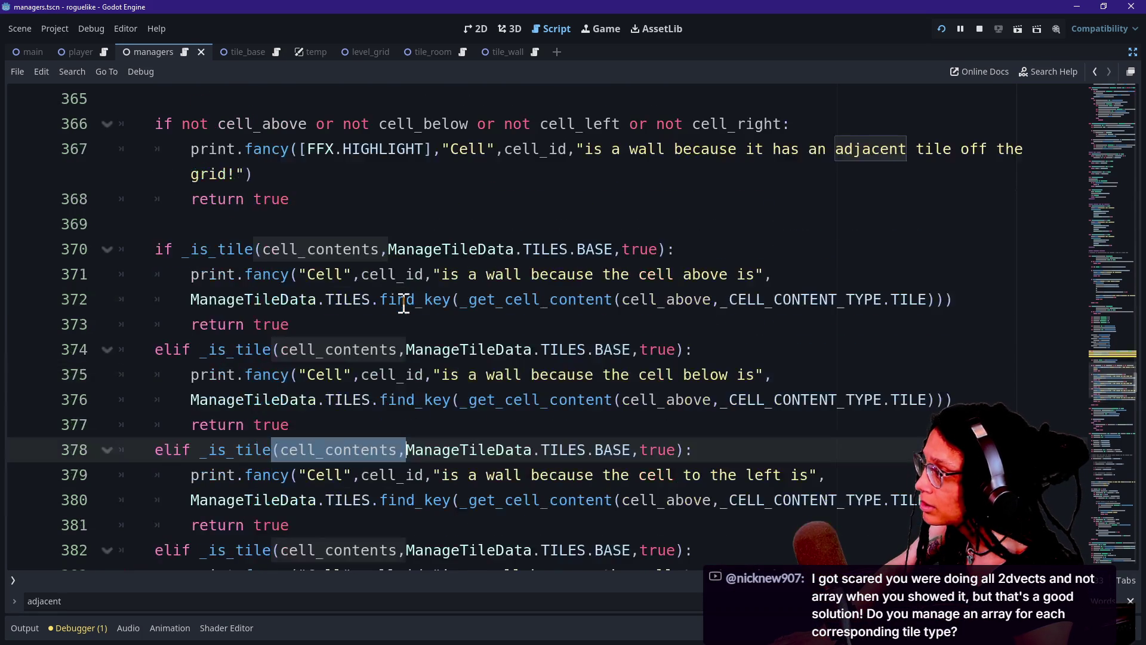
Step: Replace cell_contents with cell_above and cell_below in the upper and lower checks
click(273, 250)
drag(263, 249, 382, 252)
text(cell_)
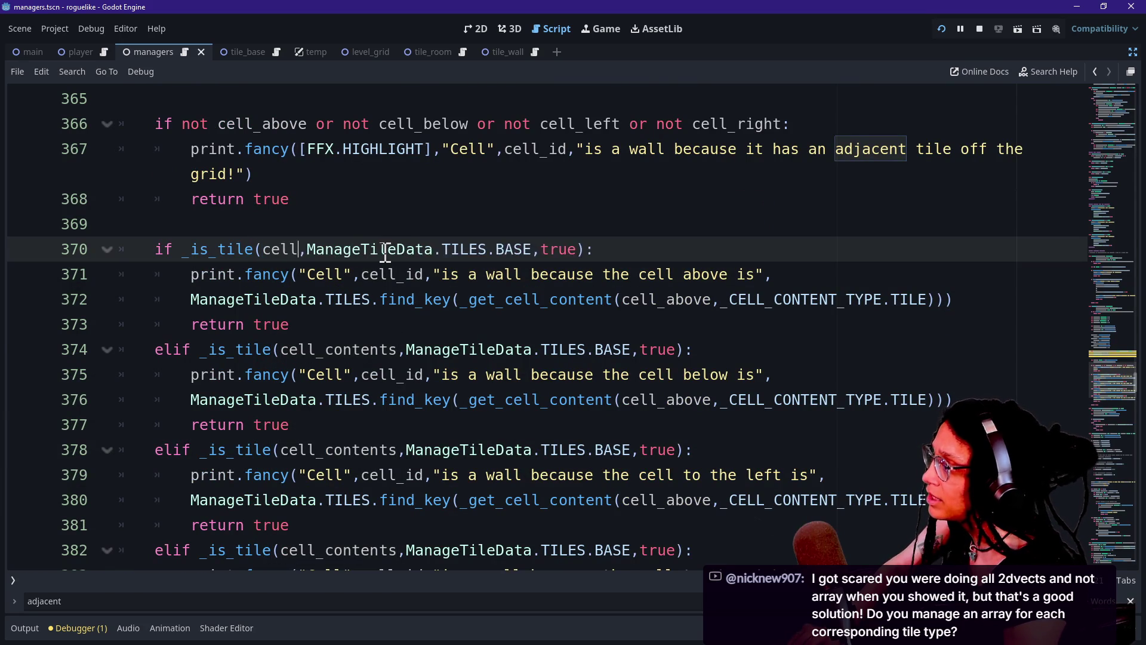
text(above)
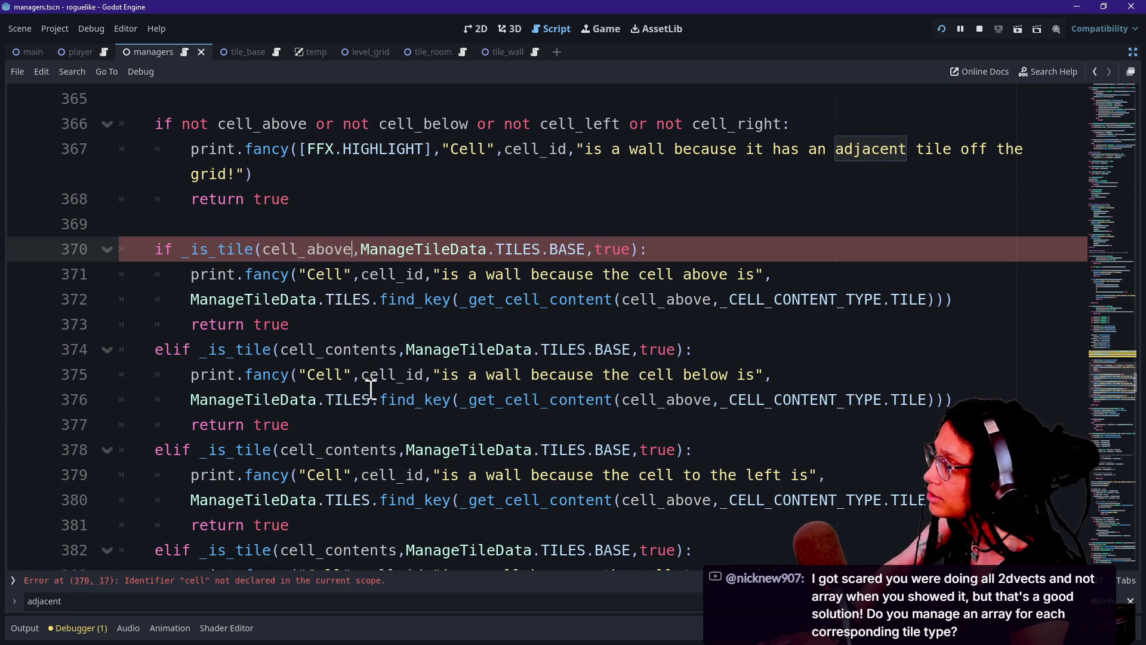
drag(325, 351, 397, 357)
text(below)
Step: Change the left and right checks to cell_left and cell_right, then rerun the level
click(345, 427)
scroll(303, 428, down, 2)
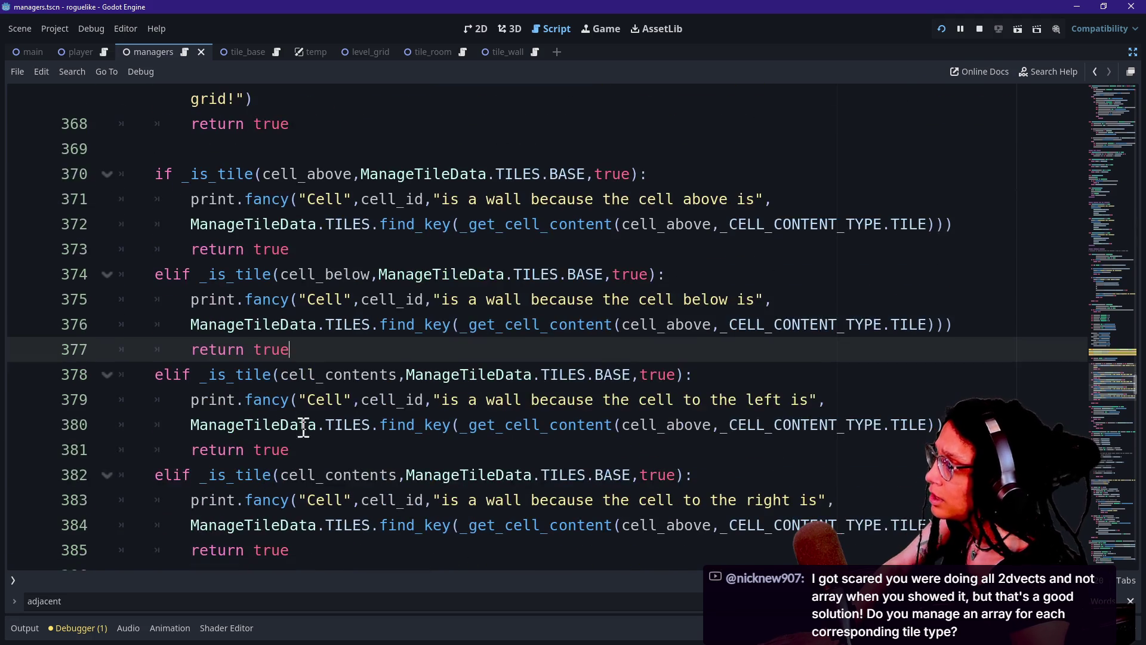
drag(328, 376, 390, 378)
text(keft)
key(BackSpace)
key(BackSpace)
key(BackSpace)
text(left)
click(359, 475)
key(Delete)
key(Delete)
key(Delete)
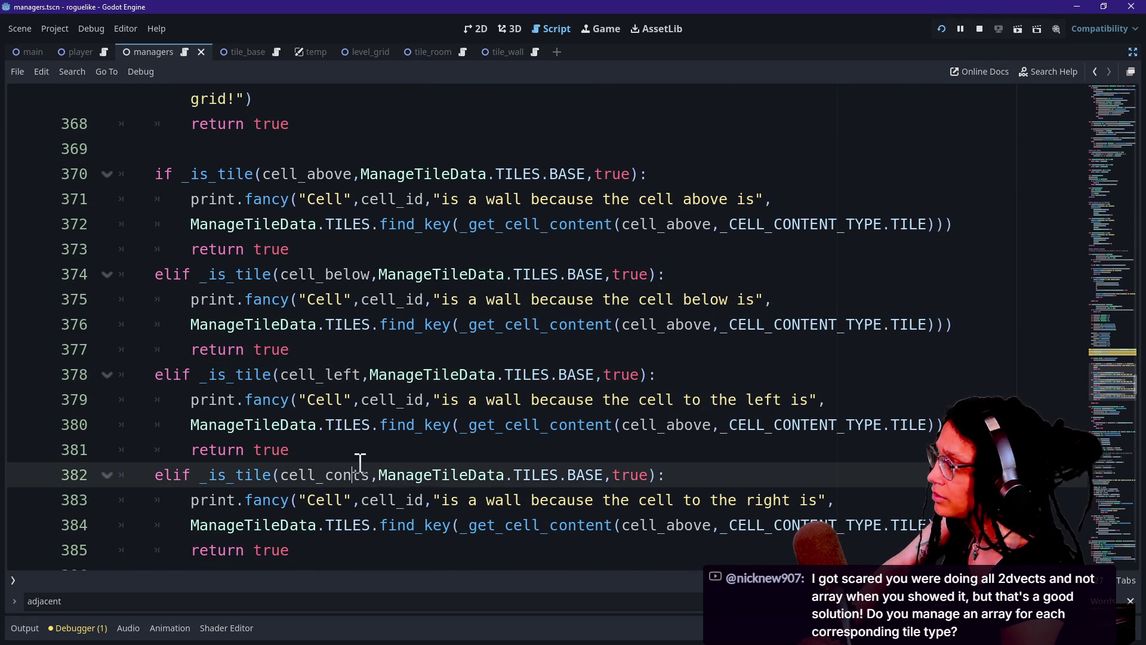
key(BackSpace)
key(BackSpace)
key(BackSpace)
key(Delete)
key(Delete)
text(ti)
key(BackSpace)
key(BackSpace)
text(right)
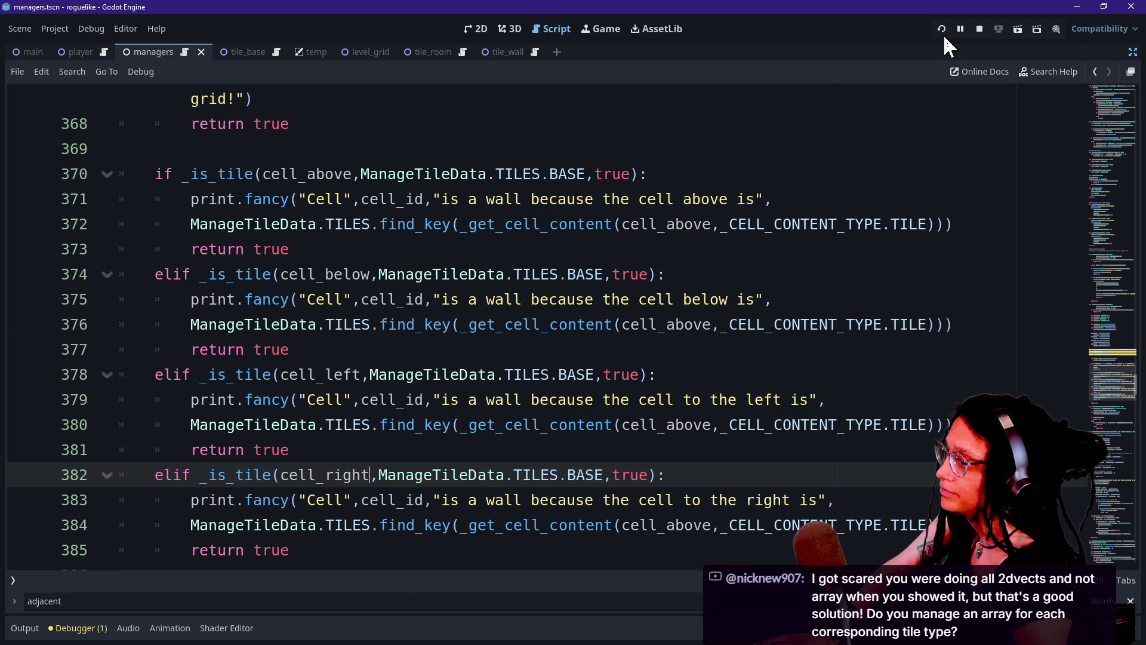
click(944, 36)
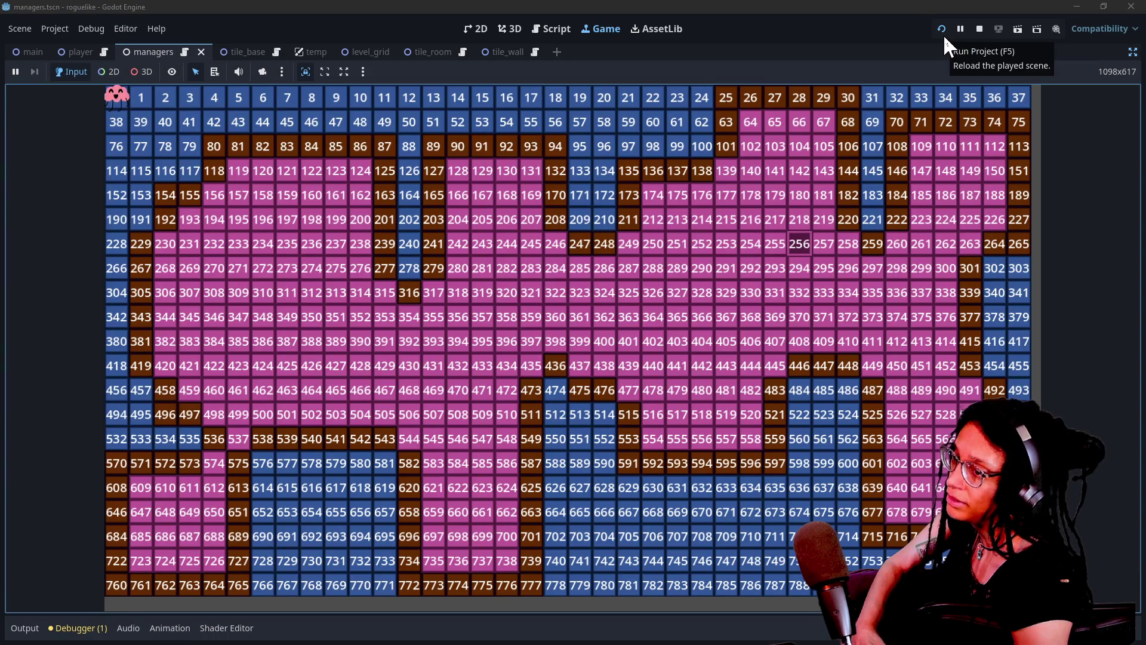
Step: Scroll up to the _logged_cells_base, _logged_cells_room and _logged_cells_wall declarations and restore the side docks
click(562, 30)
scroll(370, 244, up, 9)
scroll(370, 244, up, 20)
scroll(370, 243, up, 20)
scroll(370, 243, down, 2)
scroll(371, 244, up, 3)
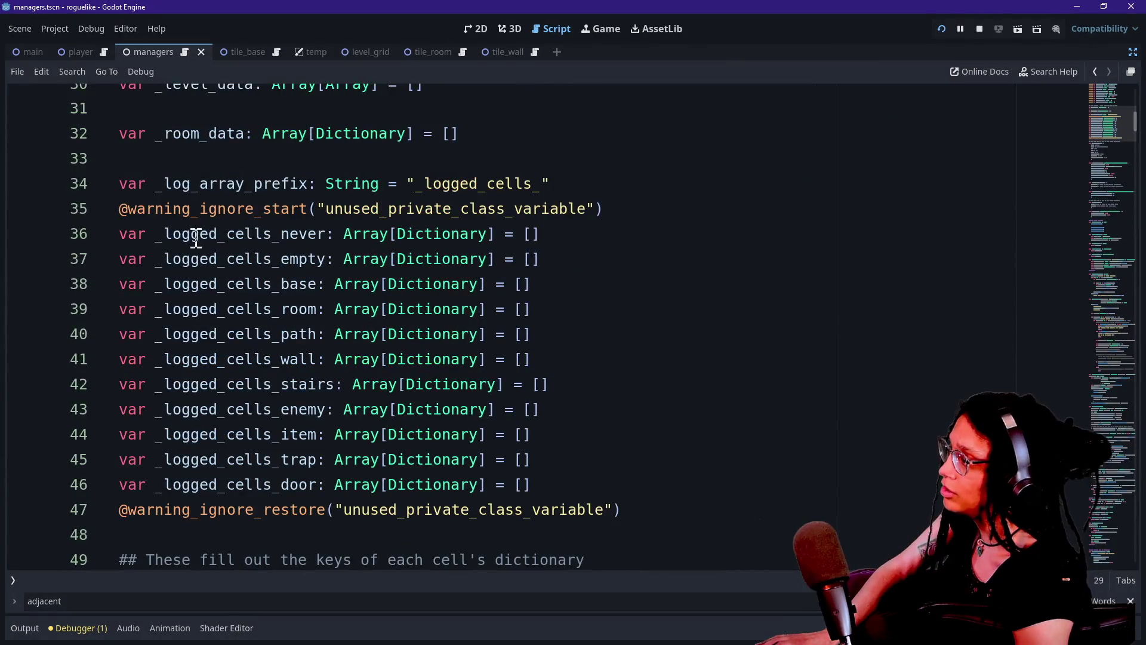
drag(156, 272, 404, 280)
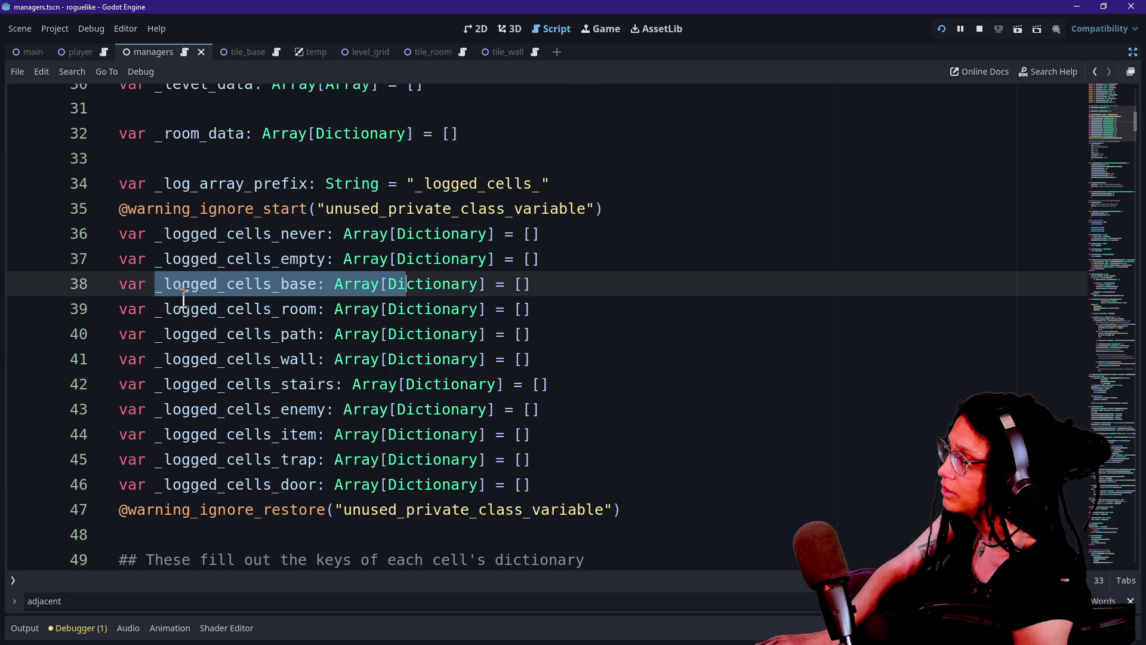
drag(146, 312, 384, 321)
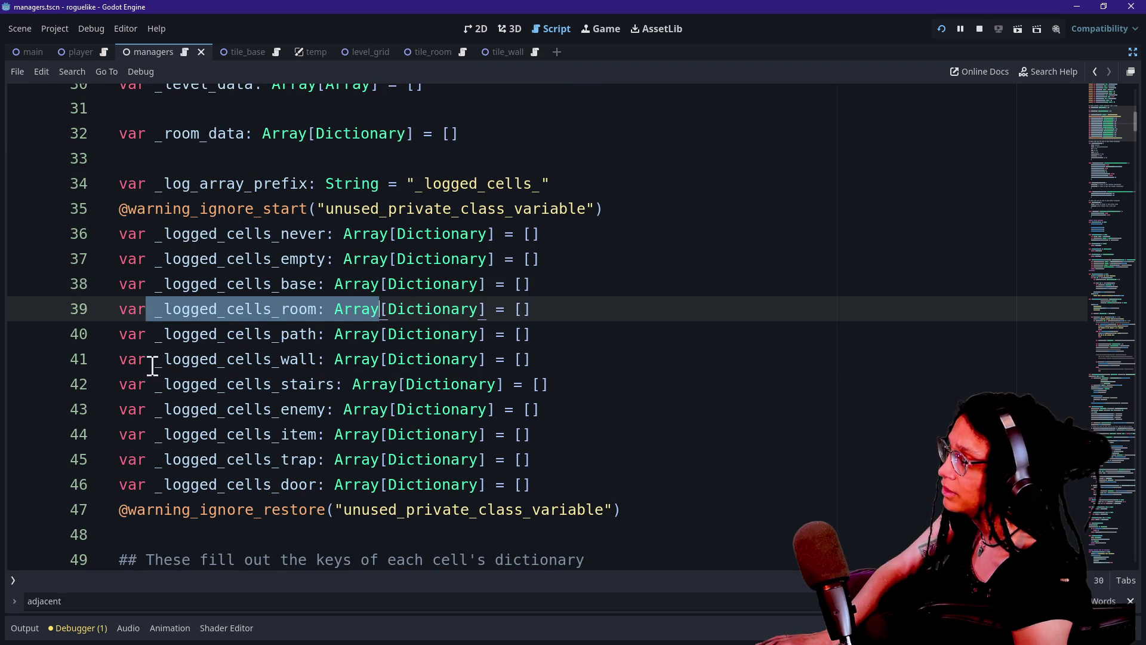
drag(153, 367, 438, 366)
click(1132, 52)
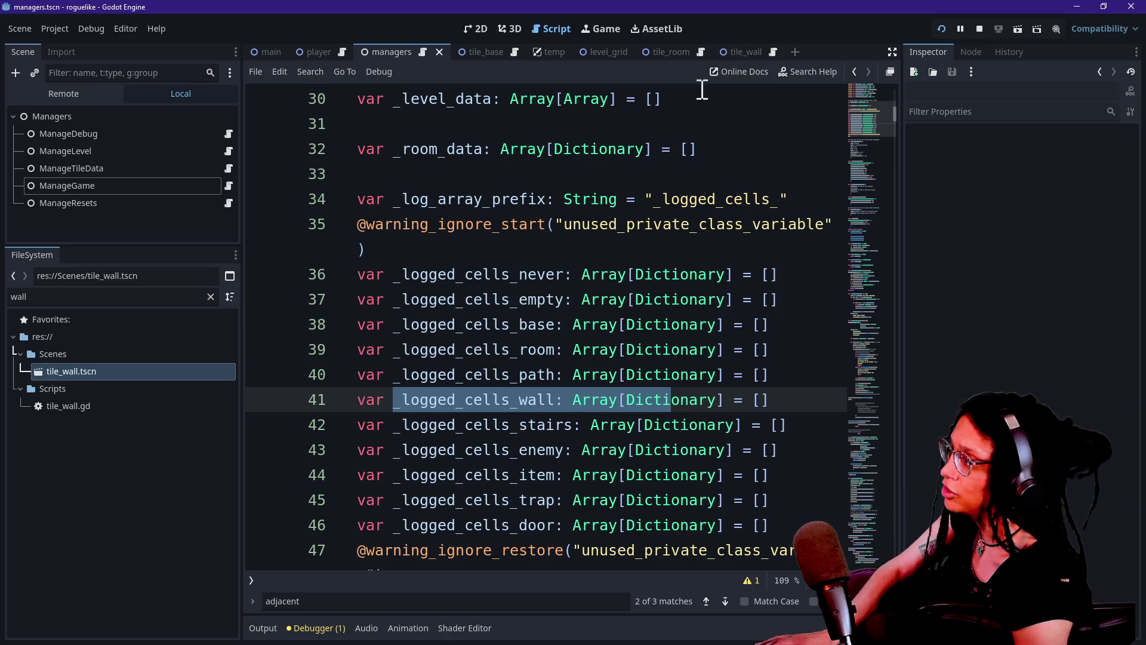
Step: Inspect the live ManageLevel's Logged Cells arrays: Base 798, Room 538, Wall 165 entries
click(90, 92)
click(117, 195)
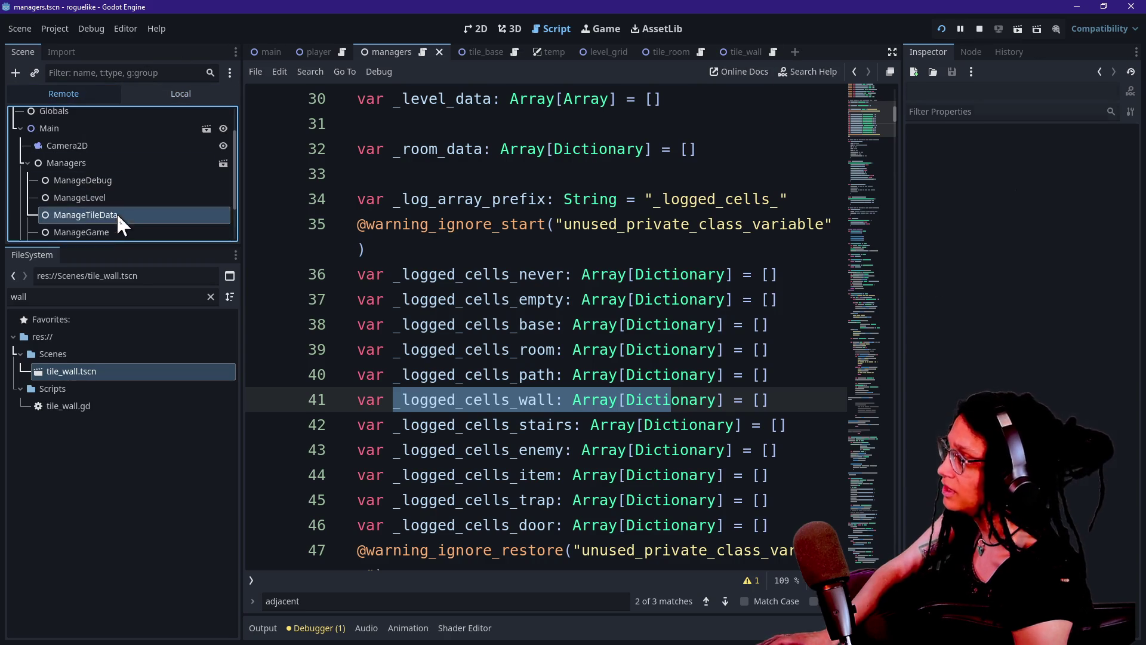
click(197, 192)
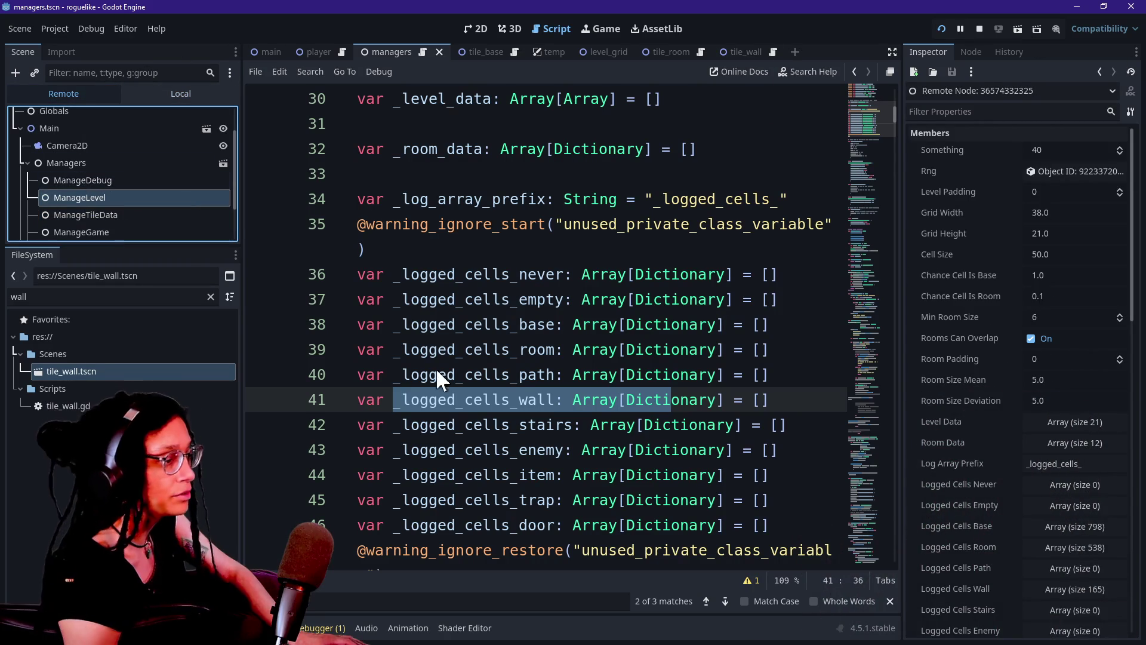
scroll(1001, 312, down, 5)
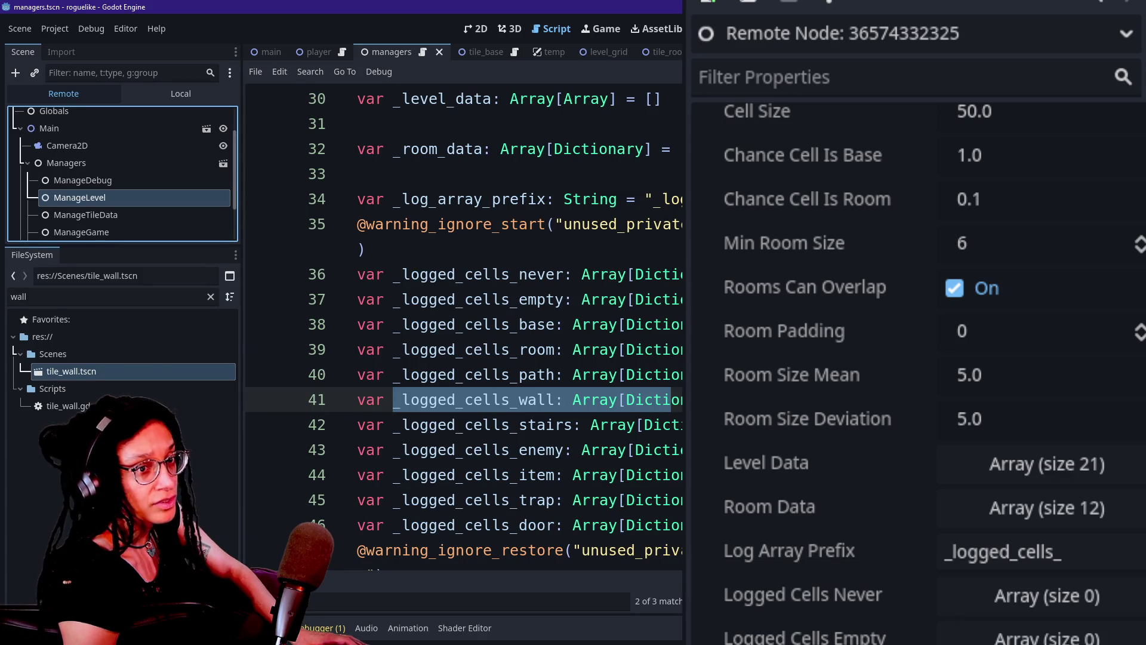
scroll(764, 624, down, 6)
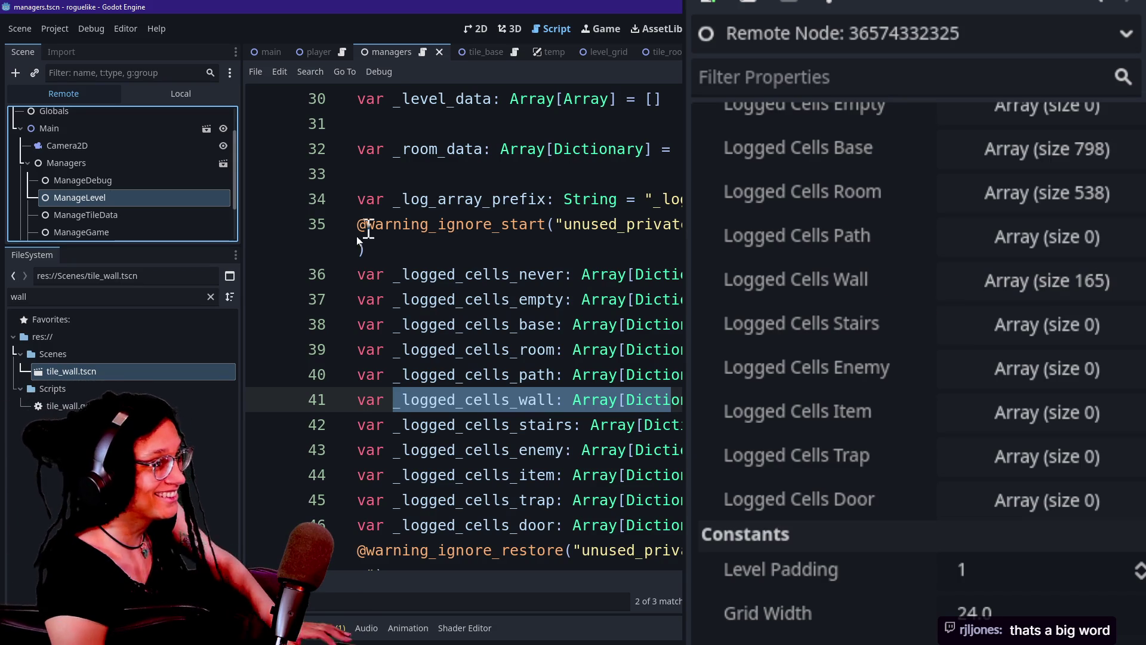
Step: Delete the stray word "concantenate" from line 35 to clear the error
click(403, 256)
text(ons)
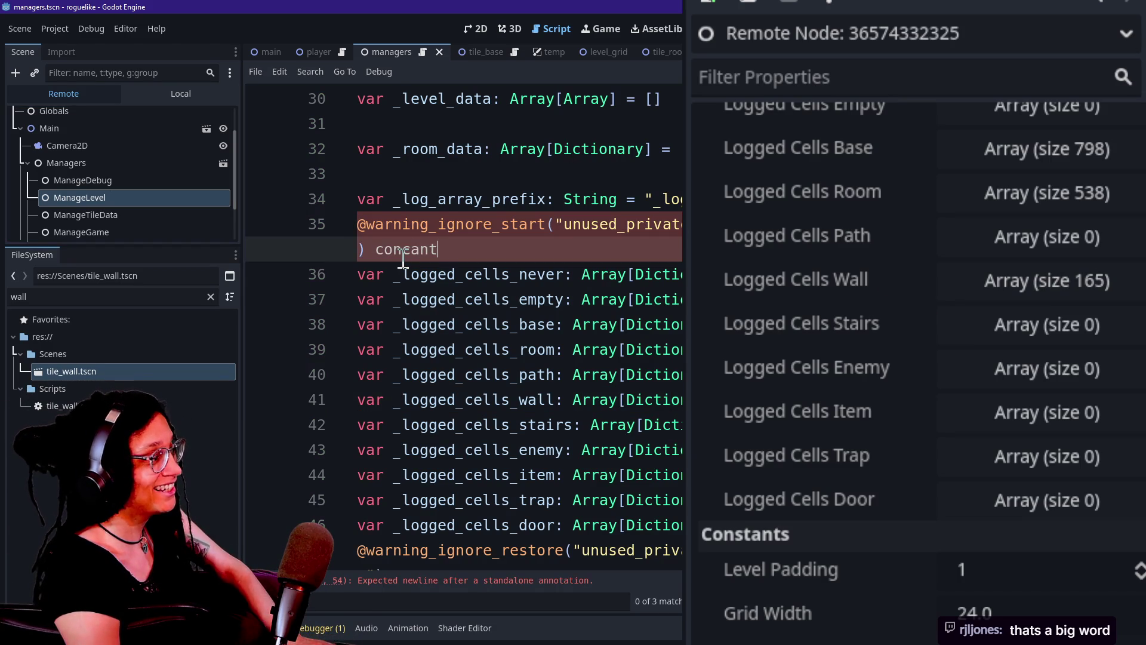
double_click(475, 254)
click(466, 269)
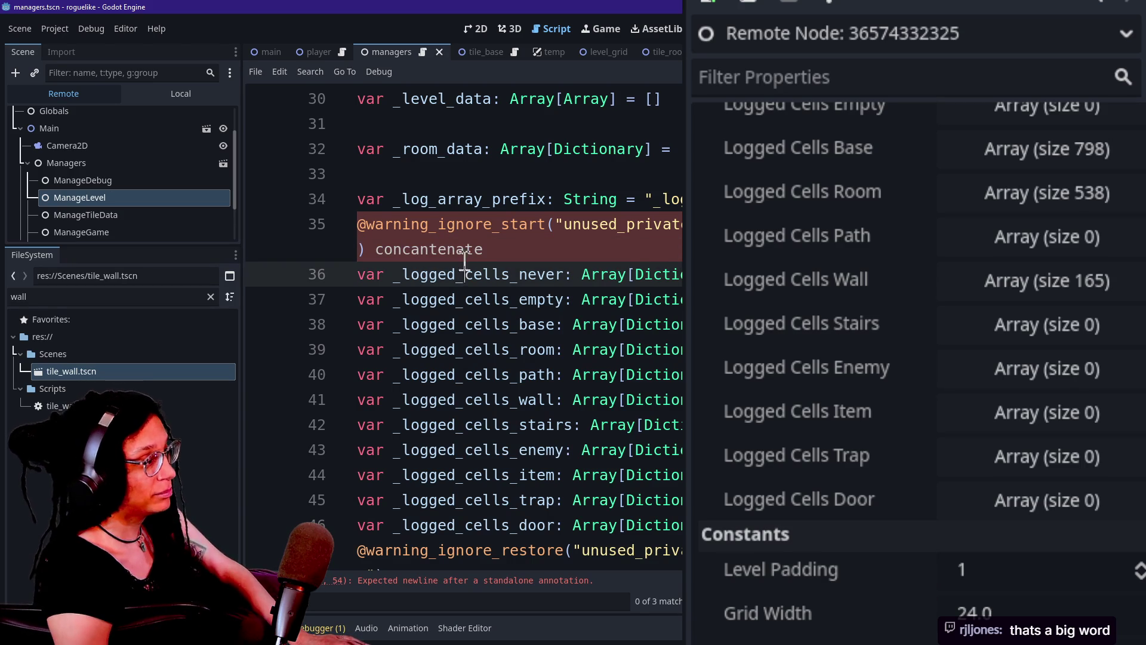
click(463, 254)
double_click(463, 254)
key(BackSpace)
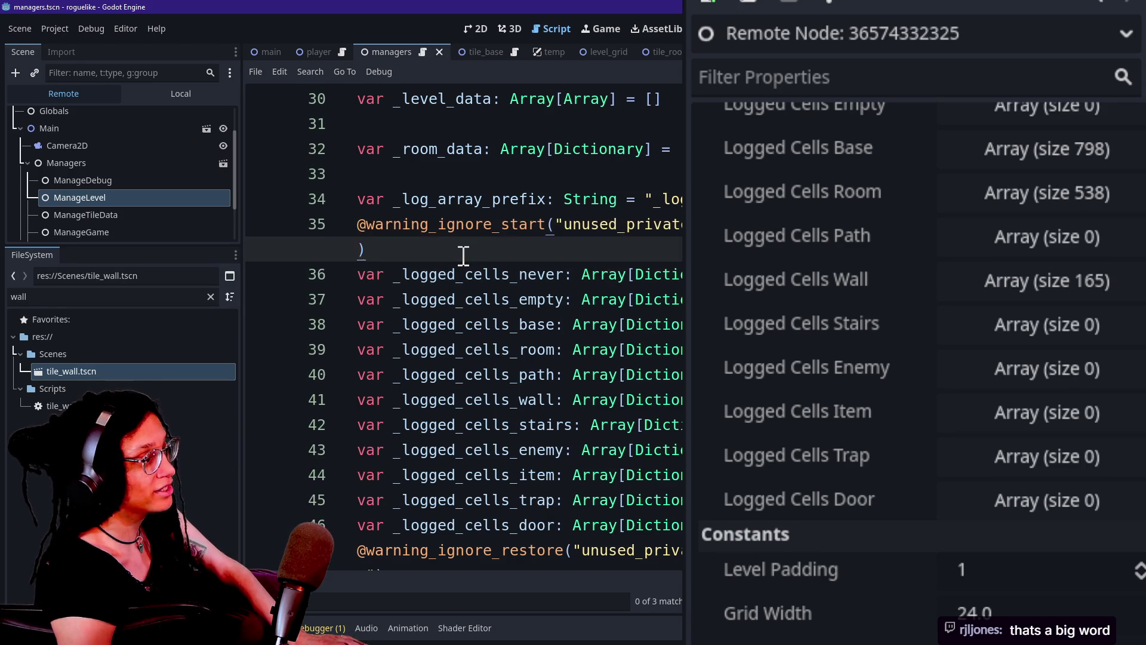
Step: Search the script for "_logged_" to step through the logged-cells references
scroll(525, 256, down, 2)
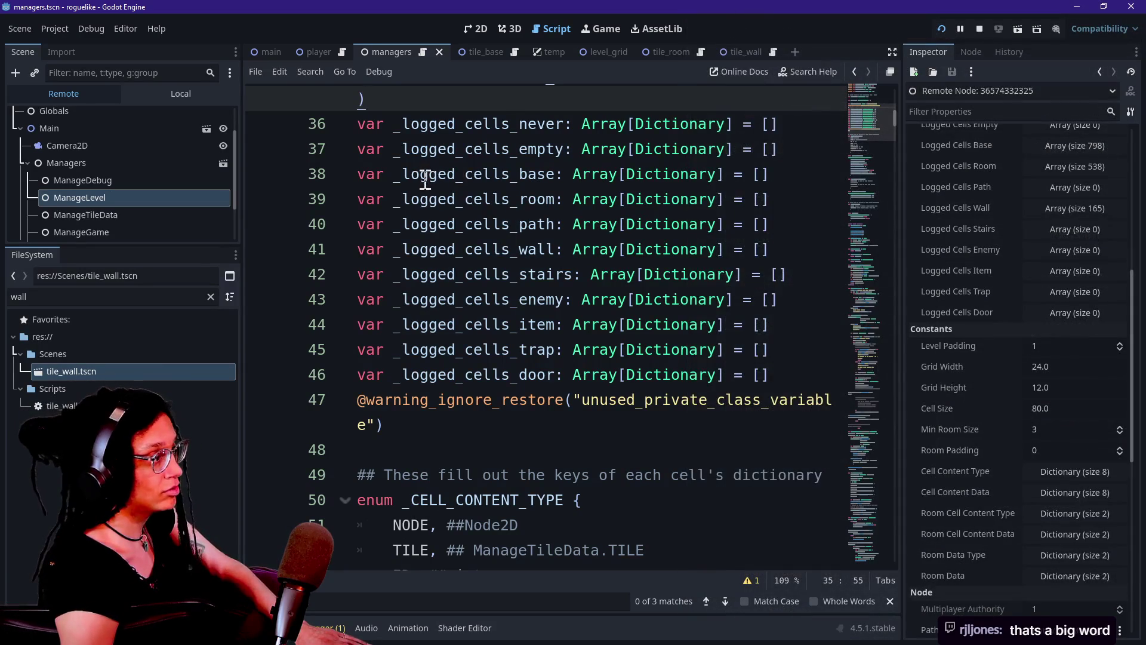
mouse_move(398, 242)
mouse_down()
mouse_move(511, 248)
mouse_move(570, 229)
mouse_move(590, 244)
mouse_up()
click(591, 224)
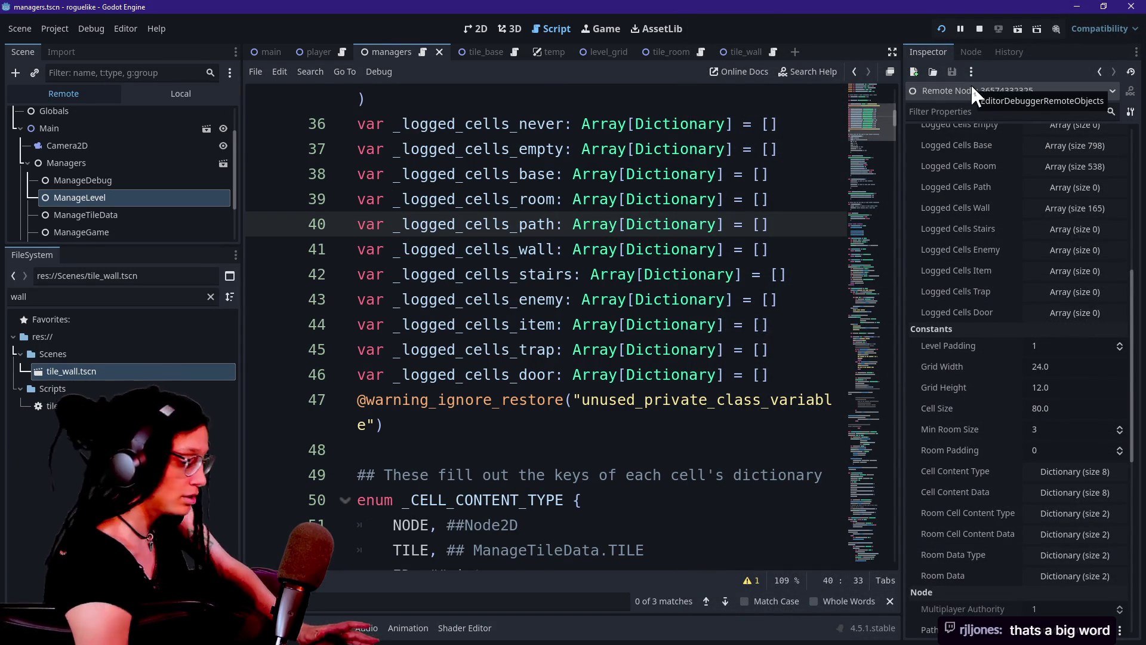
click(707, 274)
key(ctrl+f)
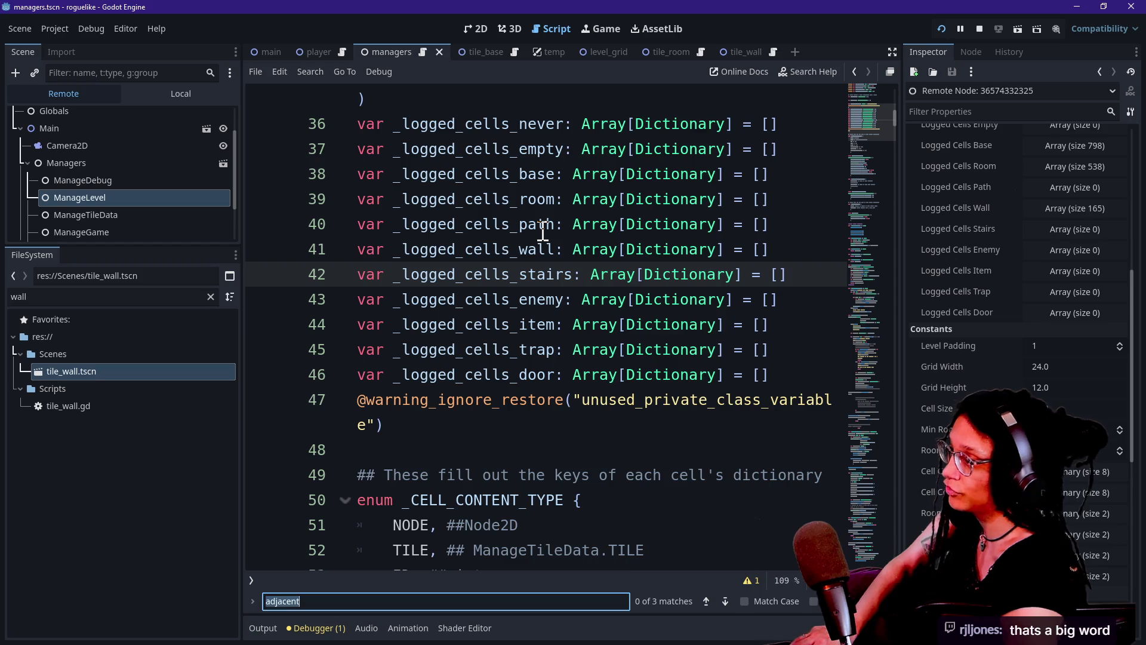
text(_loggo)
key(BackSpace)
text(ed_)
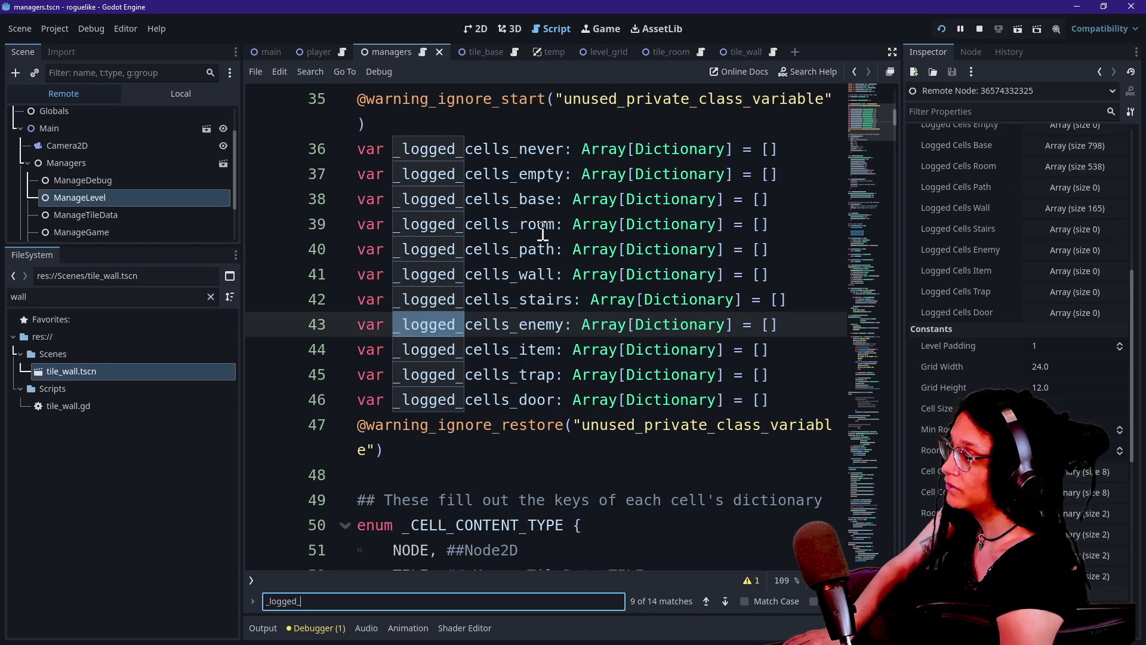
key(Return)
key(Return)
key(Return)
key(Return)
key(Return)
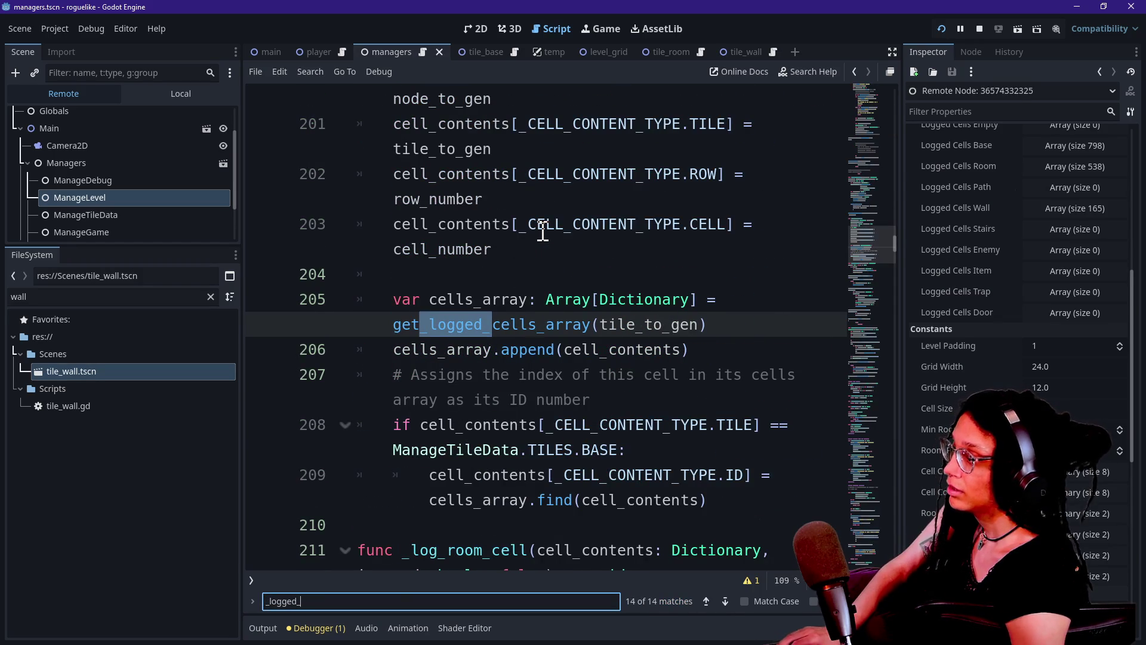
text(")
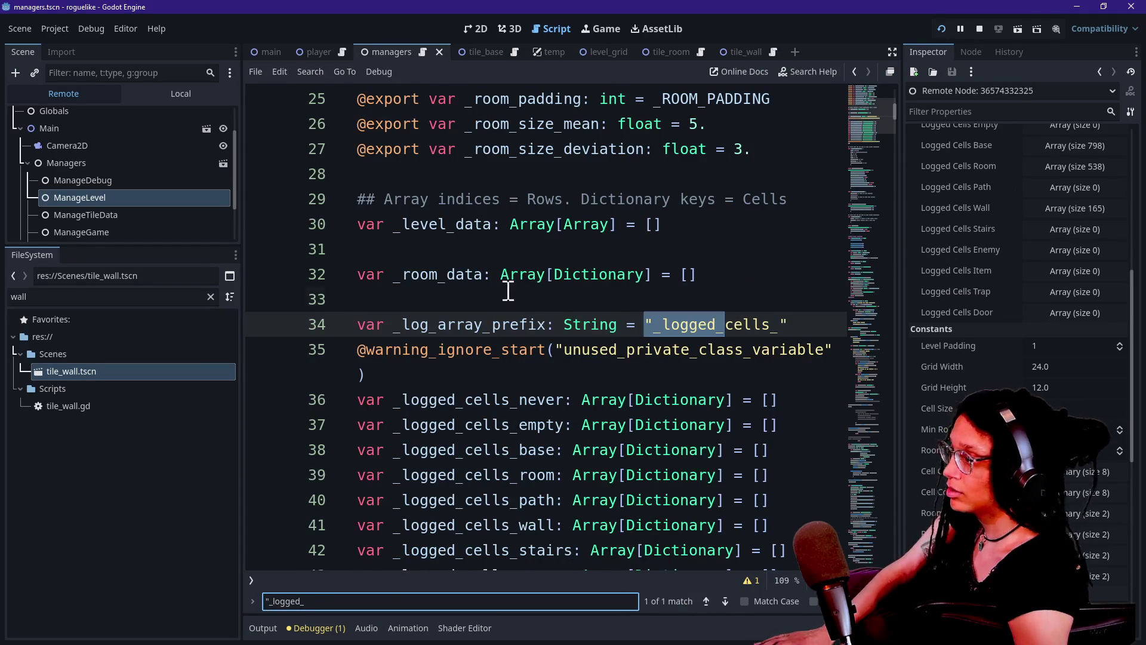
click(511, 288)
Step: Jump from the _log_array_prefix declaration to its use in get_logged_cells_array, widening the code view
drag(396, 328, 792, 332)
click(664, 328)
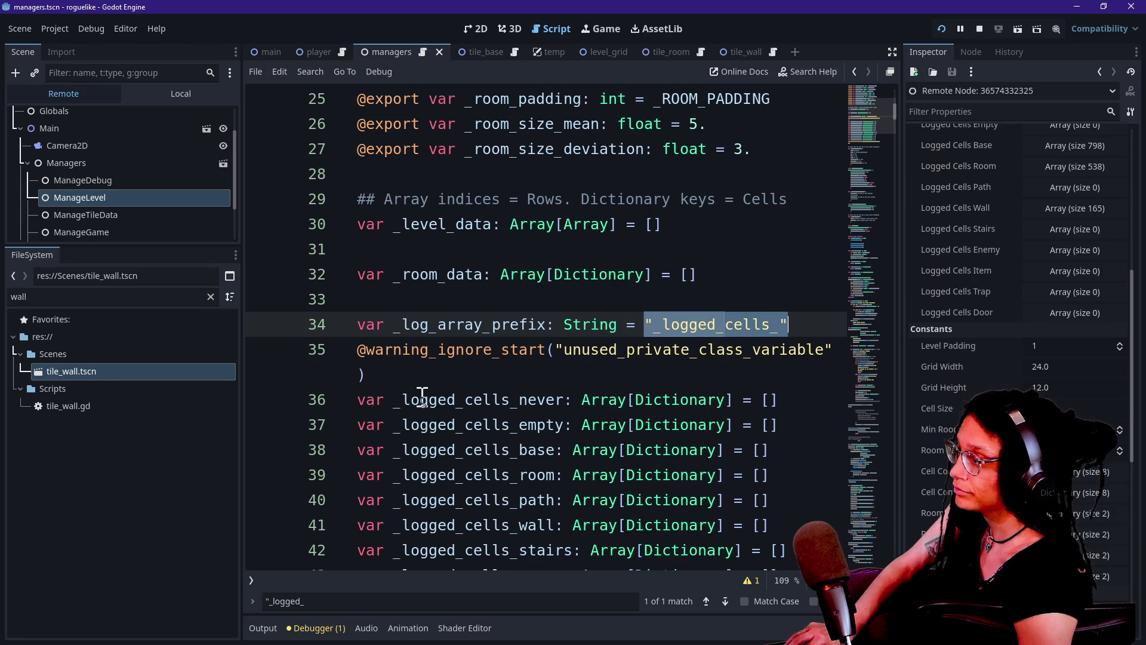
mouse_move(395, 330)
mouse_down()
mouse_move(524, 352)
mouse_move(566, 329)
mouse_up()
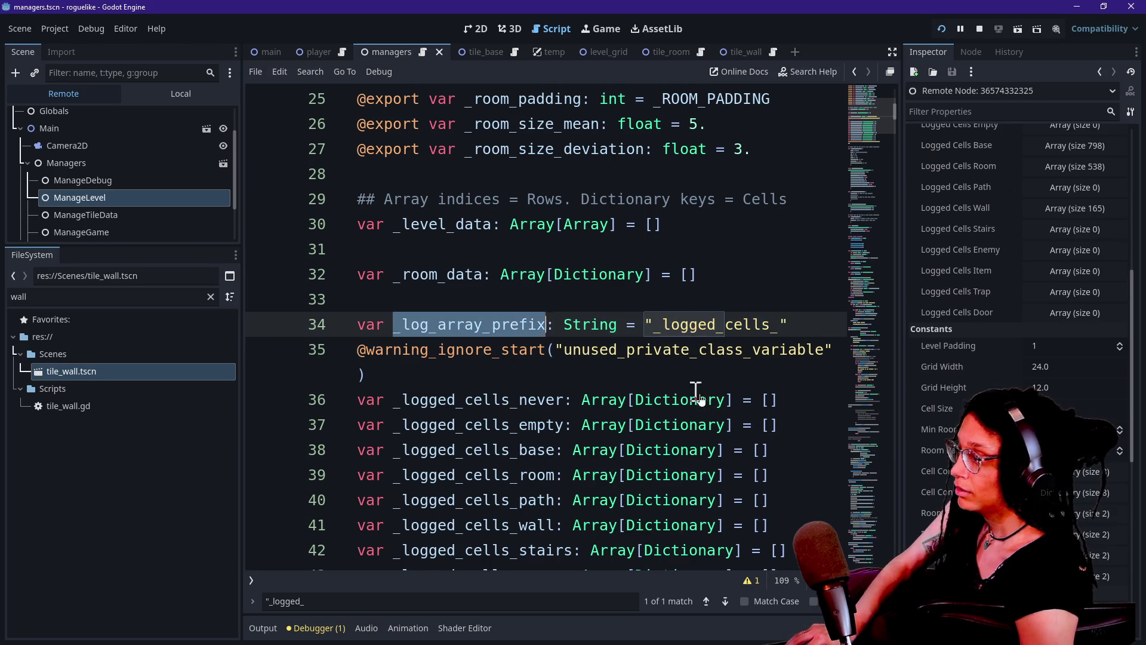
key(ctrl+d)
scroll(600, 425, down, 1)
key(ctrl+shift+F11)
scroll(591, 425, down, 2)
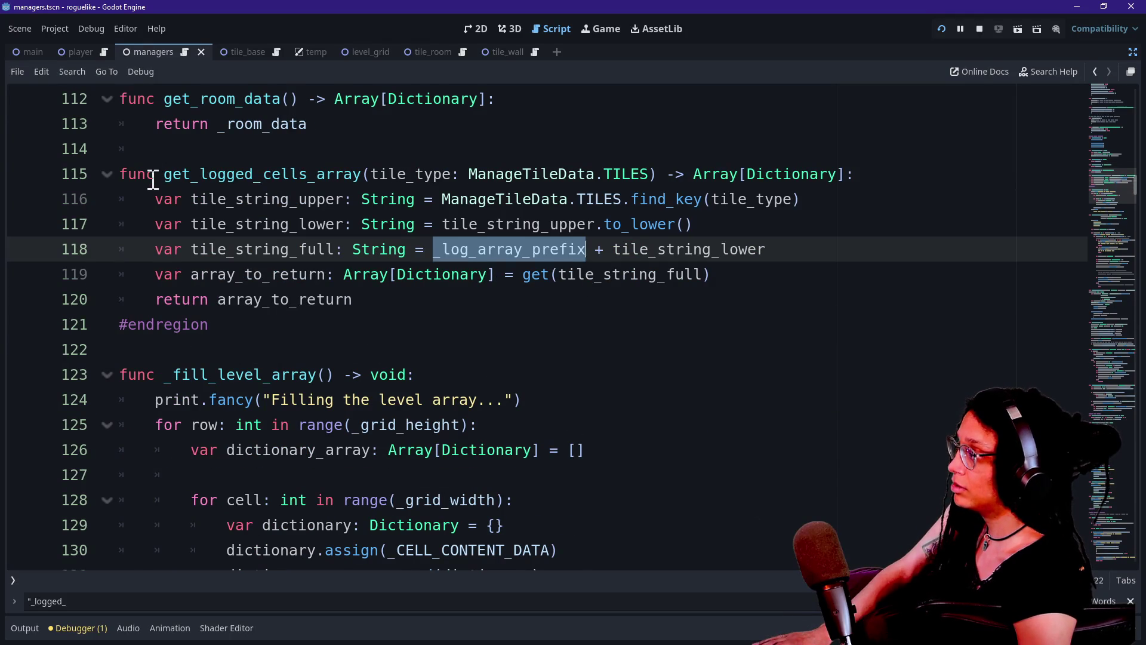
Step: Review lines 118–119: prefix plus lowercase tile name, then get(tile_string_full)
drag(154, 180, 269, 174)
click(206, 173)
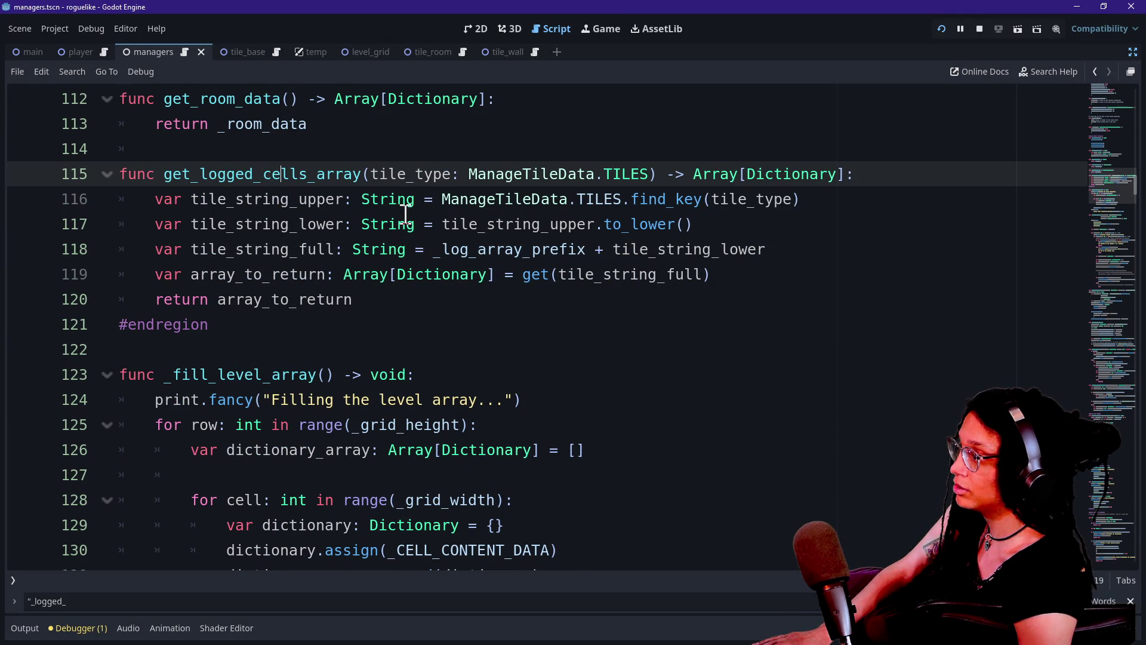
click(604, 249)
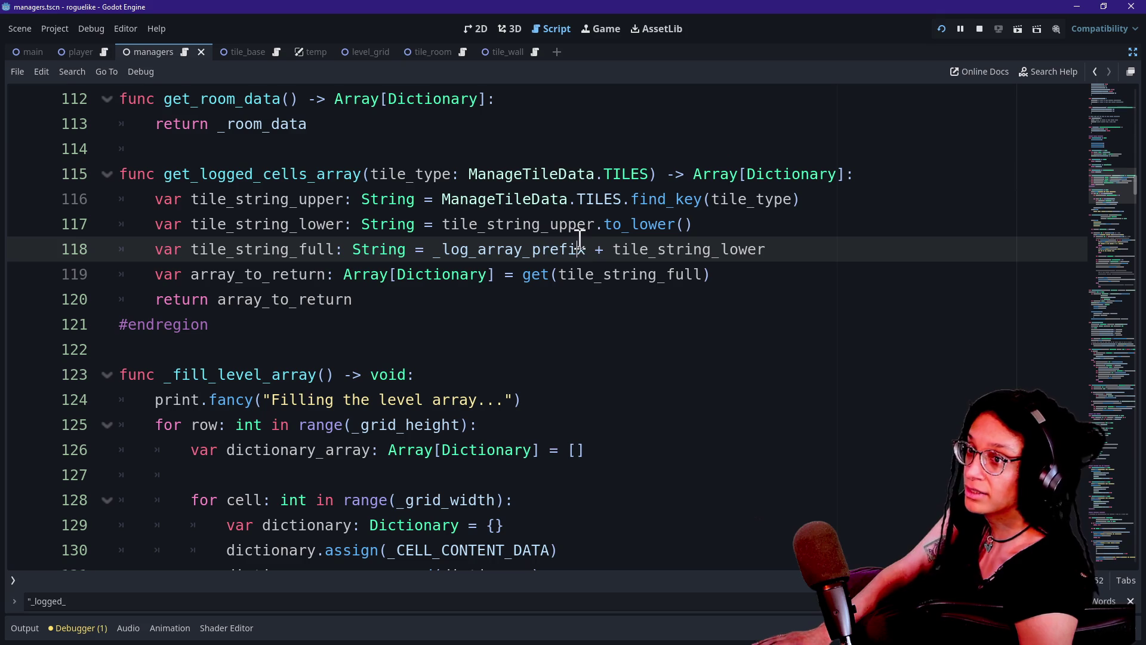
drag(433, 249, 780, 258)
click(483, 248)
drag(484, 248, 724, 249)
click(725, 247)
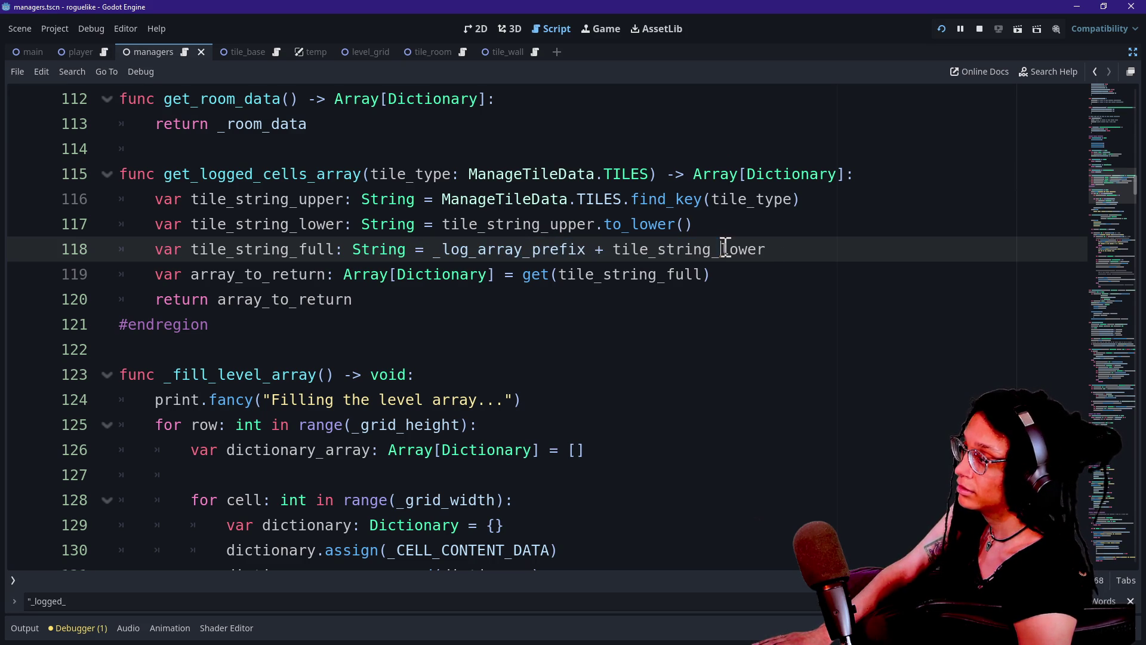
double_click(526, 274)
drag(558, 285, 716, 284)
click(716, 285)
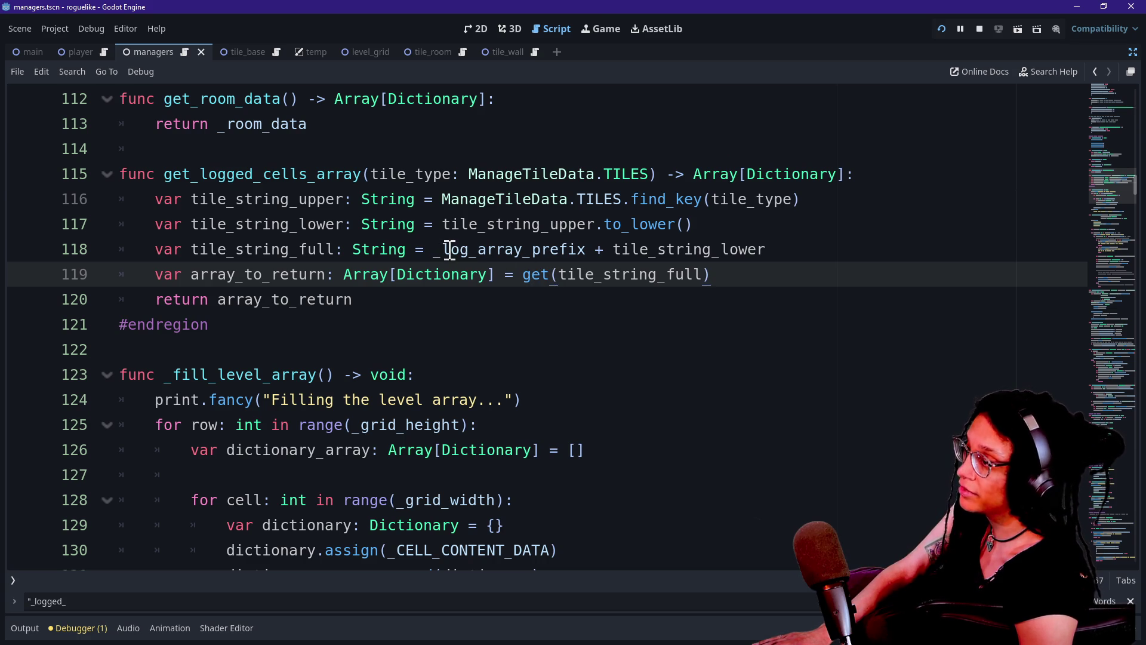
Step: Highlight the whole get_logged_cells_array function, then return to the running game's numbered tile grid
mouse_move(531, 219)
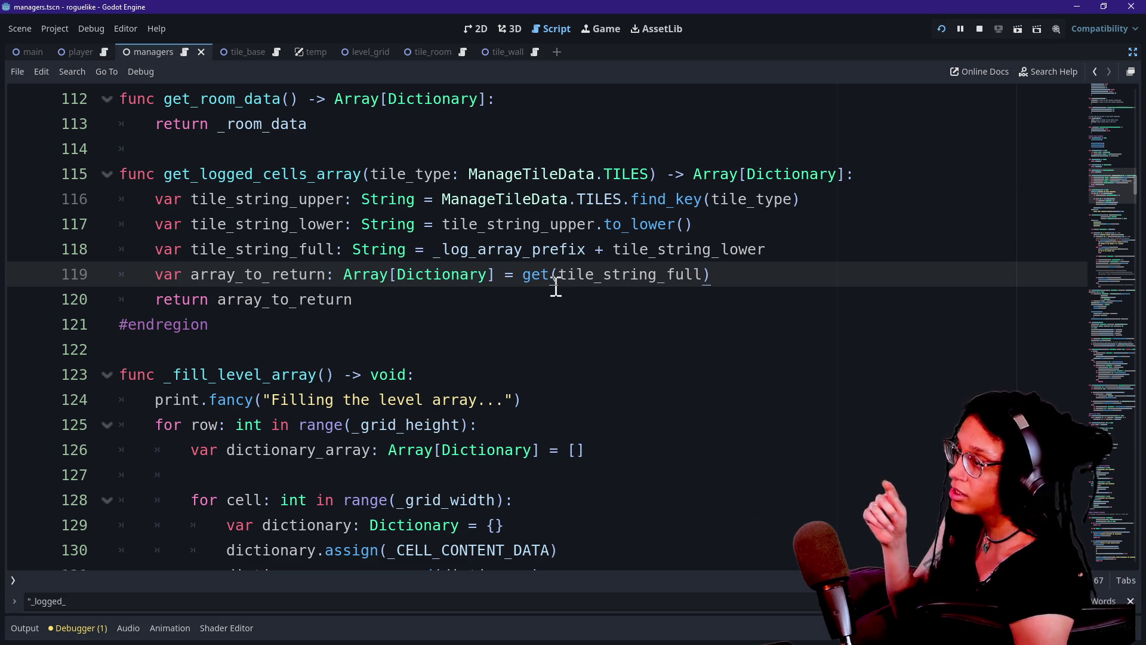
drag(525, 276, 855, 258)
click(836, 271)
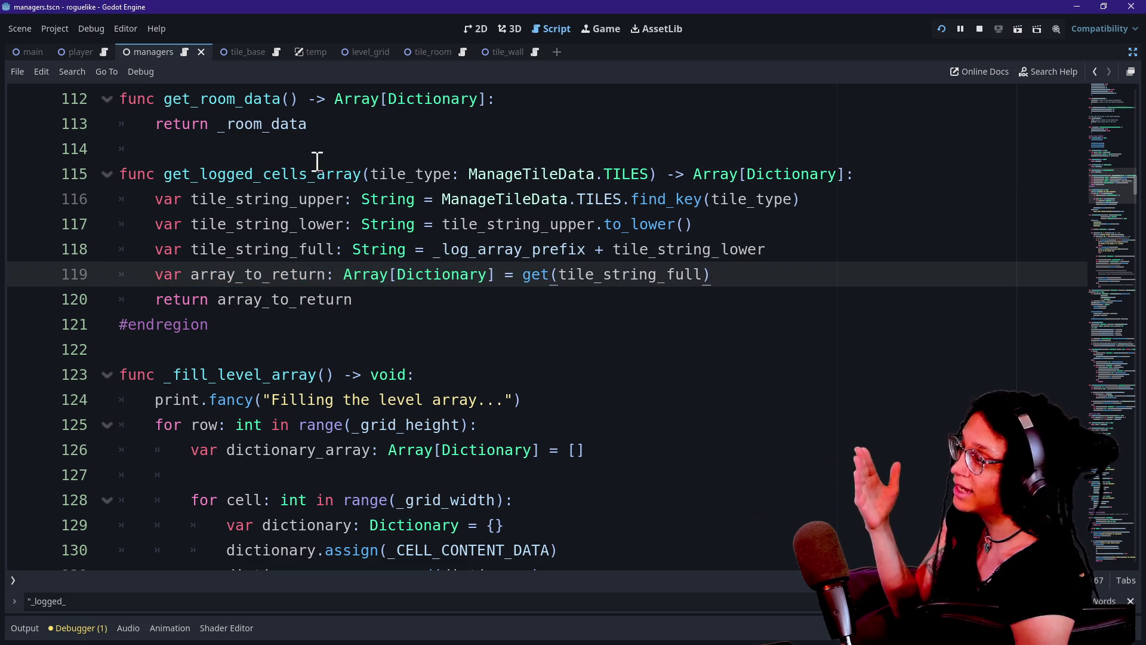
drag(318, 162, 381, 340)
click(378, 312)
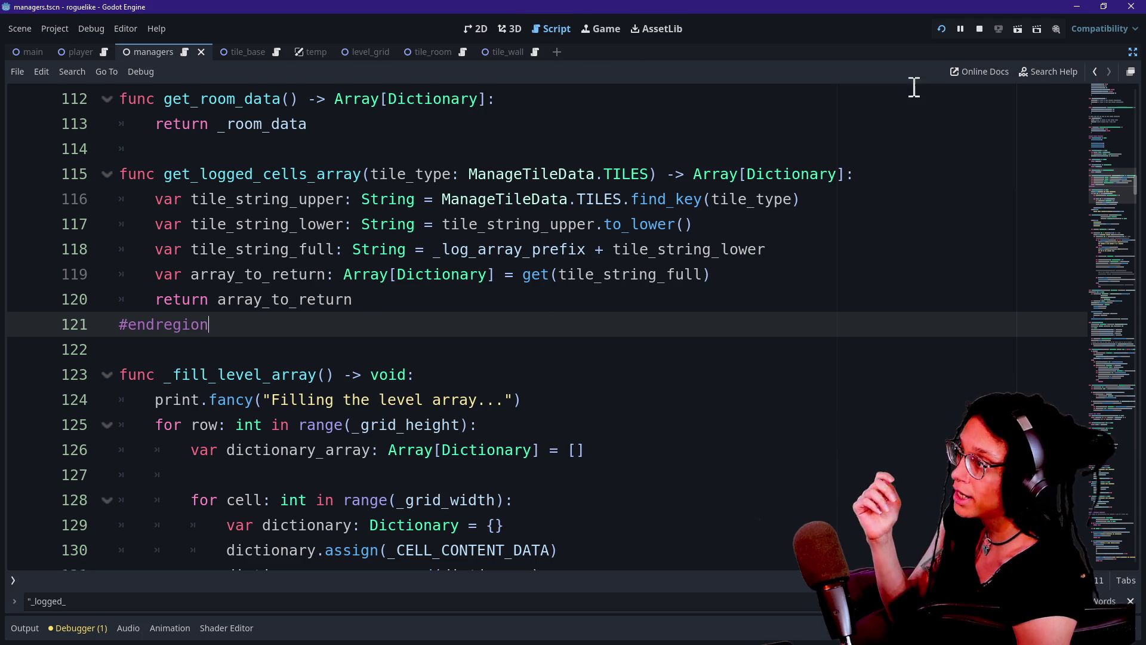
click(606, 30)
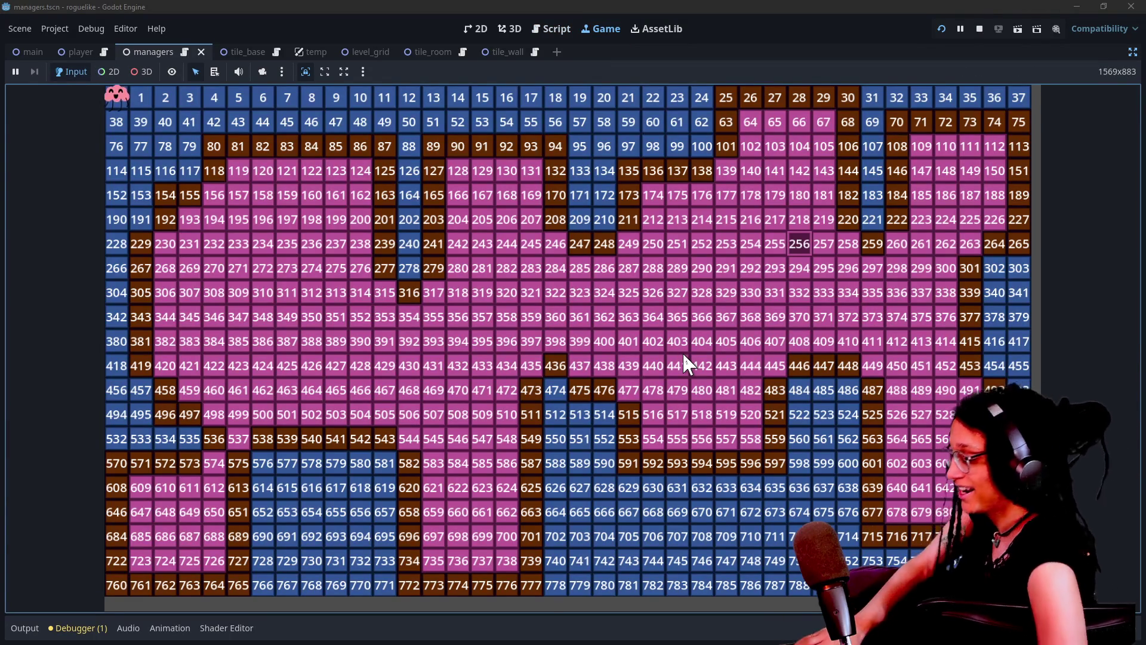
Step: Regenerate the level grid four times to compare room and wall layouts
click(489, 331)
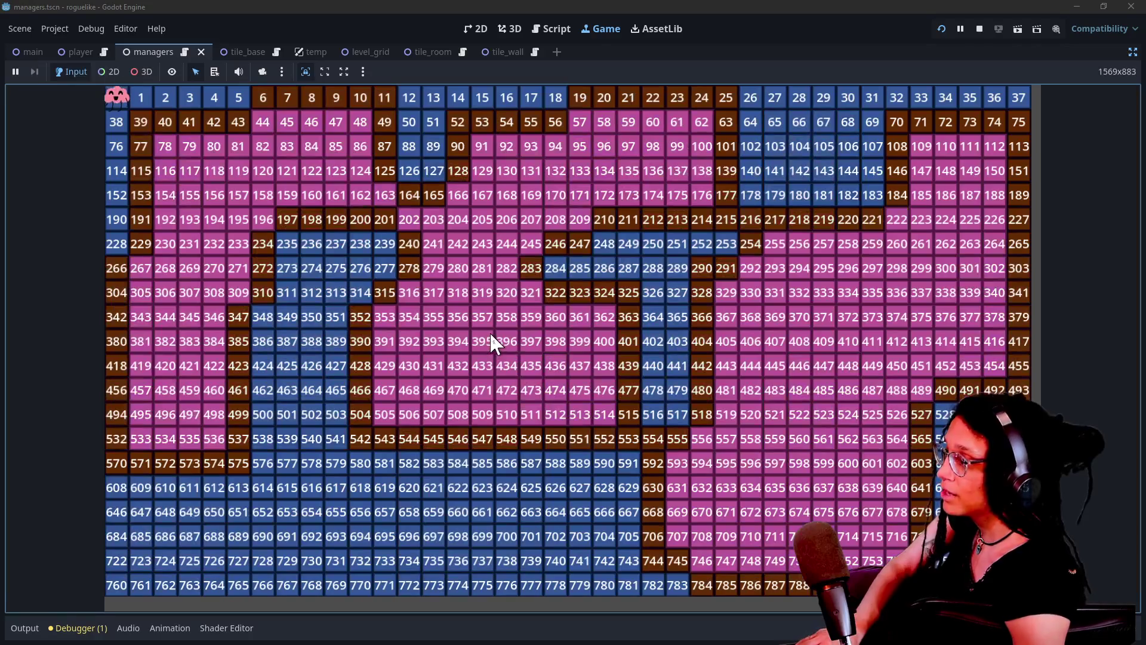
click(490, 331)
click(490, 335)
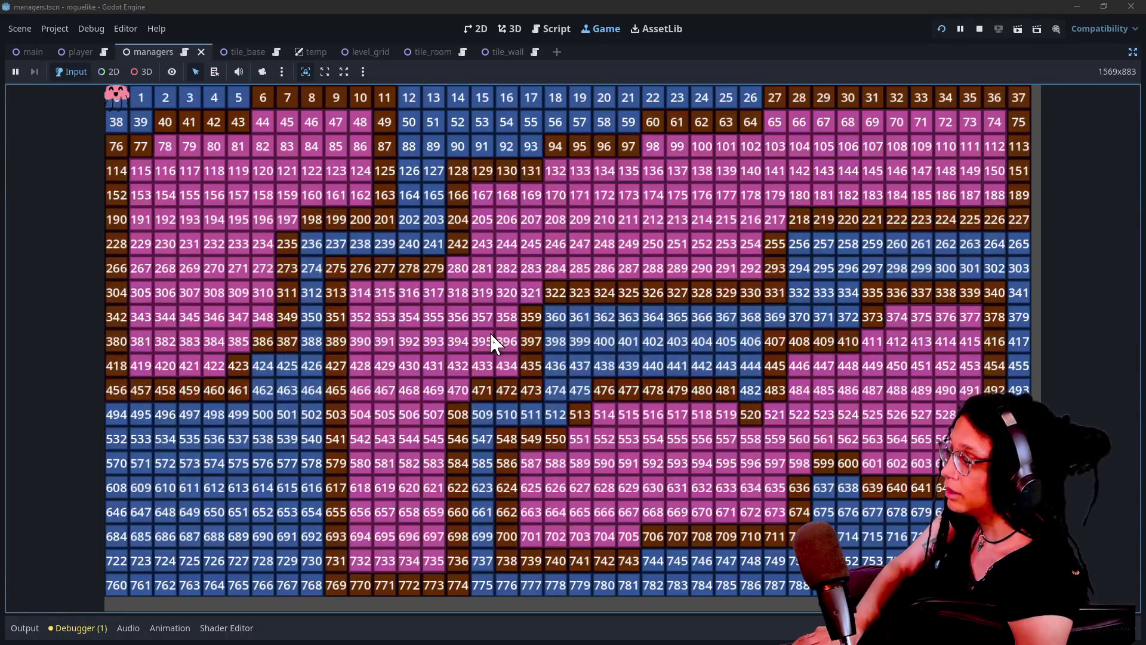
click(491, 335)
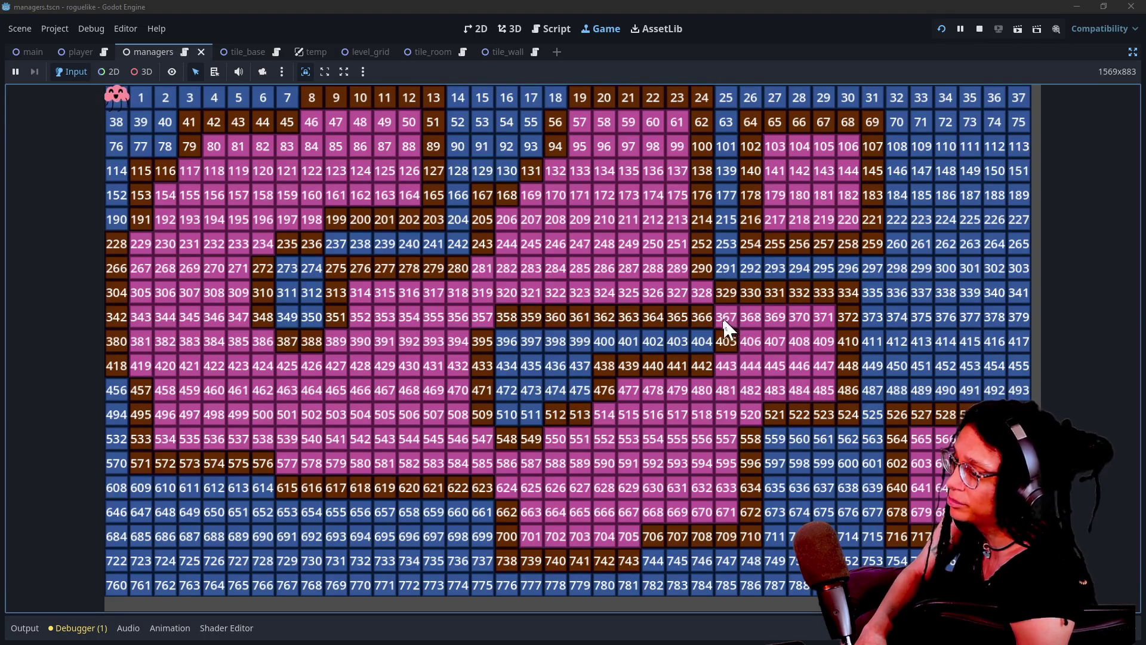
Step: Regenerate the grid four more times, then restore the editor docks around the game
click(743, 380)
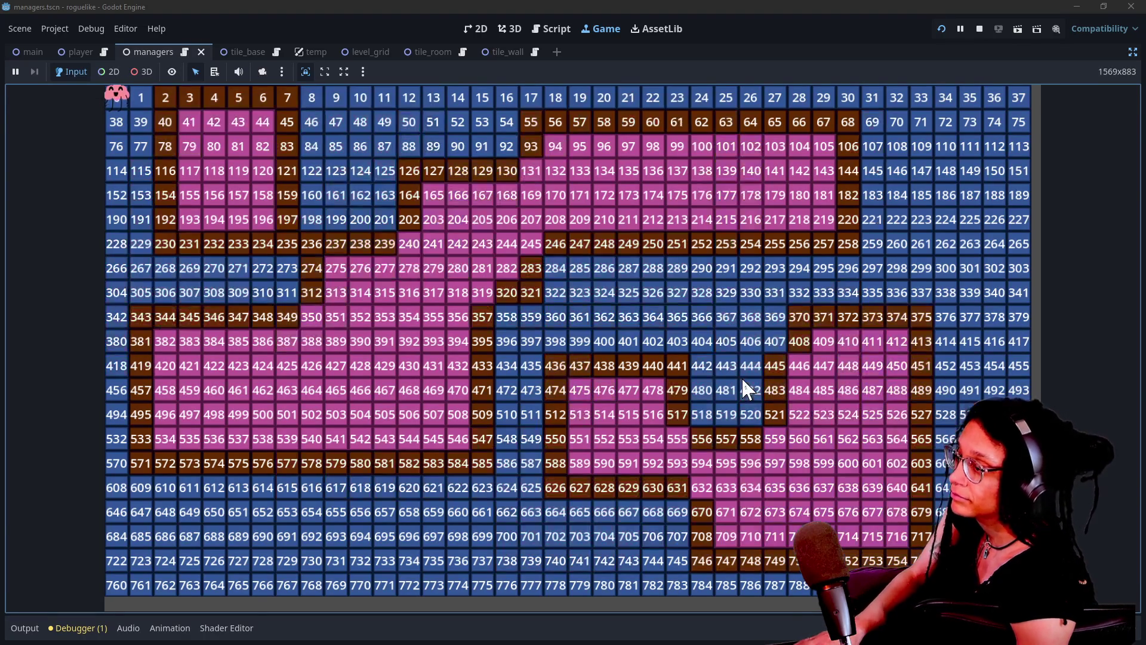
click(743, 381)
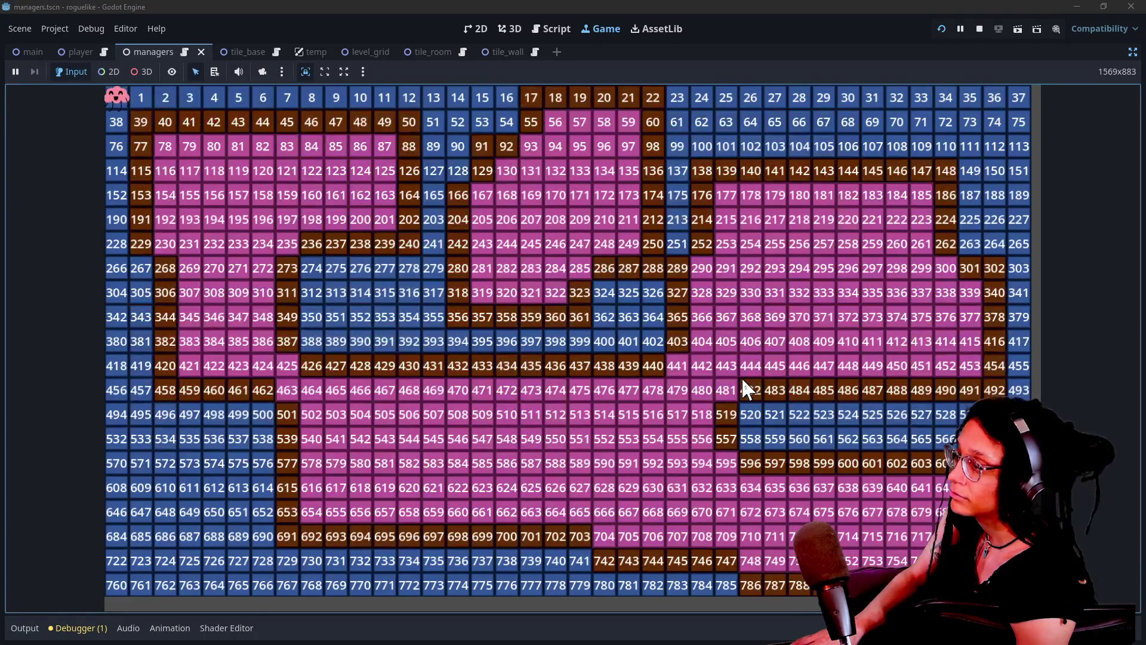
click(743, 380)
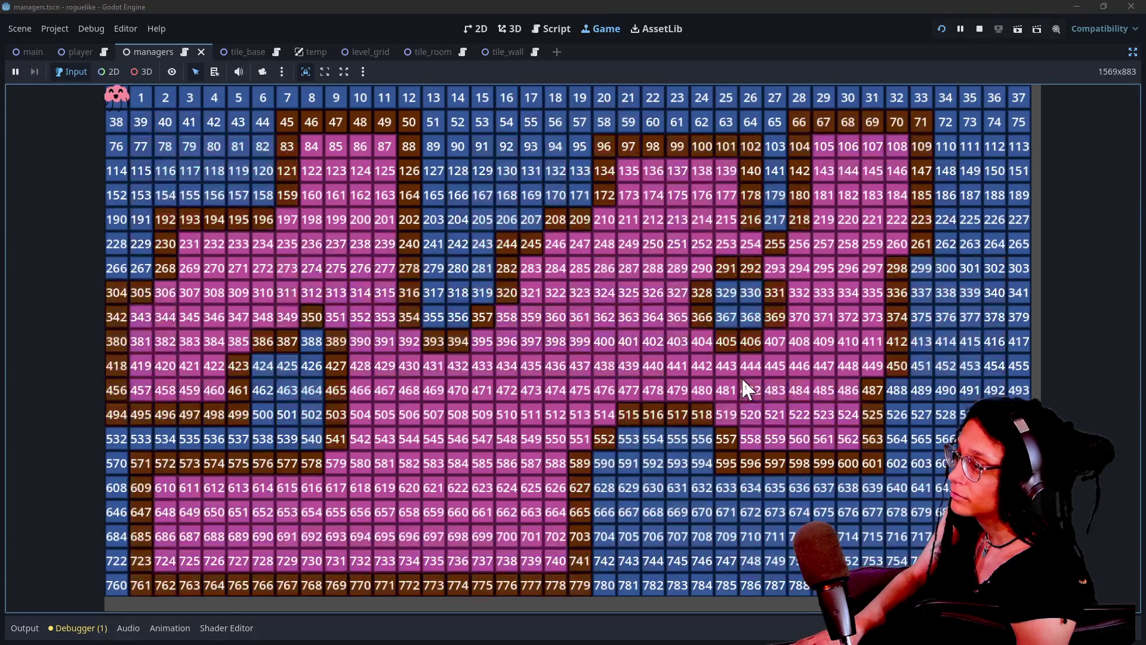
click(927, 341)
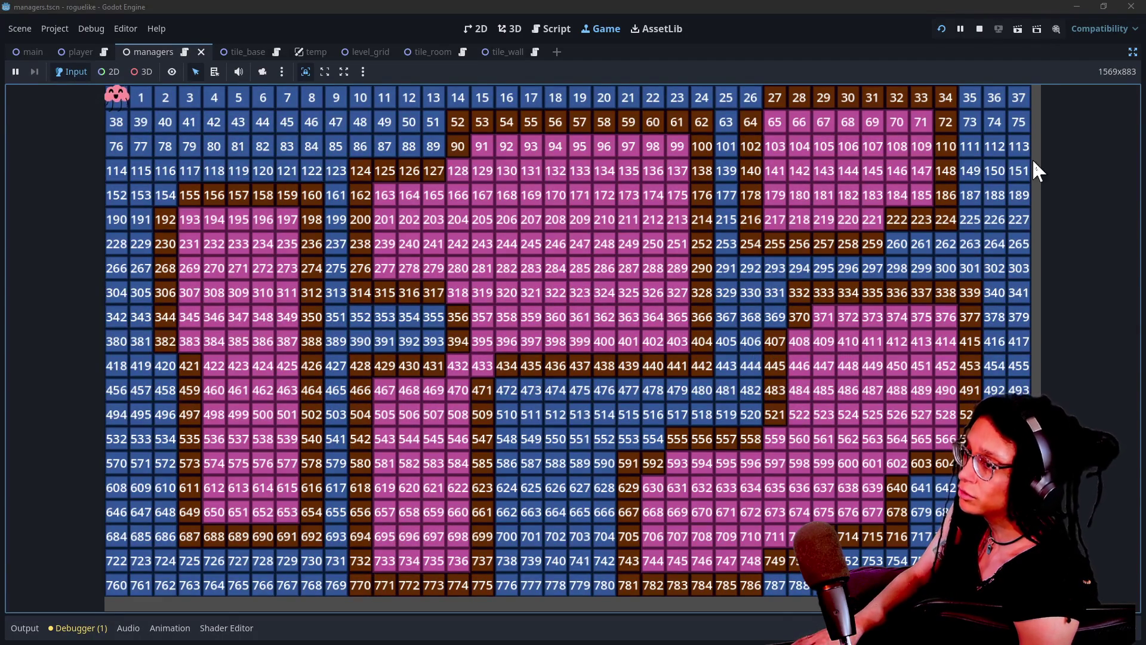
click(1133, 52)
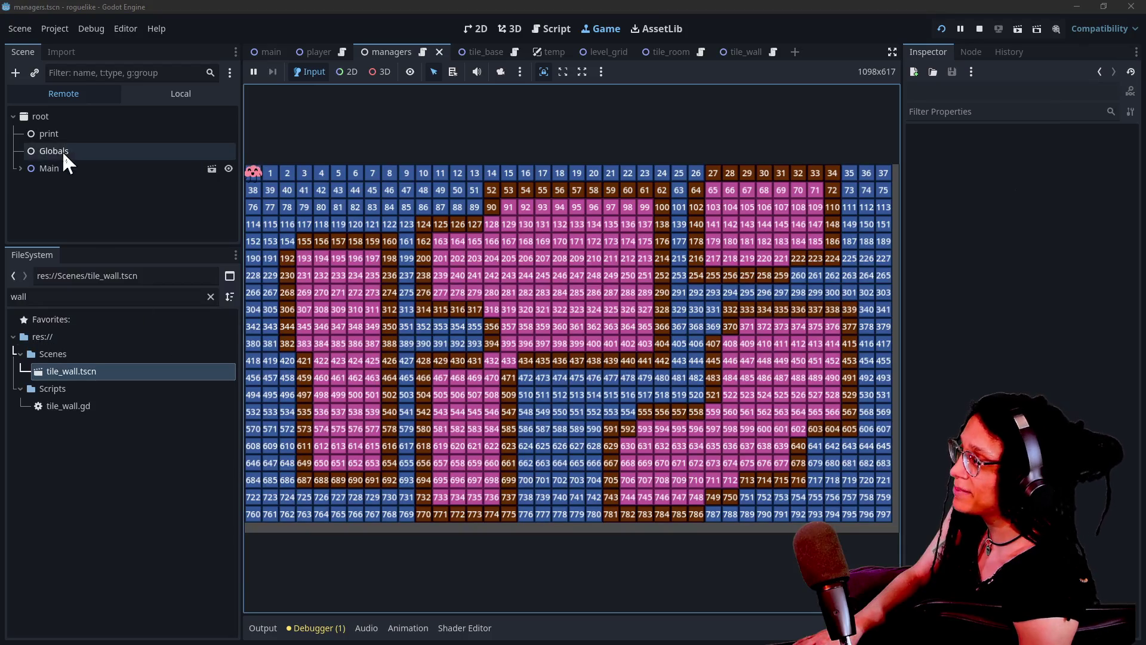
Step: Select the running ManageLevel node under Main > Managers to view its live properties and cell arrays
click(20, 168)
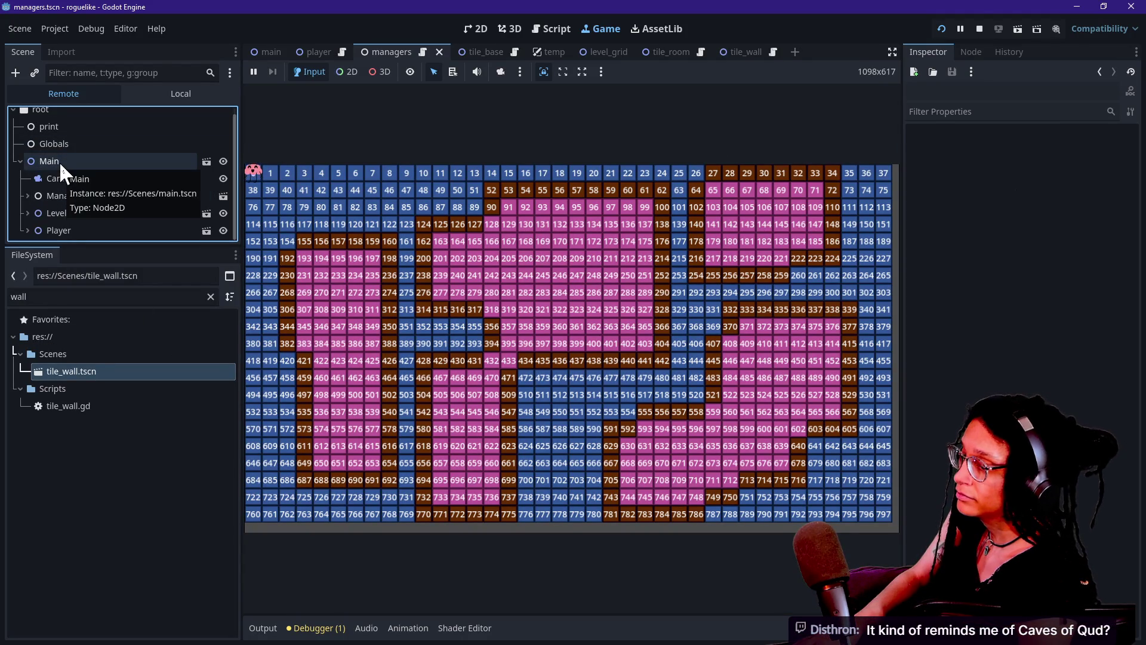
click(496, 147)
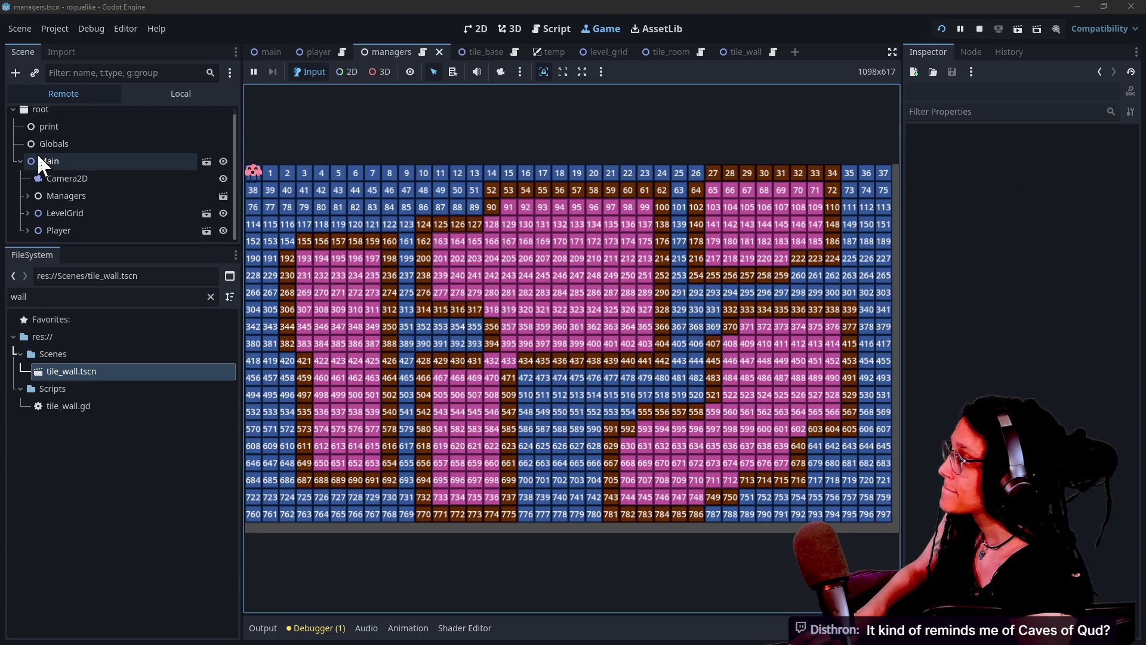
click(27, 196)
scroll(105, 213, down, 1)
click(106, 213)
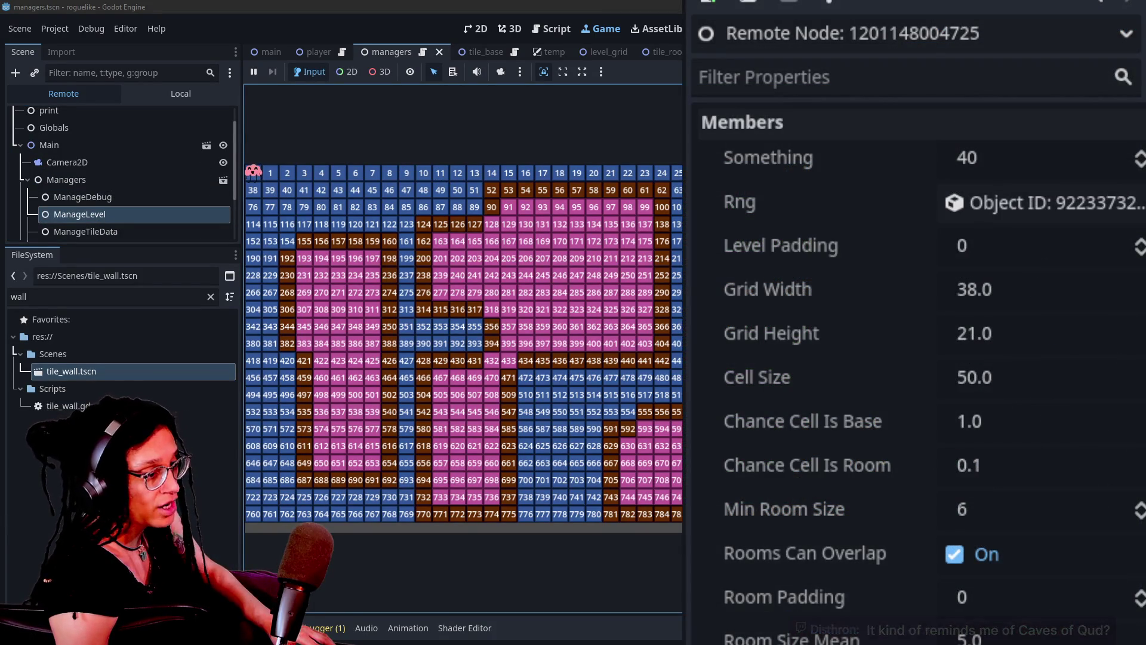
scroll(919, 358, down, 2)
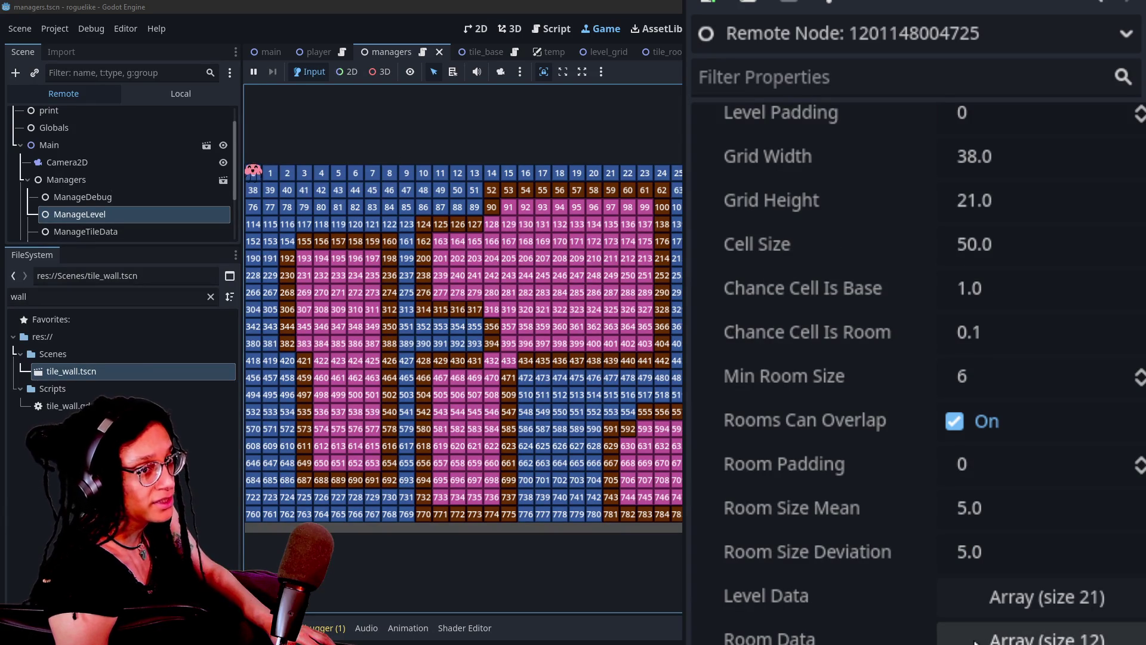
scroll(955, 627, down, 3)
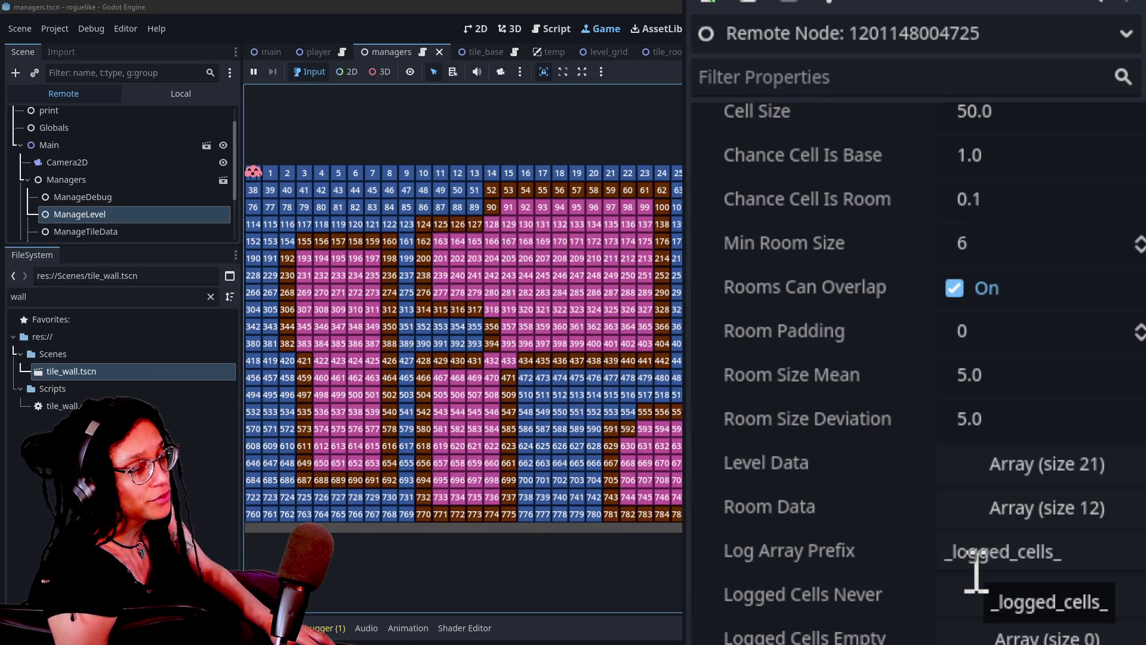
scroll(951, 563, down, 10)
scroll(1069, 281, up, 4)
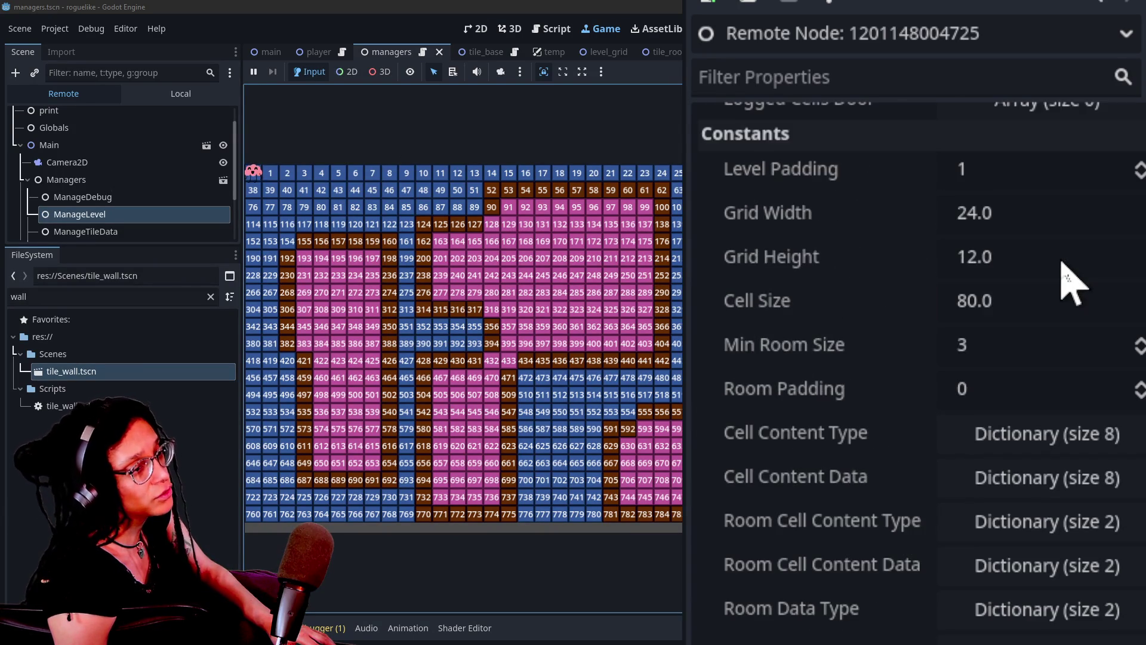
scroll(1069, 281, up, 6)
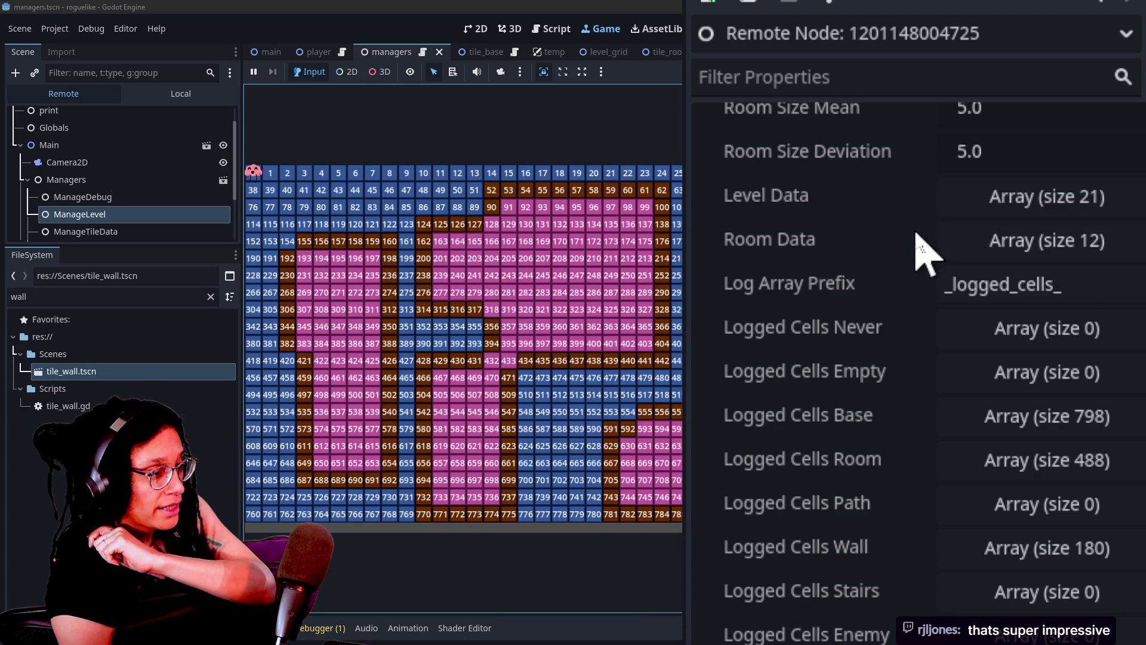
click(1044, 248)
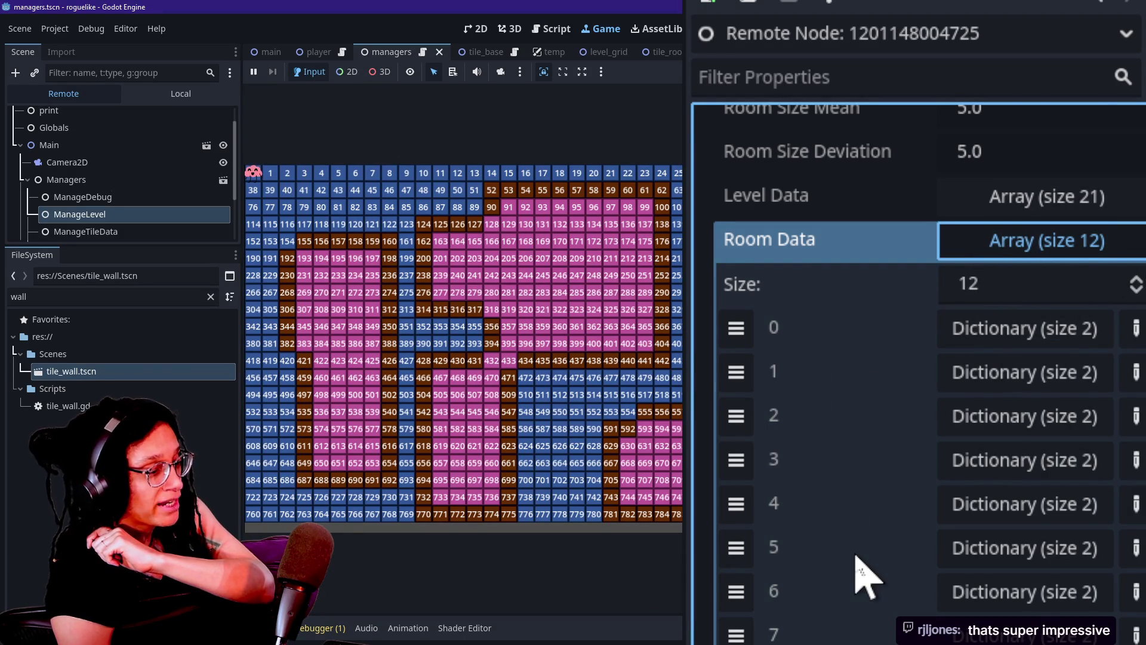
scroll(863, 575, down, 5)
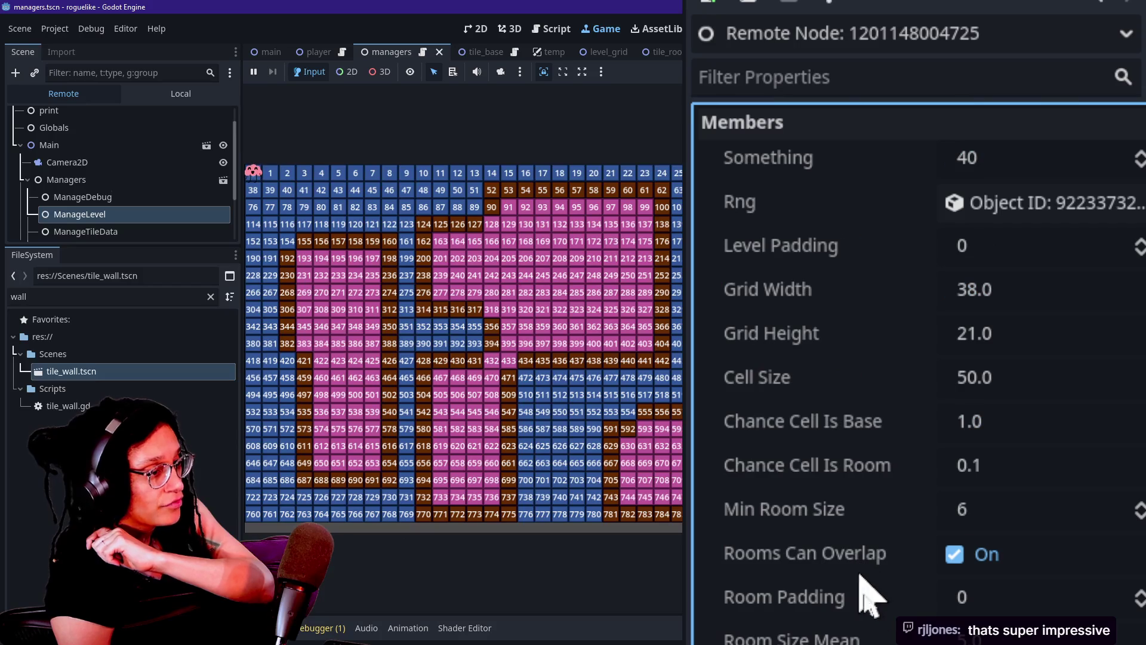
key(F5)
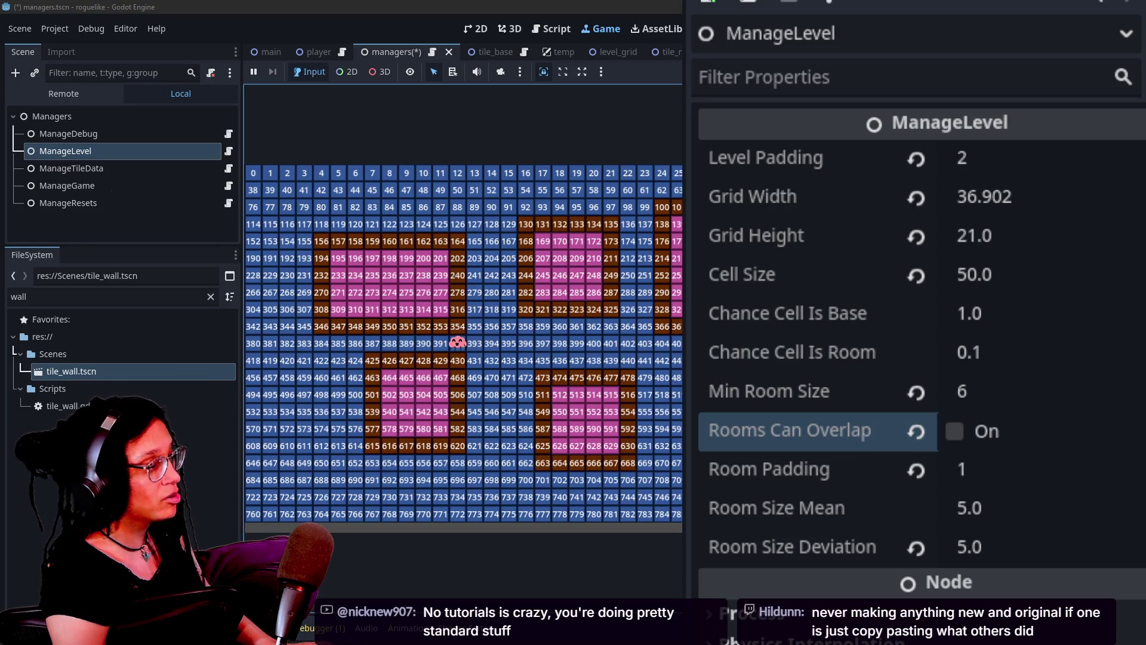
Step: Move the player right, then regenerate the level five times with room overlap off
key(Right)
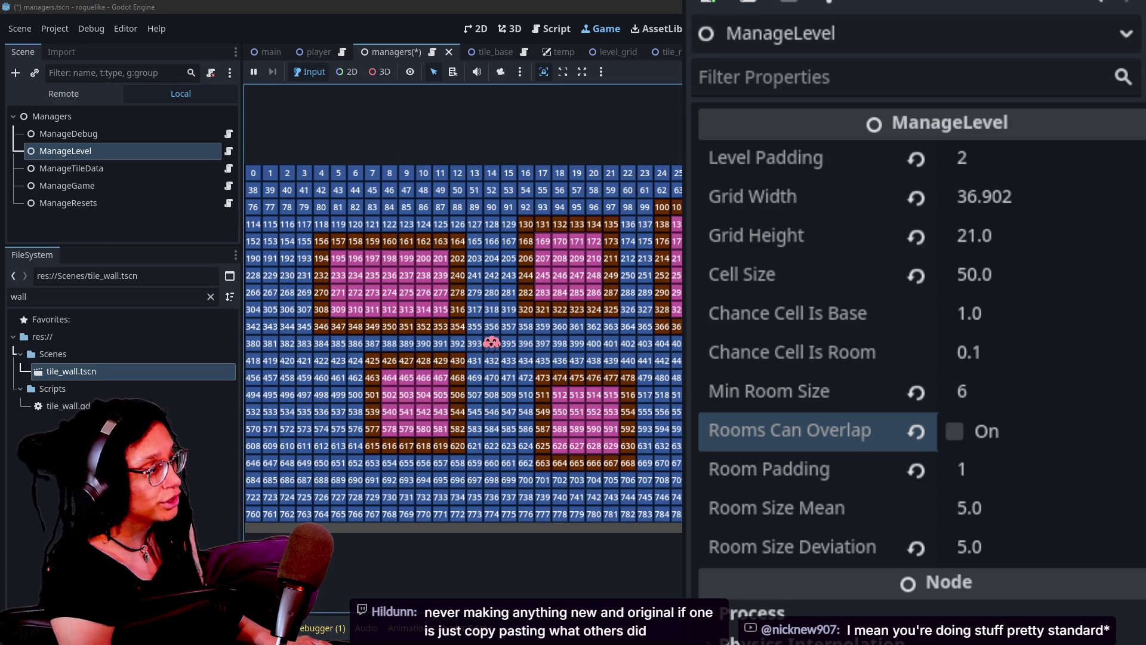
key(r)
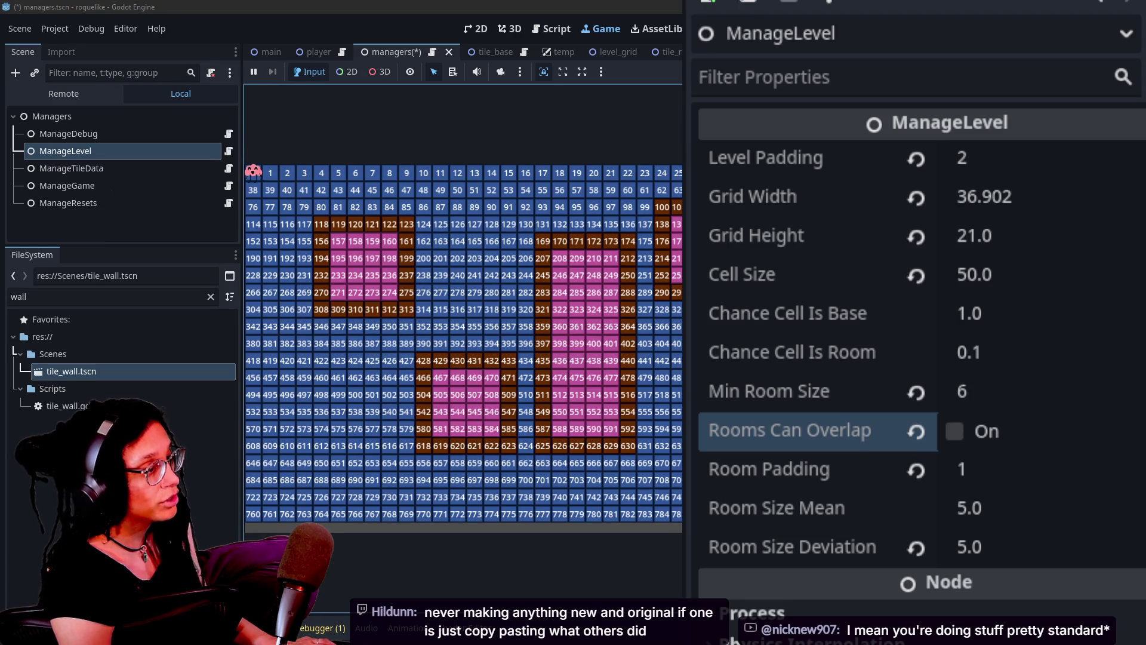
key(r)
key(r)
key(r)
key(r)
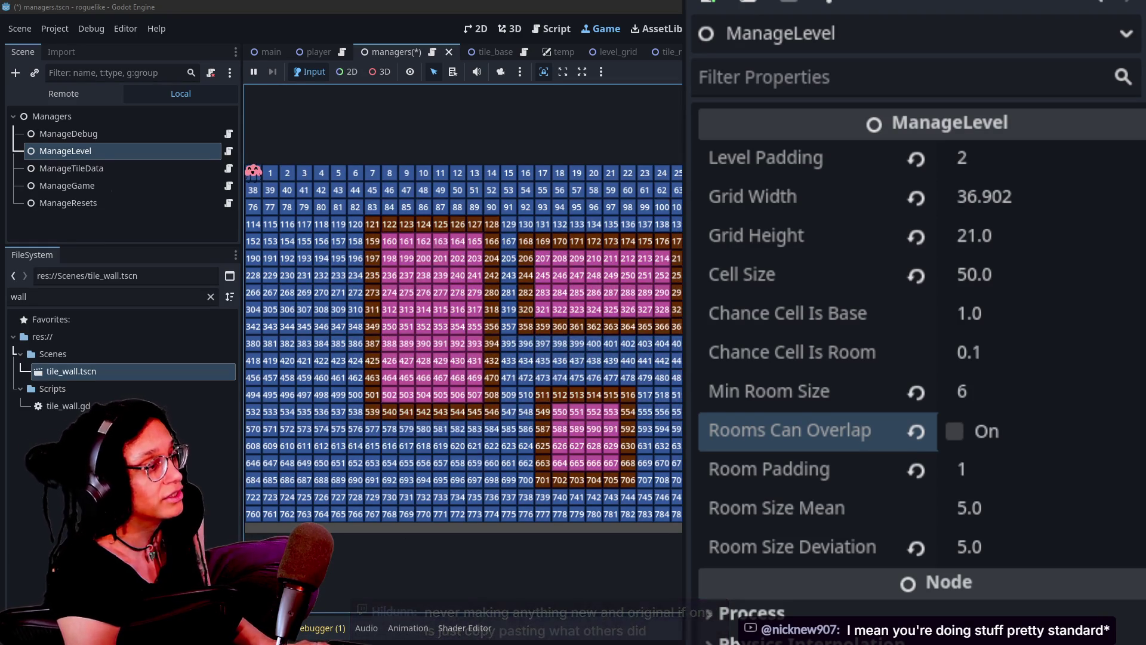
key(r)
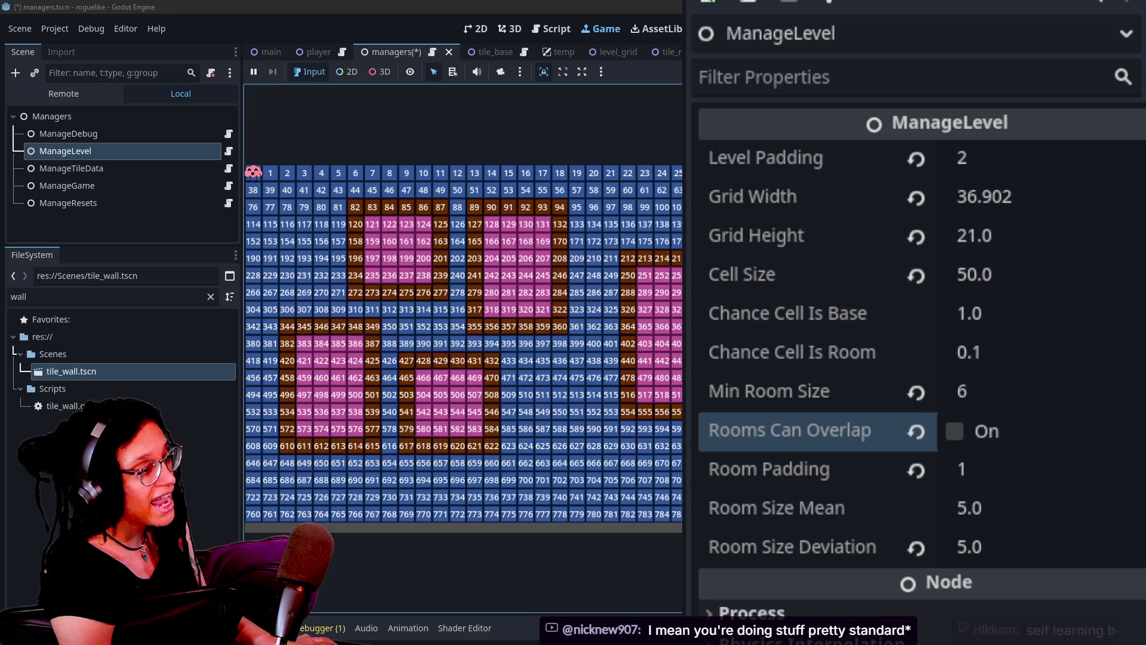
key(r)
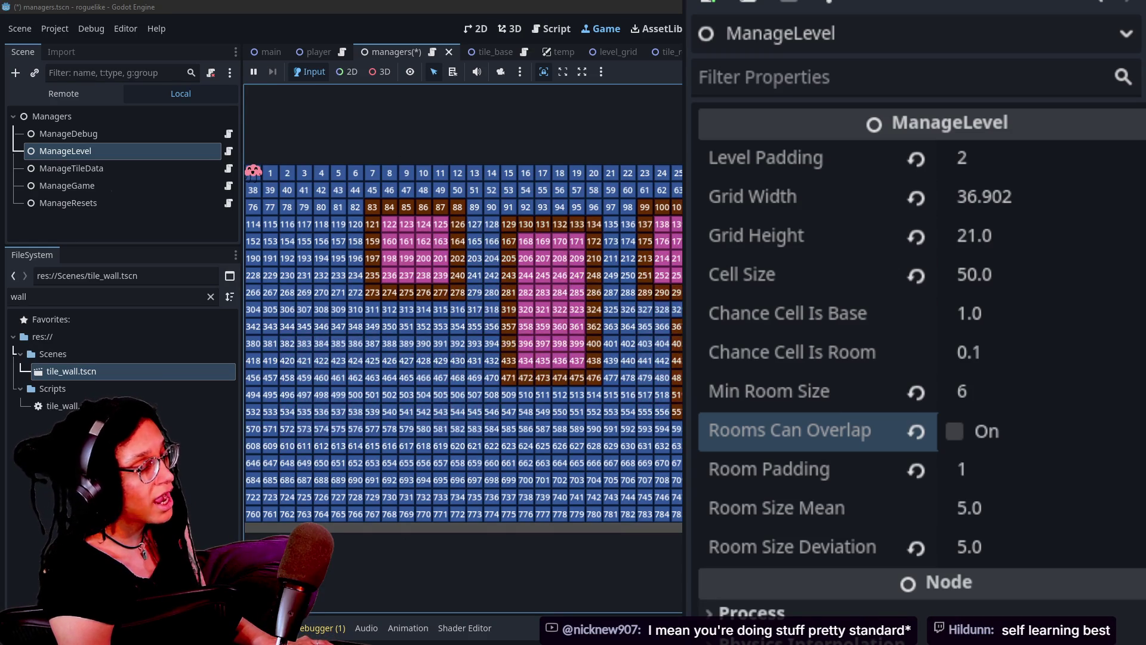
key(r)
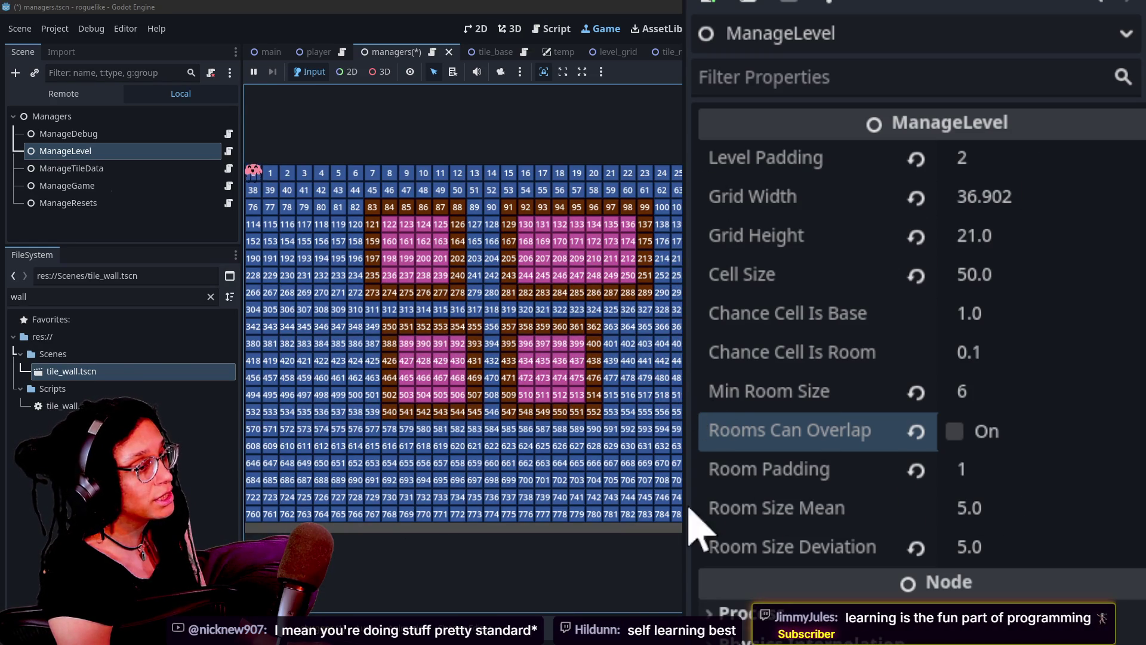
Step: Set Level Padding to 1, save the managers scene, and regenerate the level several times
key(r)
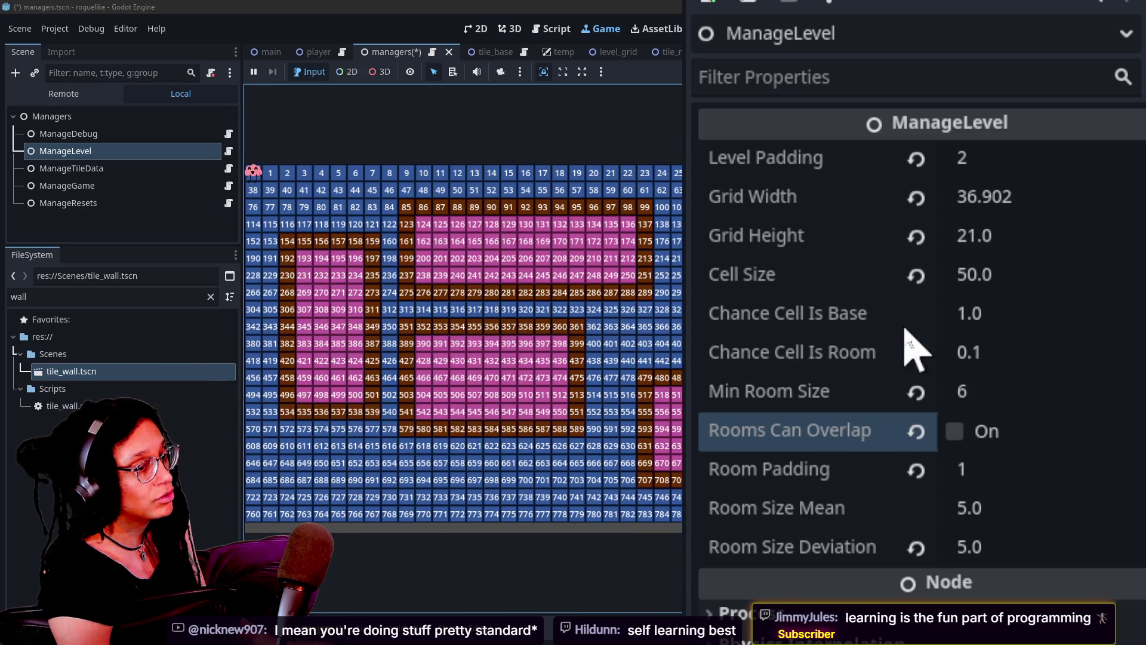
click(1026, 159)
text(1)
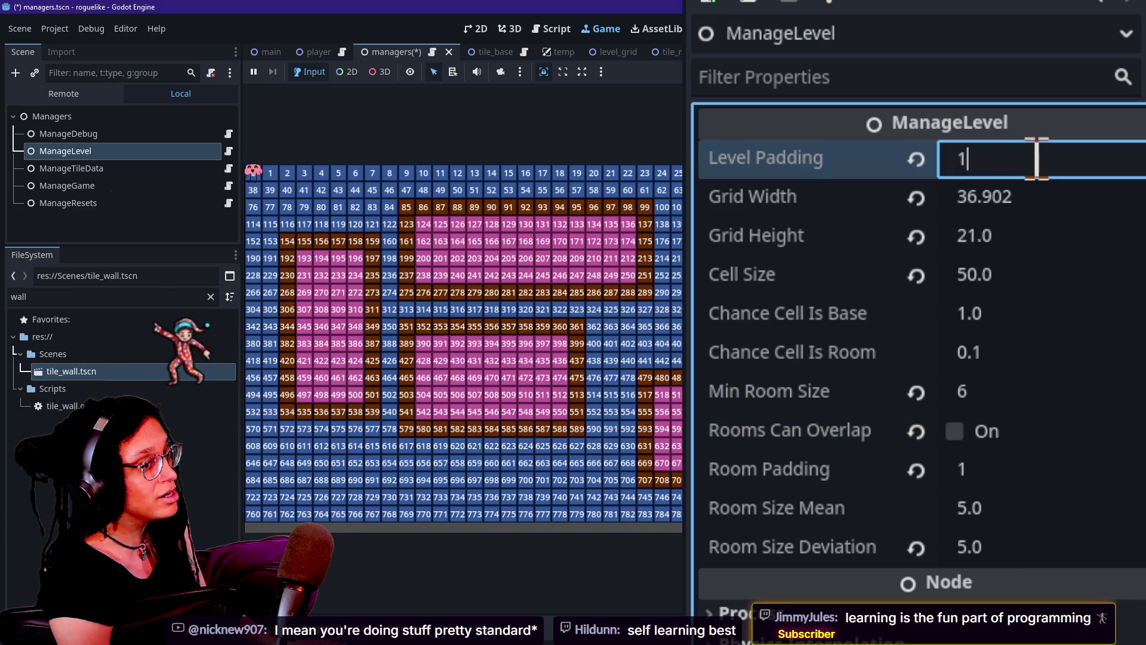
key(Return)
key(ctrl+s)
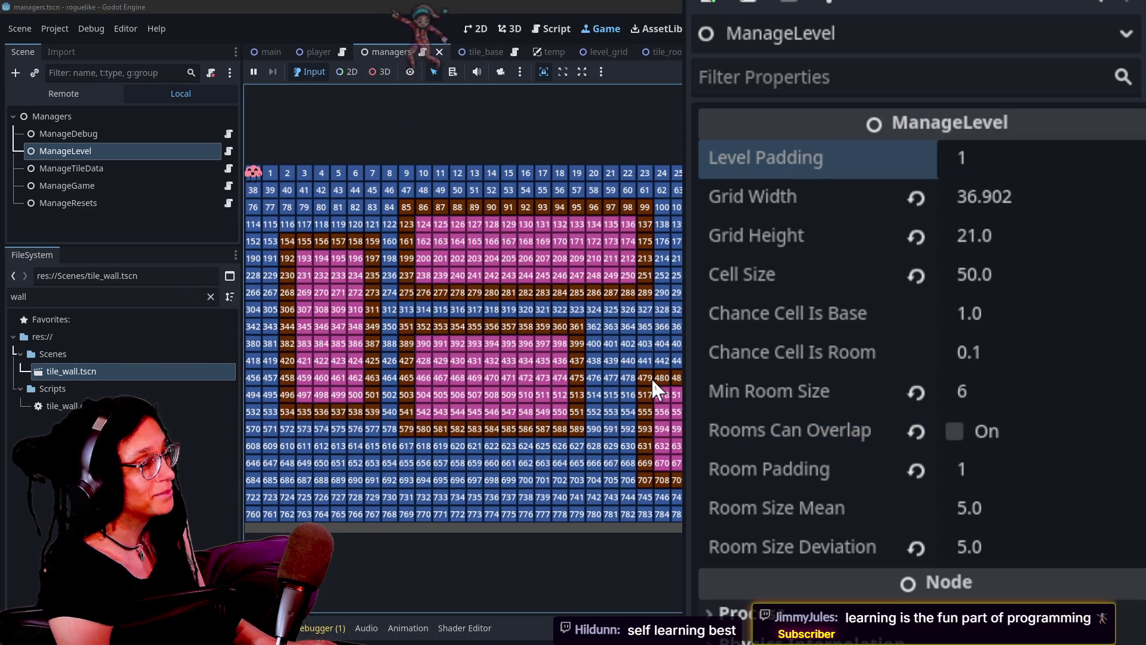
key(r)
key(r)
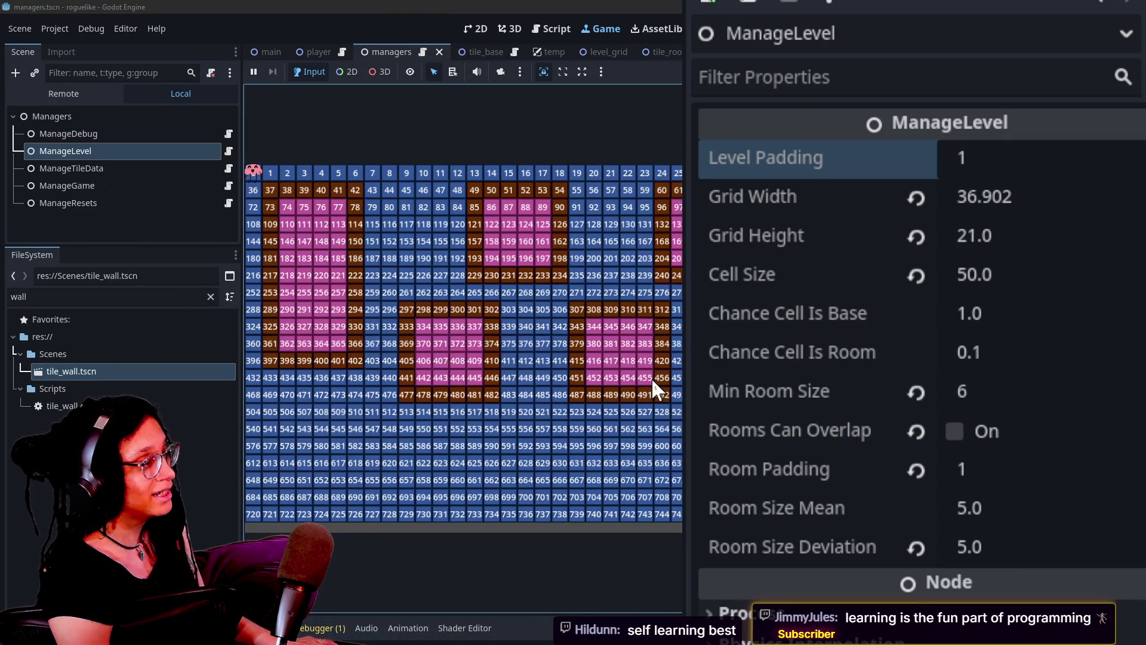
key(r)
key(r)
key(r)
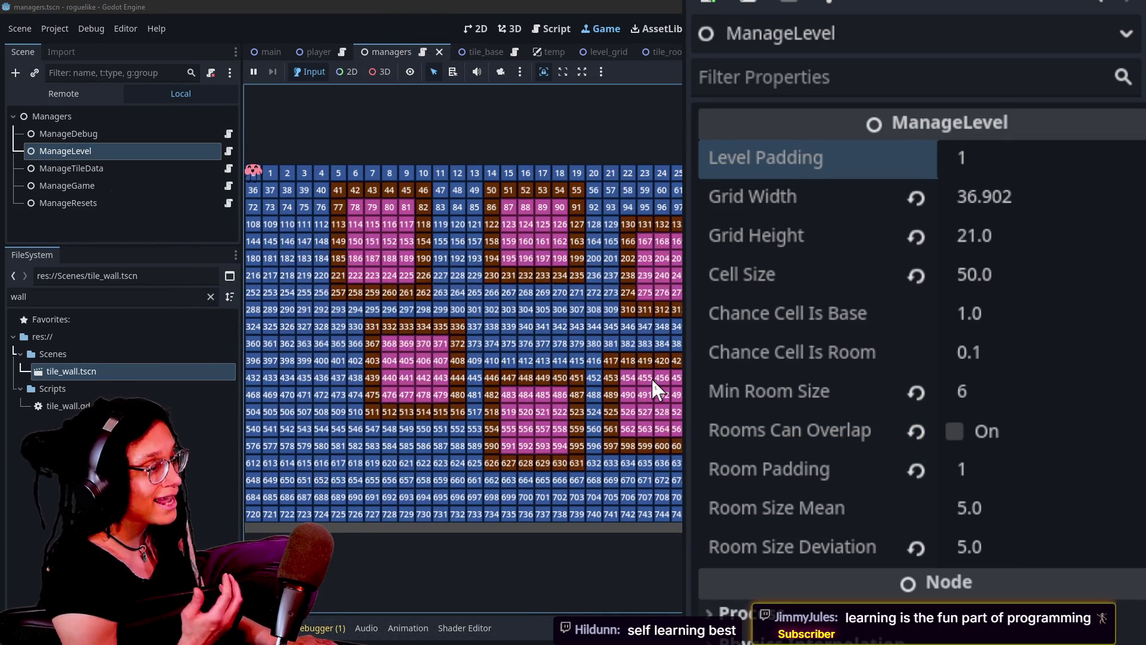
key(r)
key(r)
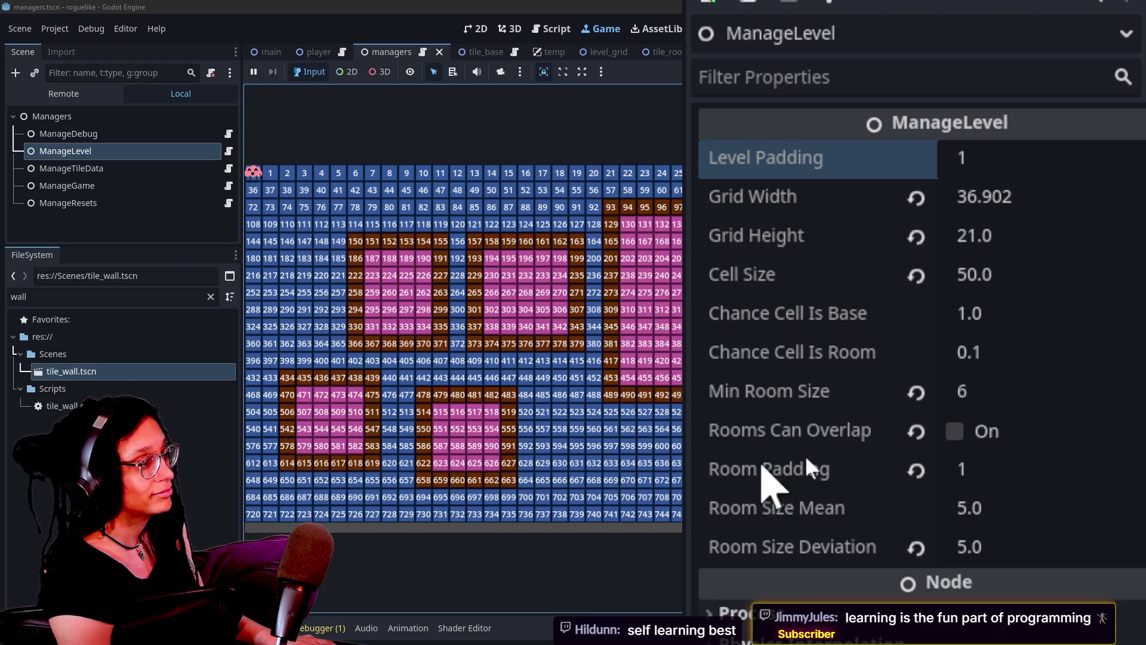
Step: Set Room Padding to 2, save, and regenerate the level repeatedly in the running game
click(979, 469)
text(3)
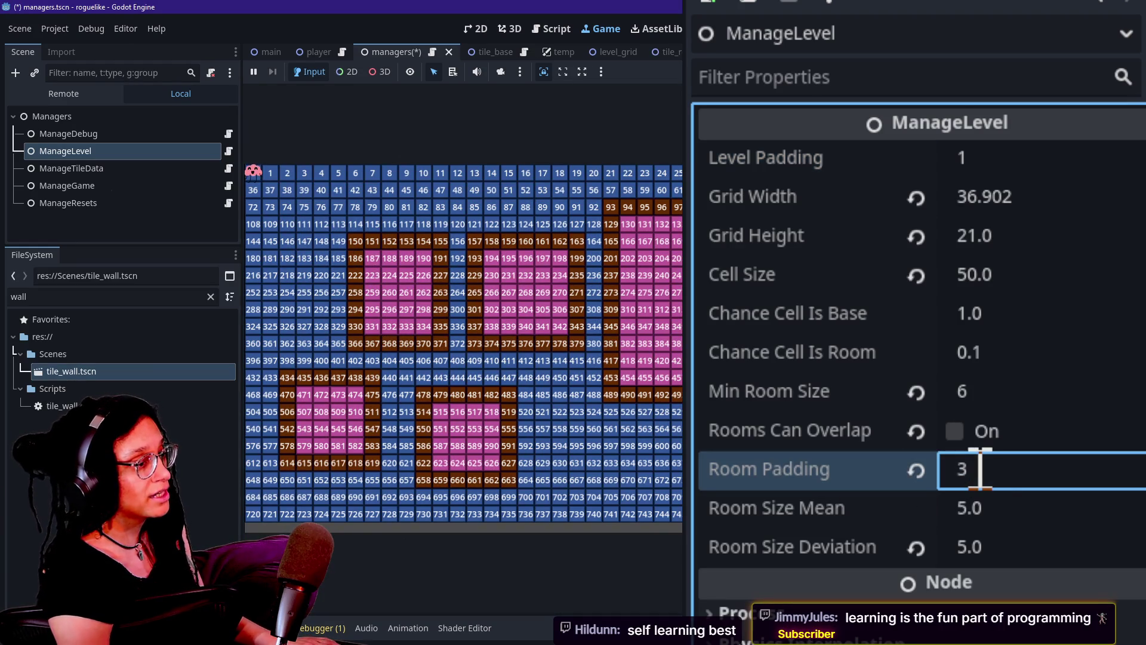
double_click(979, 470)
text(2)
key(Return)
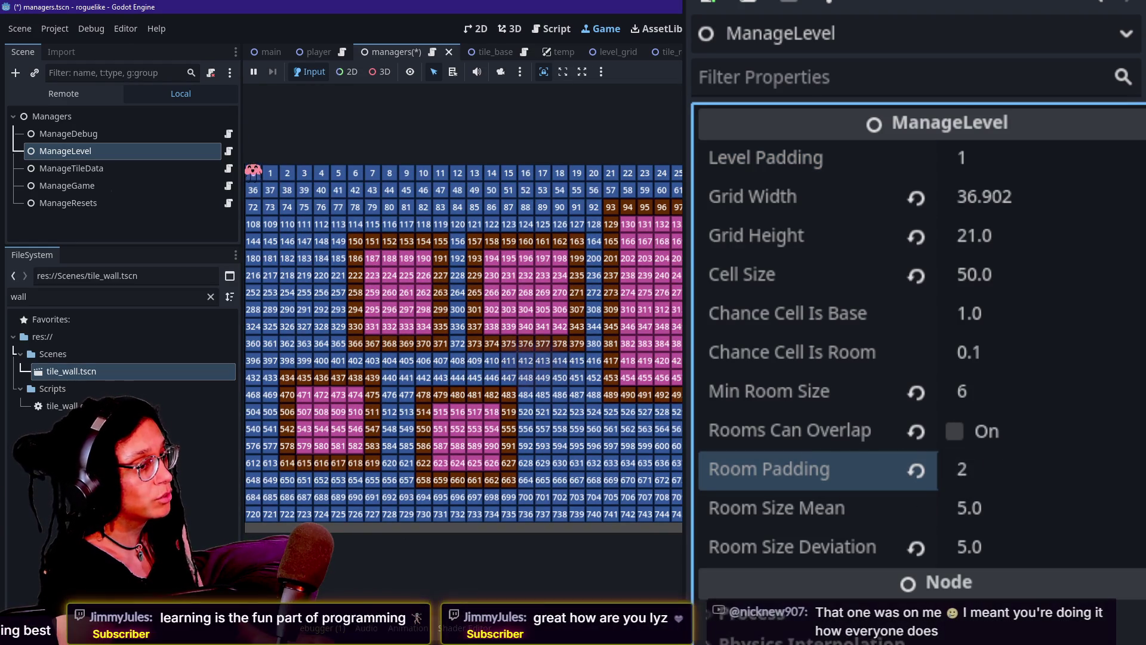
key(ctrl+s)
click(627, 299)
key(r)
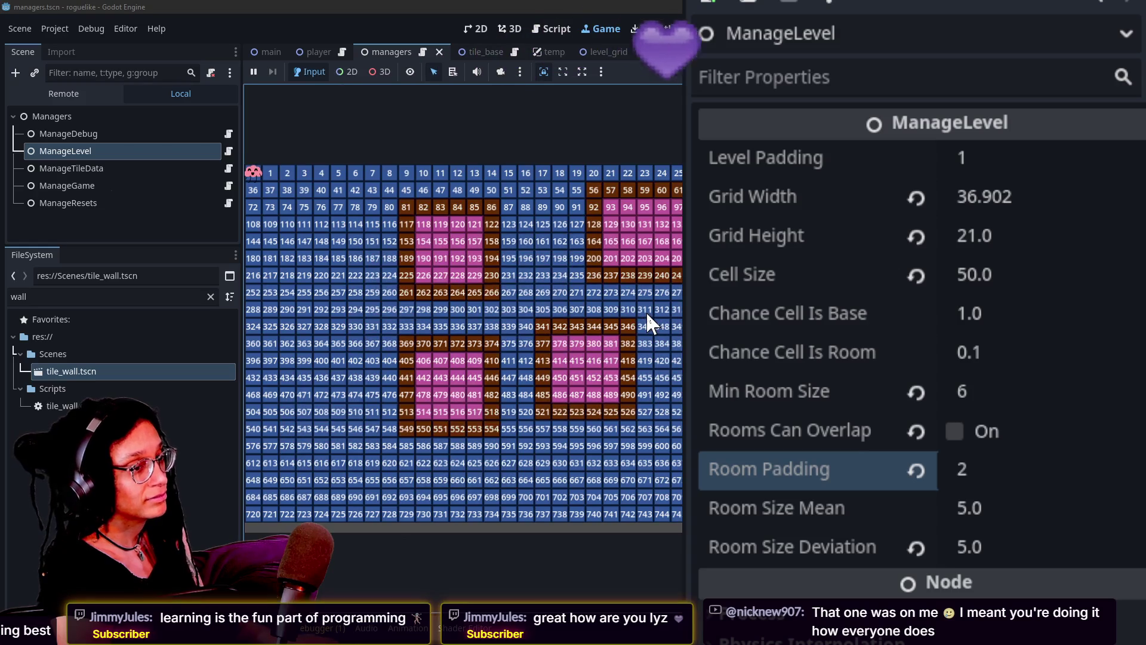
key(r)
key(r)
key(r)
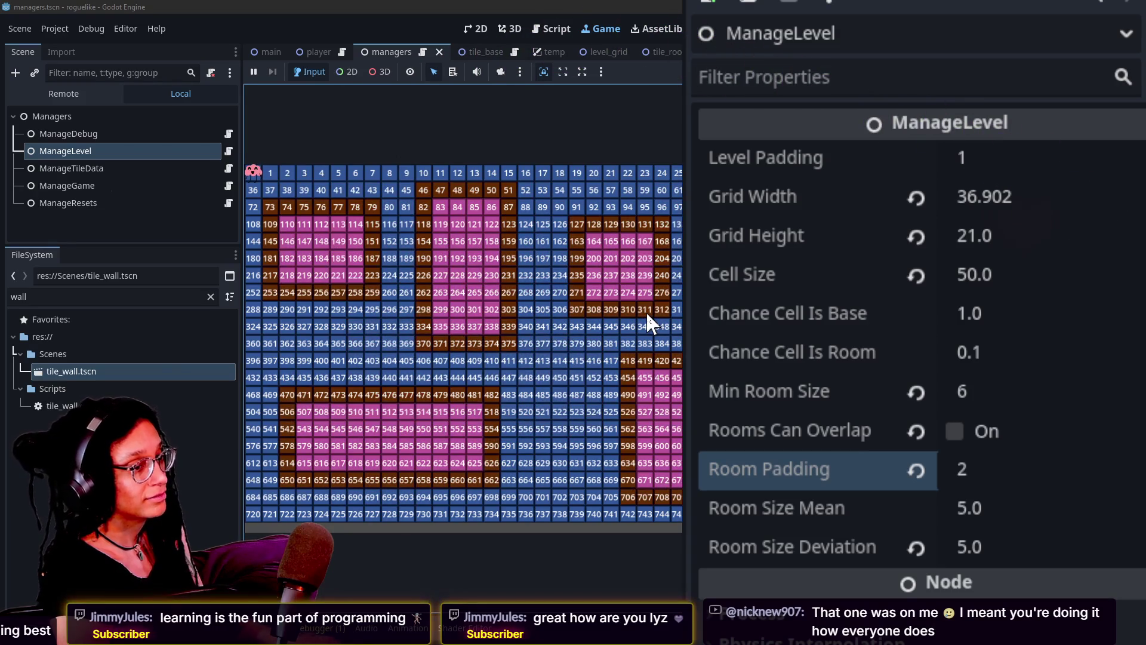
key(r)
key(r)
key(r)
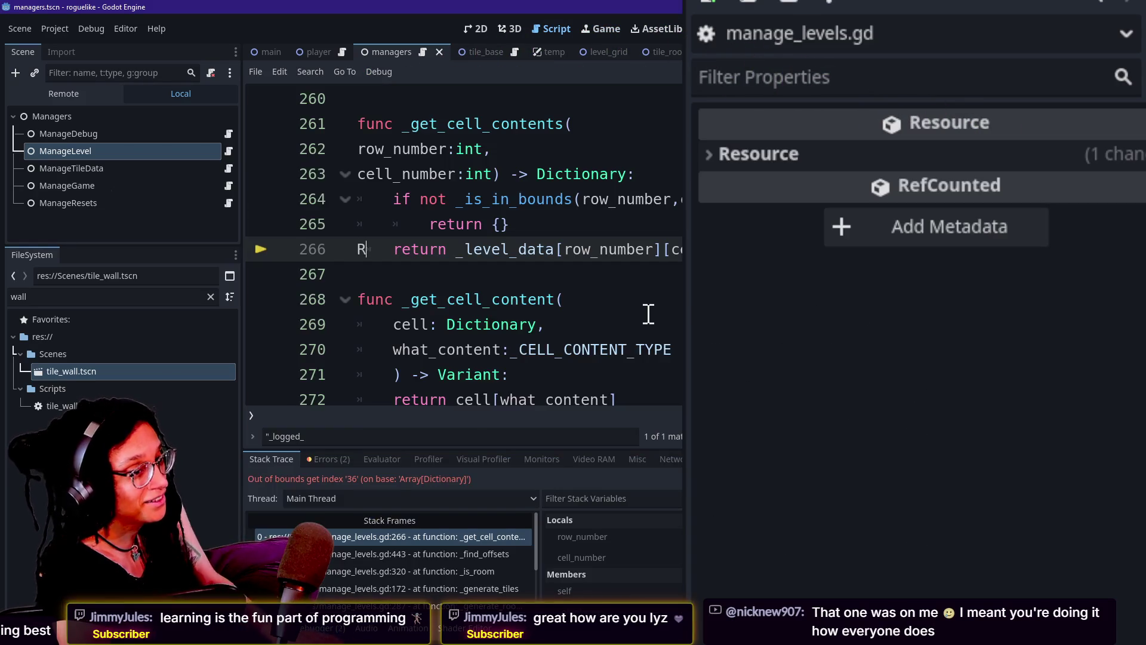
click(565, 206)
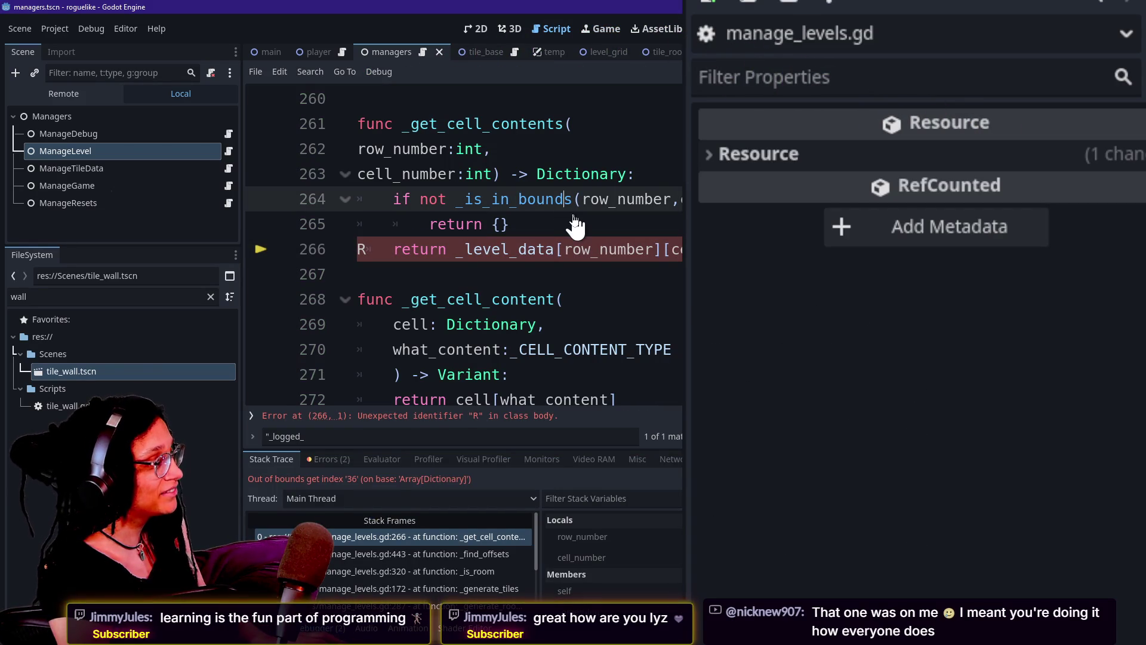
key(ctrl+z)
key(ctrl+z)
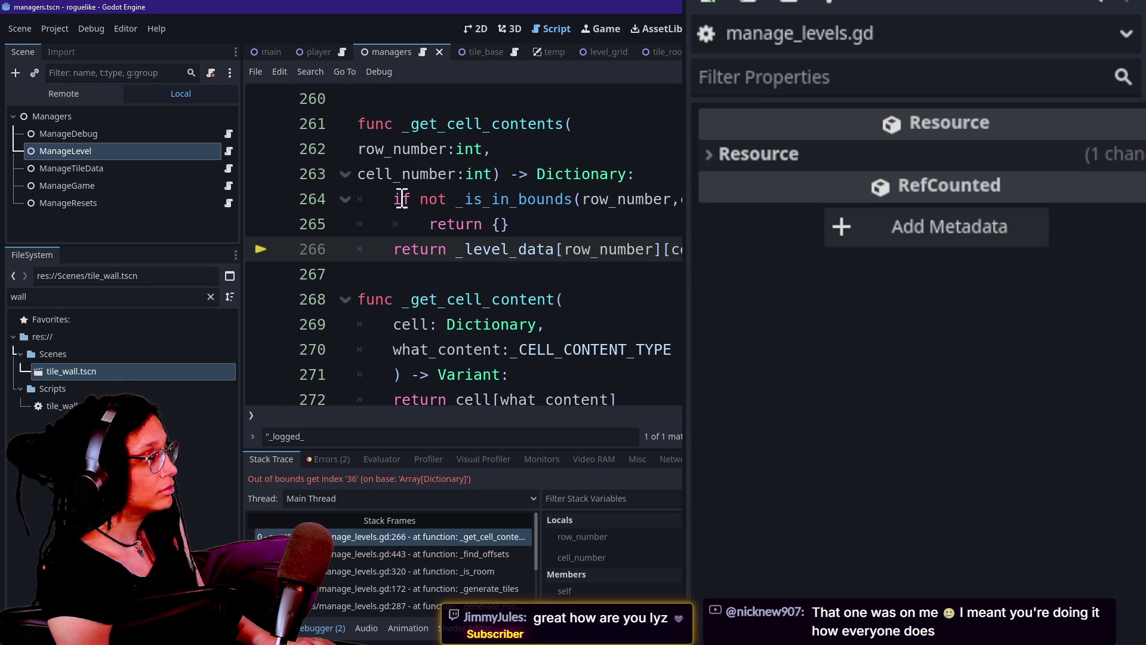
mouse_move(391, 199)
mouse_down()
mouse_move(511, 223)
mouse_move(358, 200)
mouse_move(358, 175)
mouse_up()
click(533, 224)
click(358, 198)
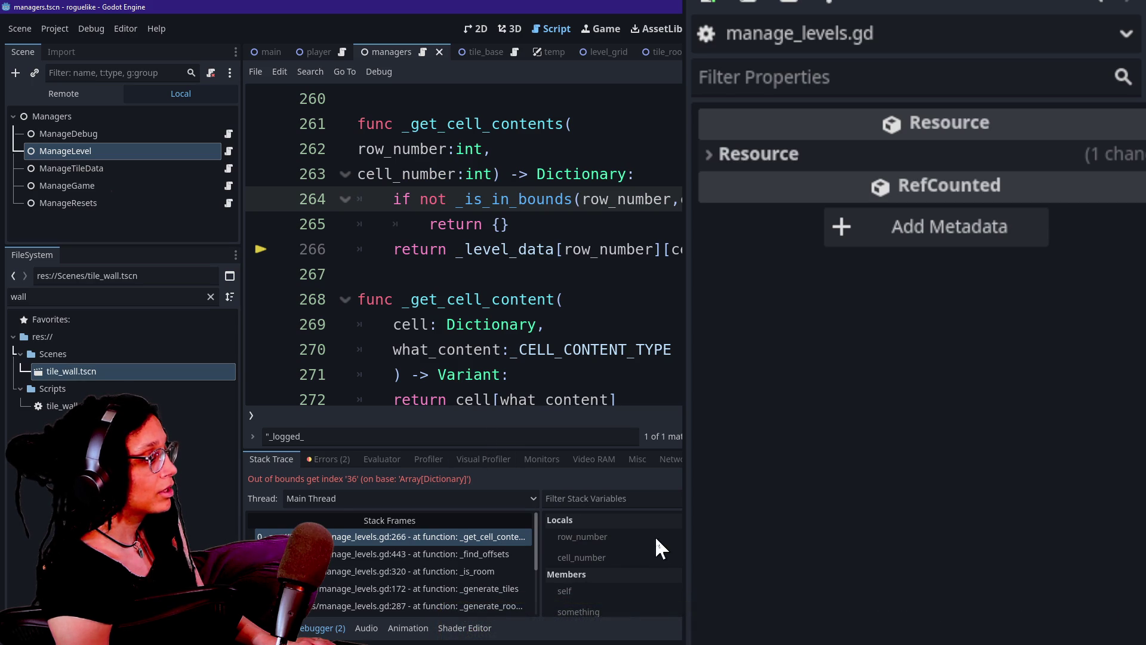
scroll(655, 537, down, 1)
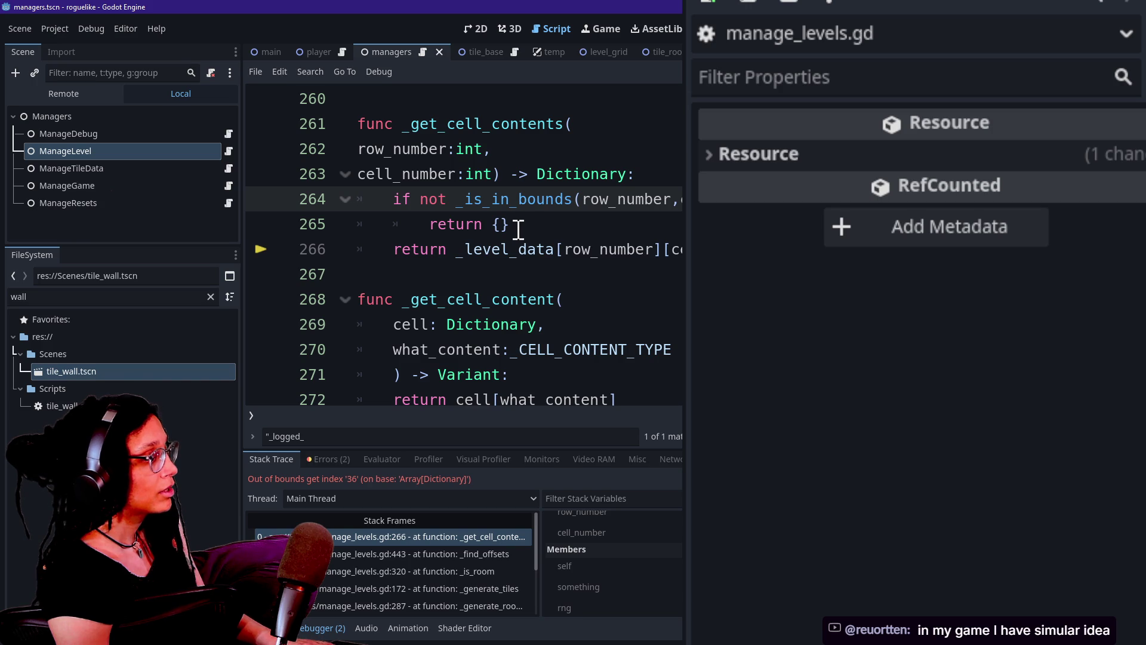
click(507, 249)
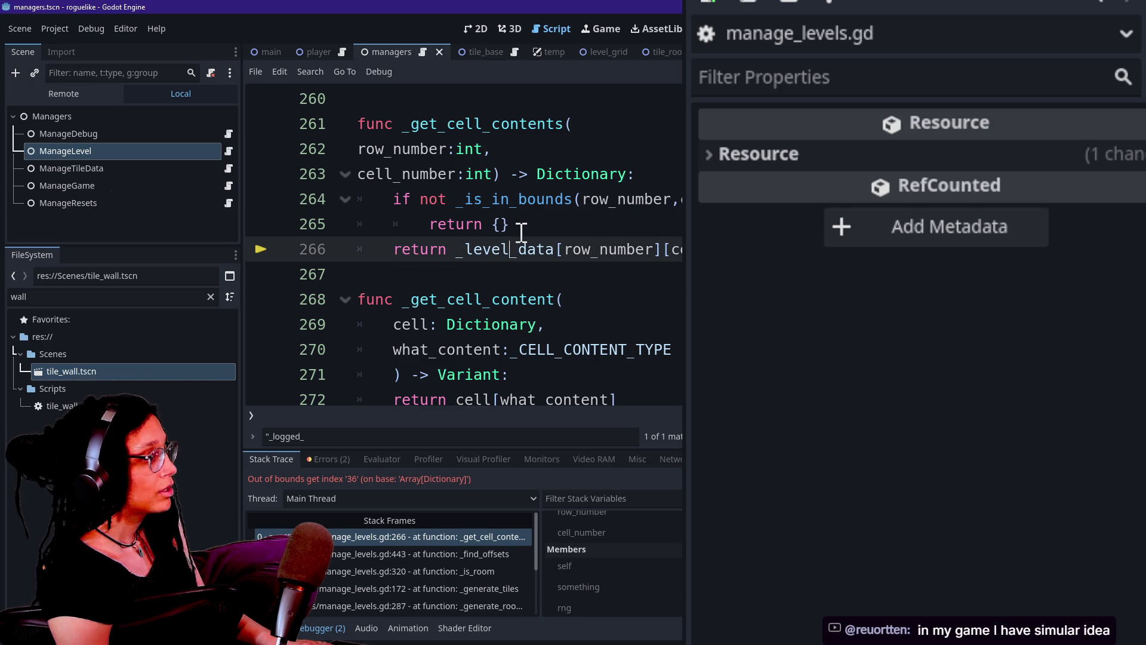
click(521, 232)
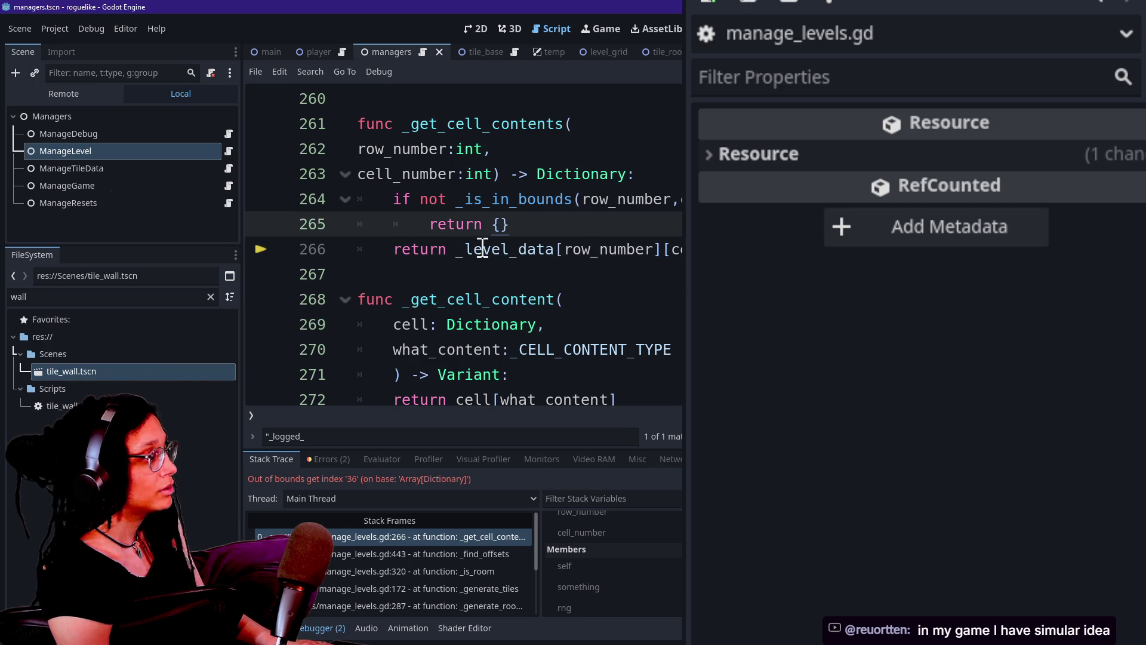
mouse_move(471, 252)
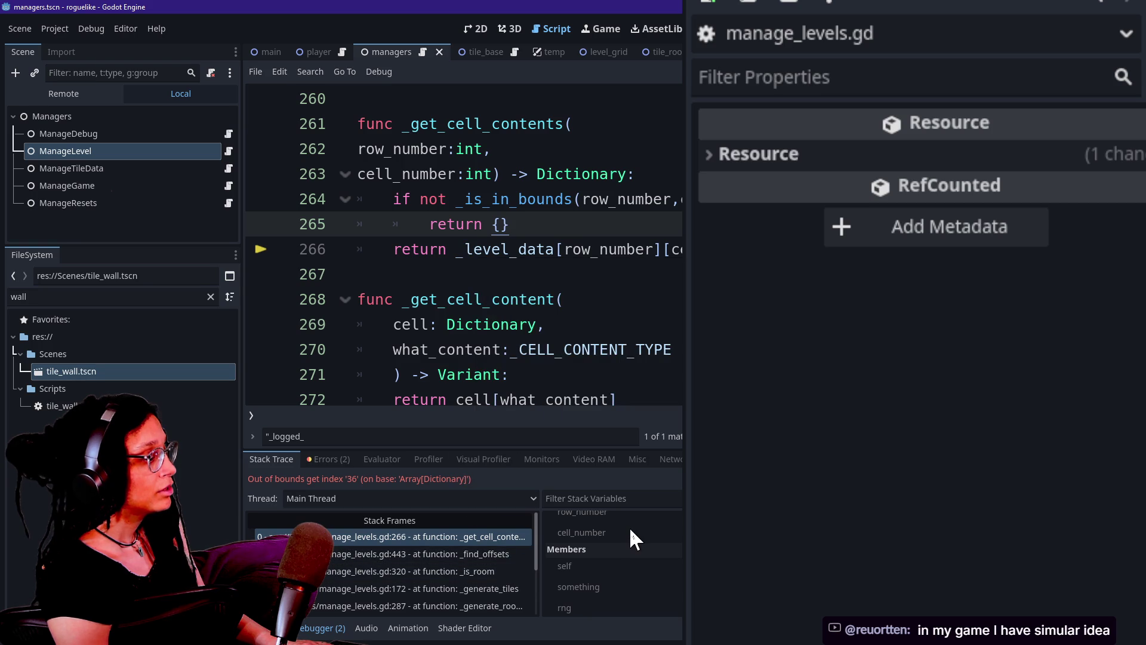
scroll(629, 527, up, 2)
drag(662, 248, 683, 250)
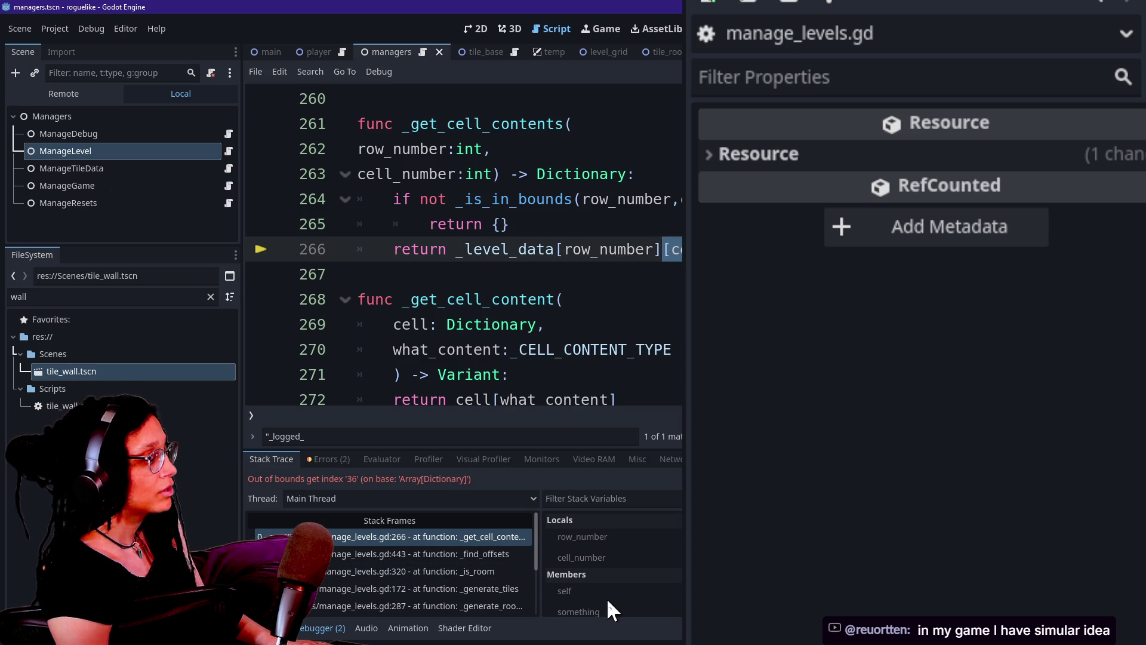
scroll(607, 597, down, 5)
scroll(606, 597, down, 4)
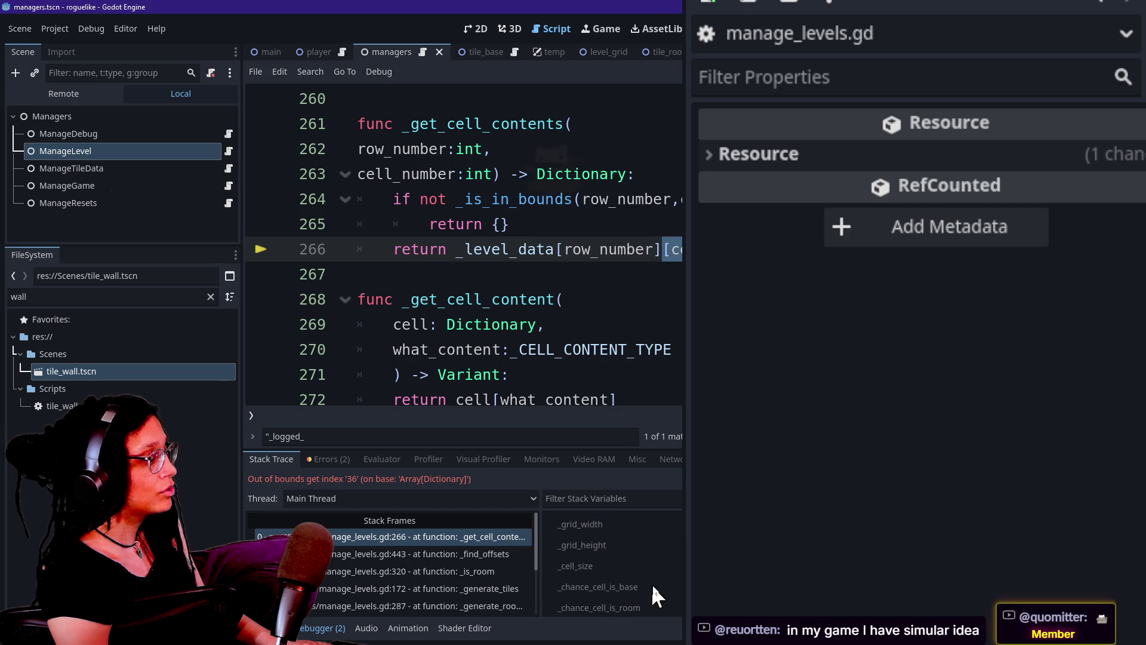
scroll(636, 567, up, 1)
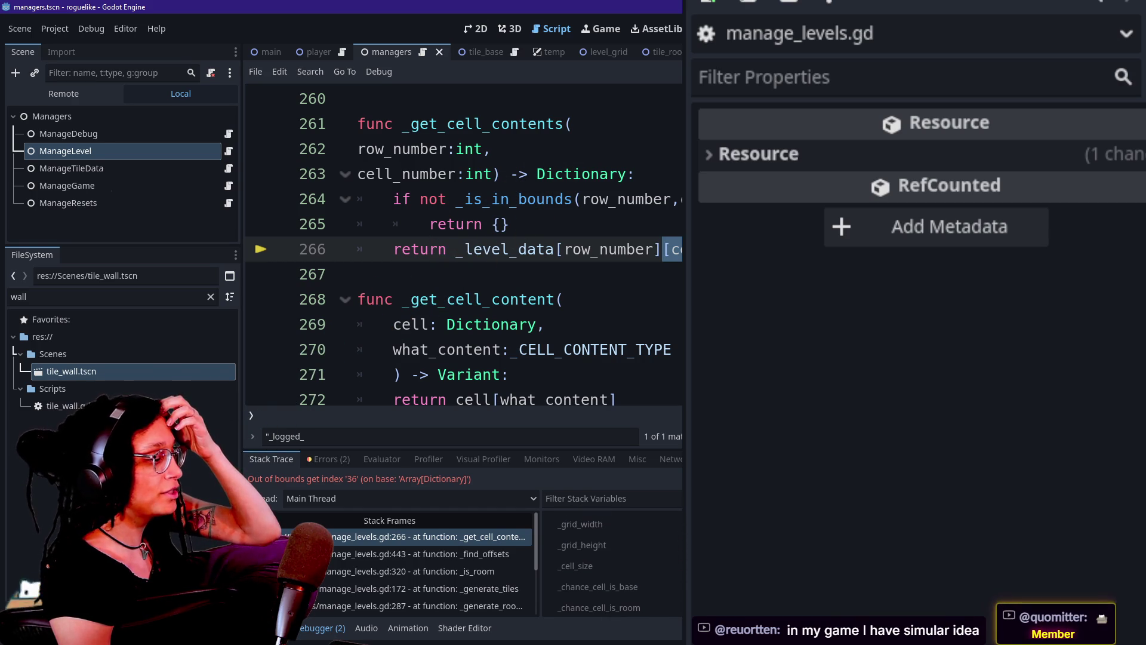
click(581, 524)
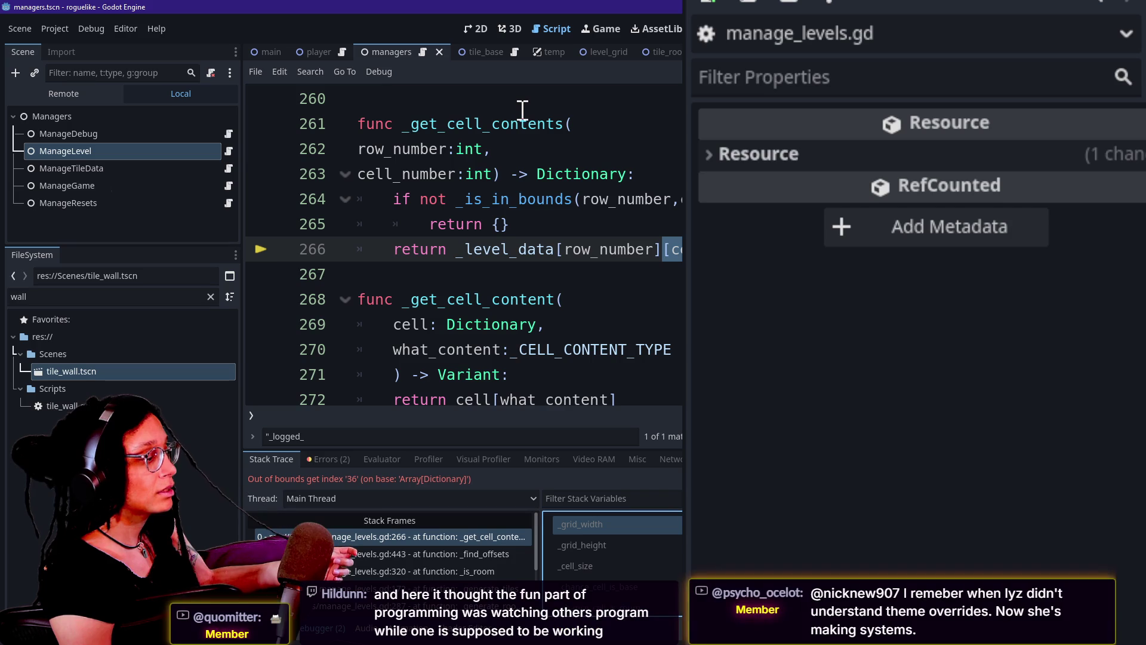
Step: Change ManageLevel's Grid Width from 36.902 to a whole 36.0, then save and run the game
click(131, 147)
click(129, 138)
click(120, 153)
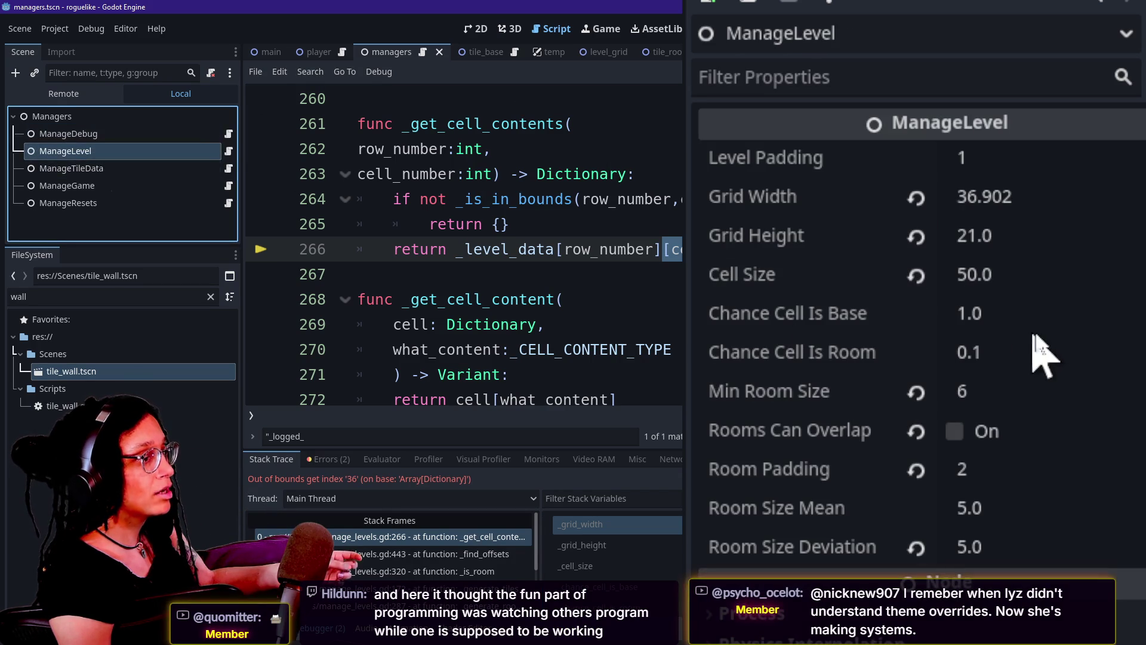
click(1054, 215)
click(1058, 213)
key(BackSpace)
key(BackSpace)
key(BackSpace)
key(BackSpace)
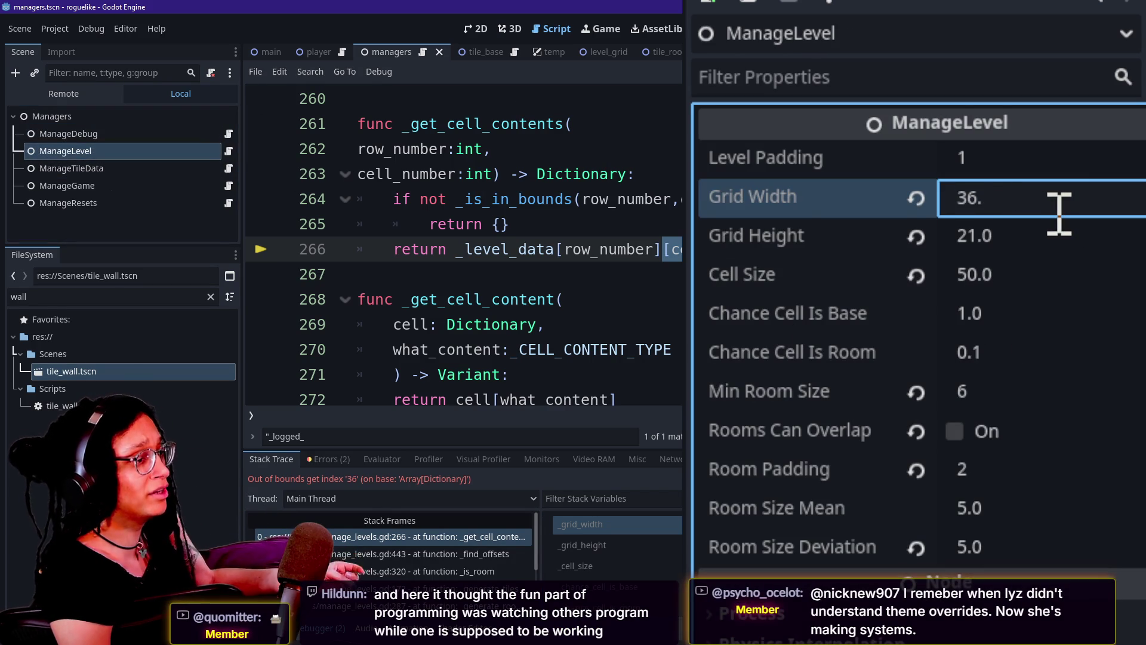
key(Return)
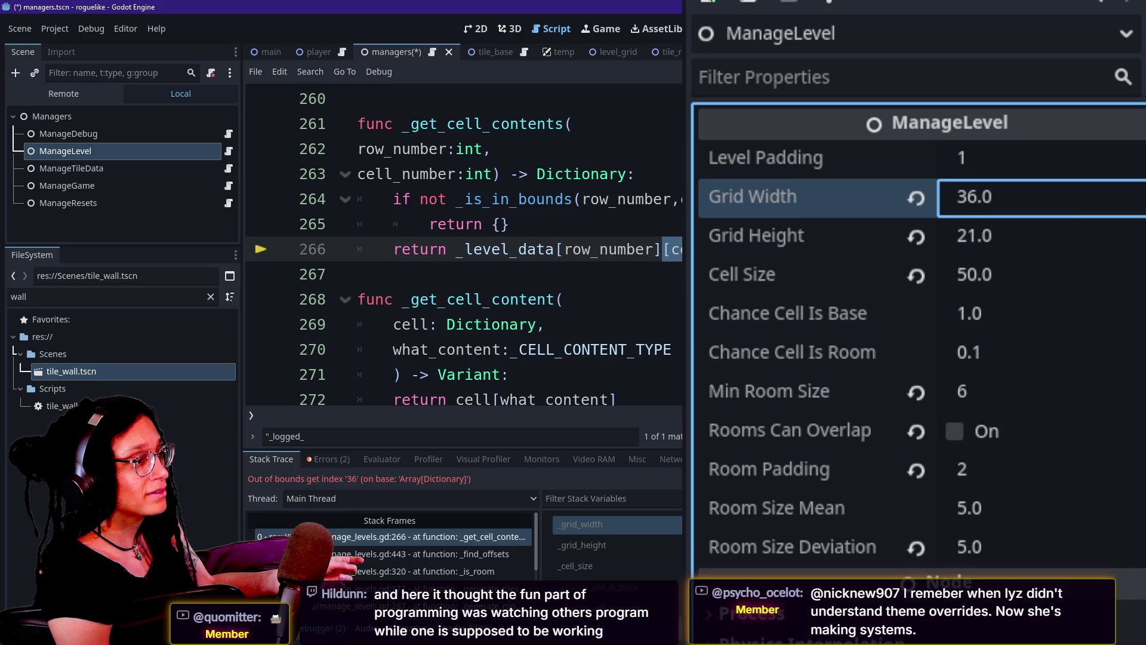
key(F5)
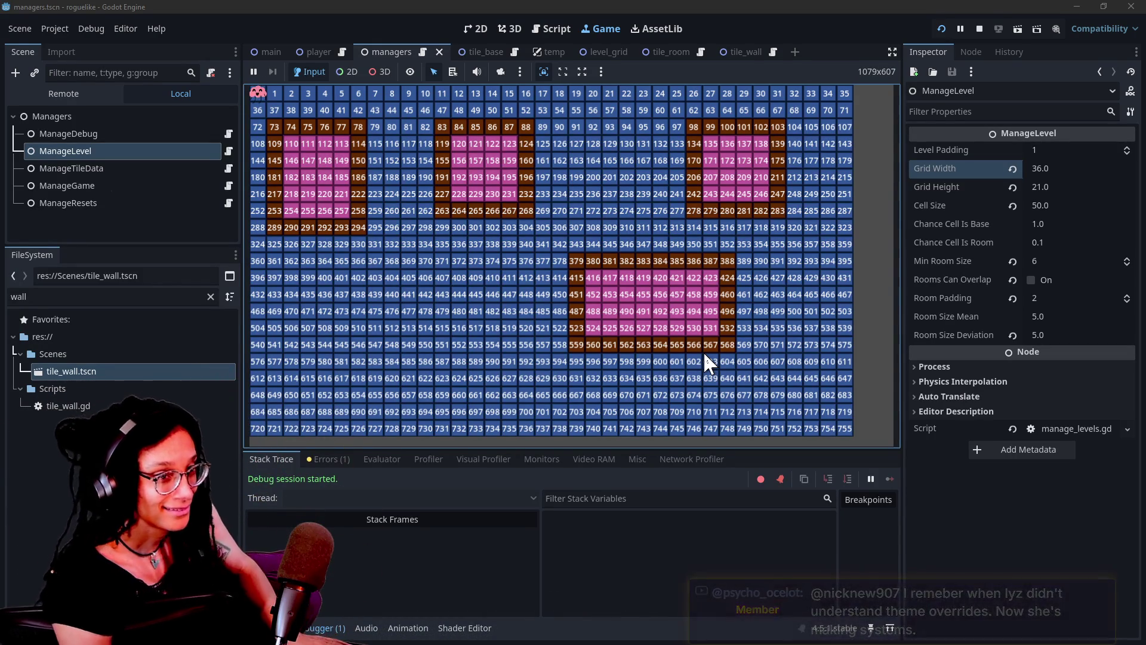
Step: Regenerate the level three times on the 36-column numbered grid
key(r)
key(r)
key(r)
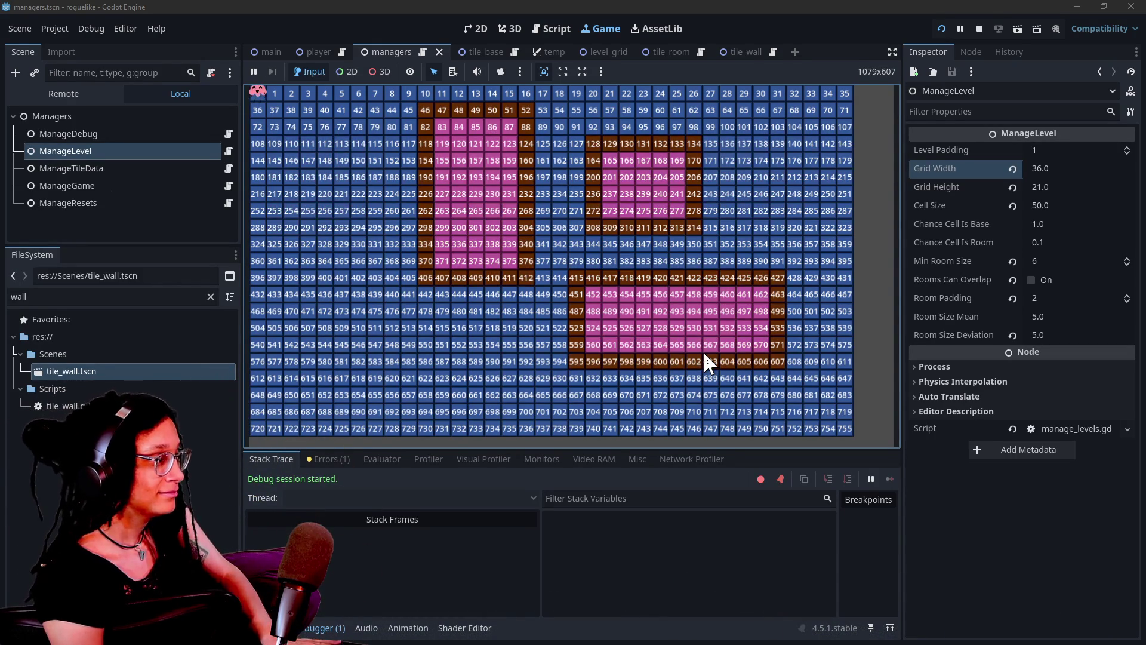
key(r)
key(r)
key(r)
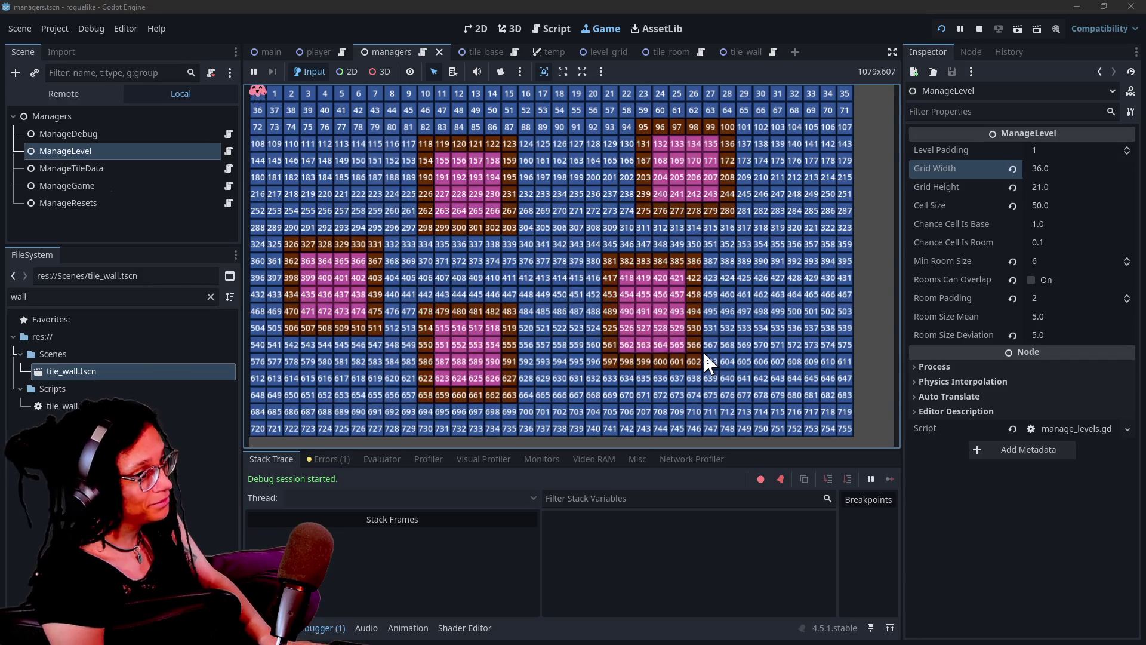
key(r)
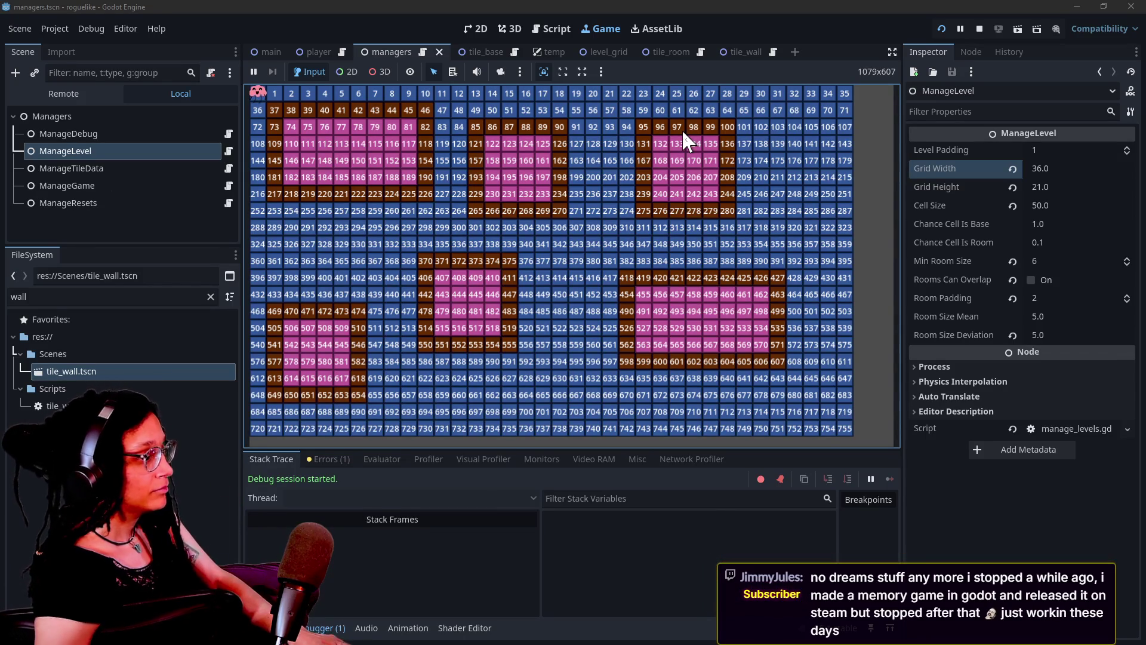
click(126, 136)
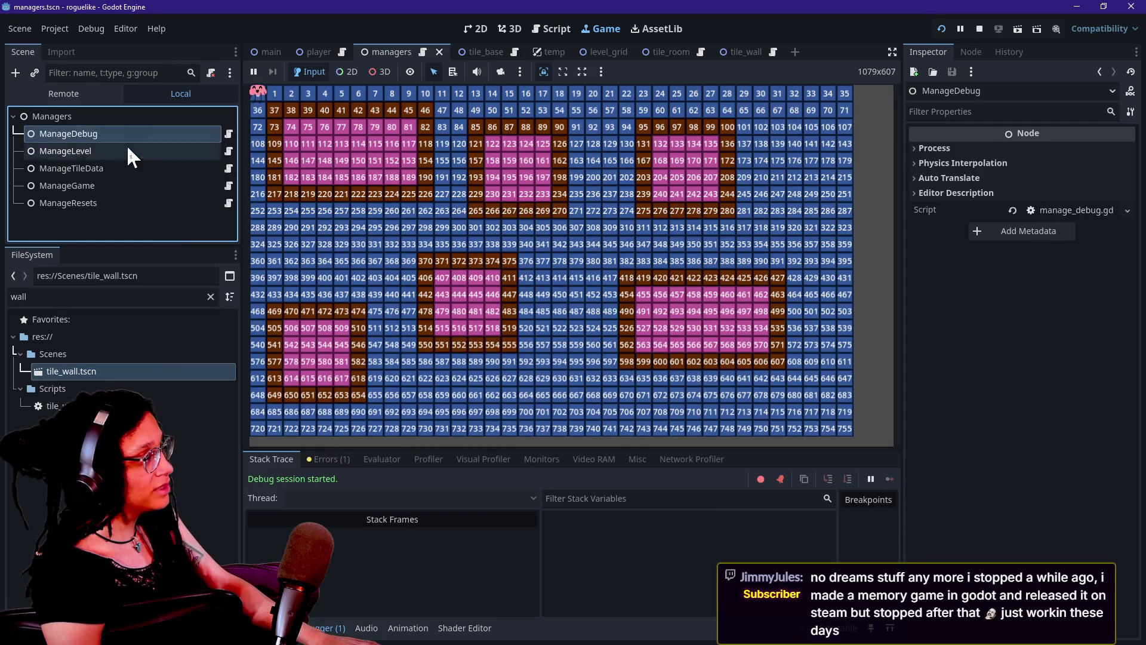
Step: Inspect the live ManageLevel's six-room Room Data array, then regenerate to a 7-room layout
click(126, 150)
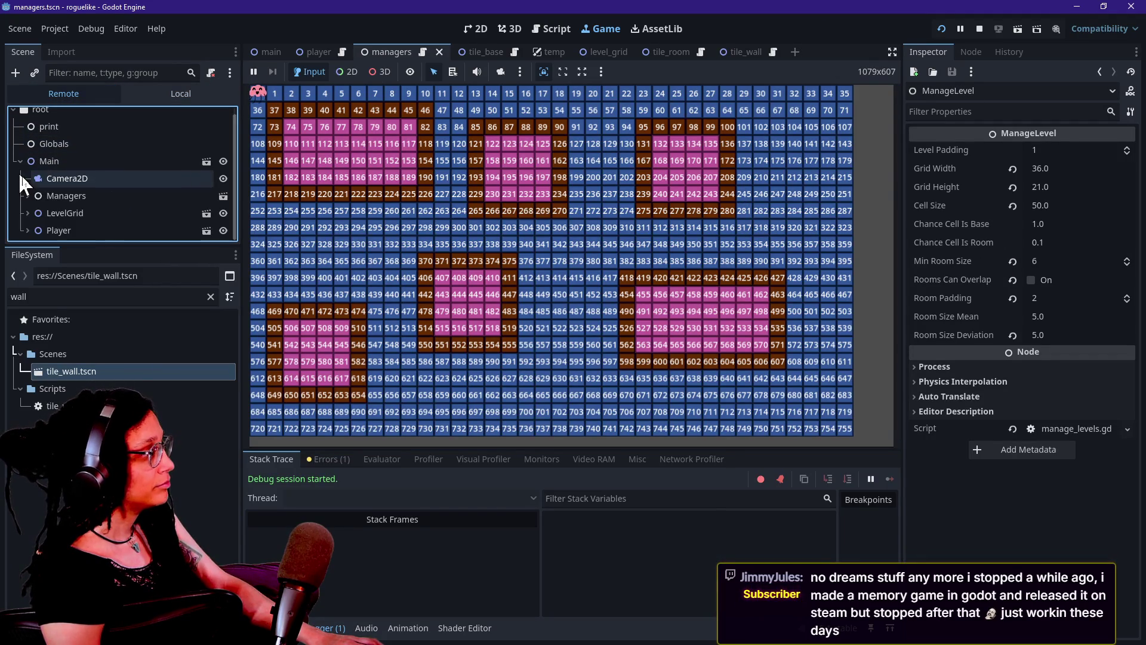
click(27, 196)
click(96, 232)
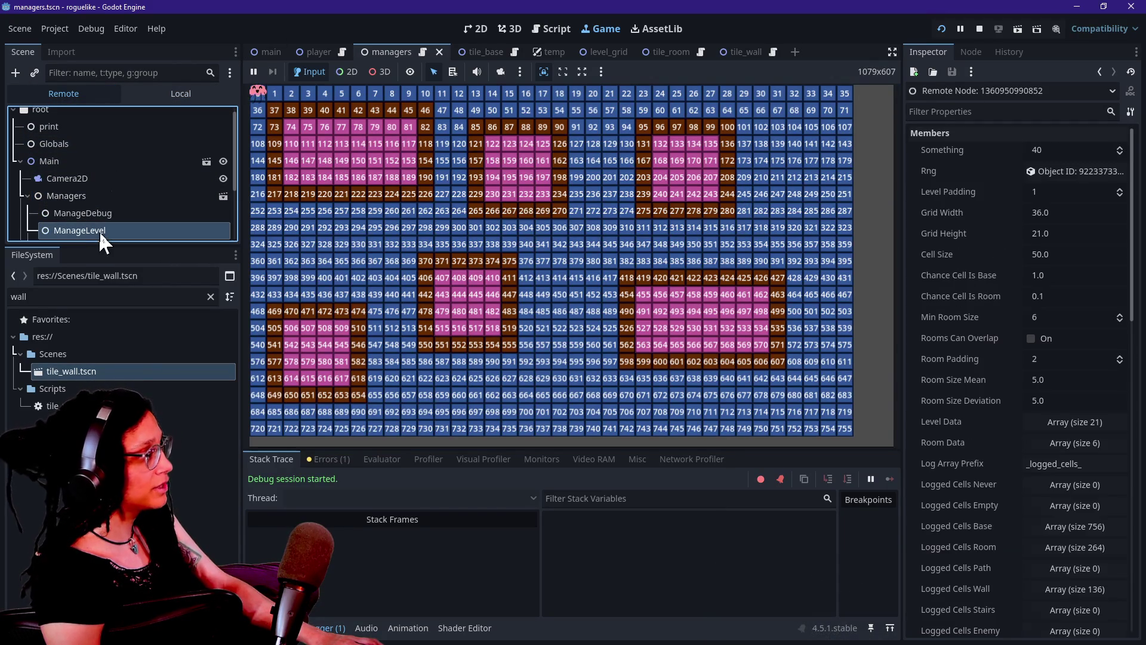
scroll(100, 230, down, 1)
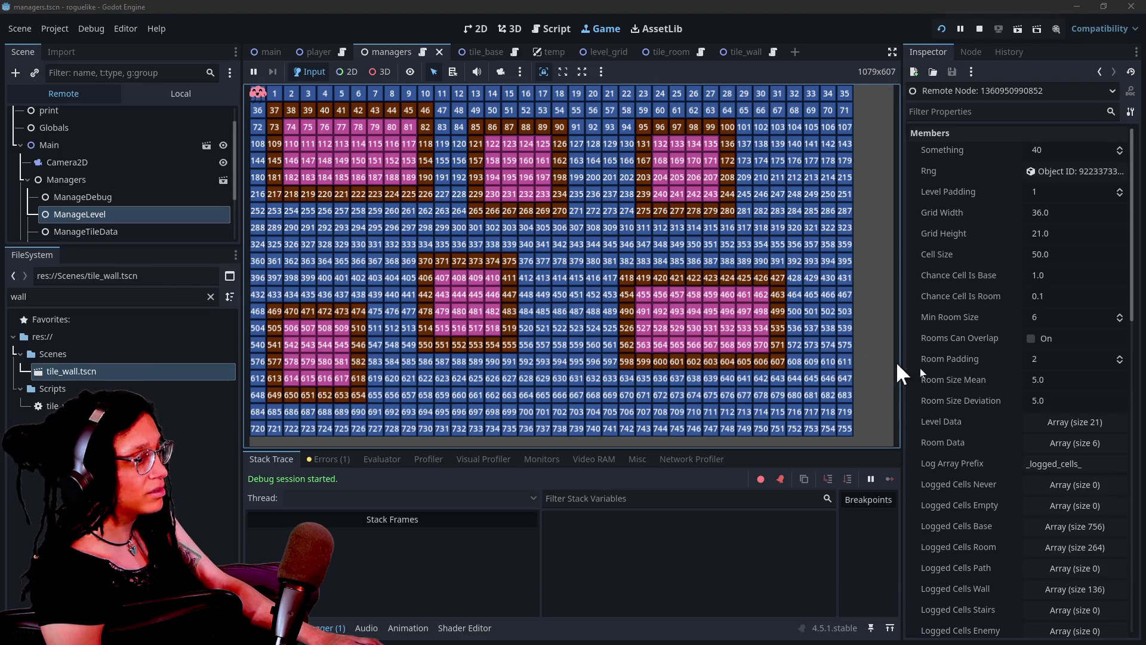
scroll(957, 326, down, 3)
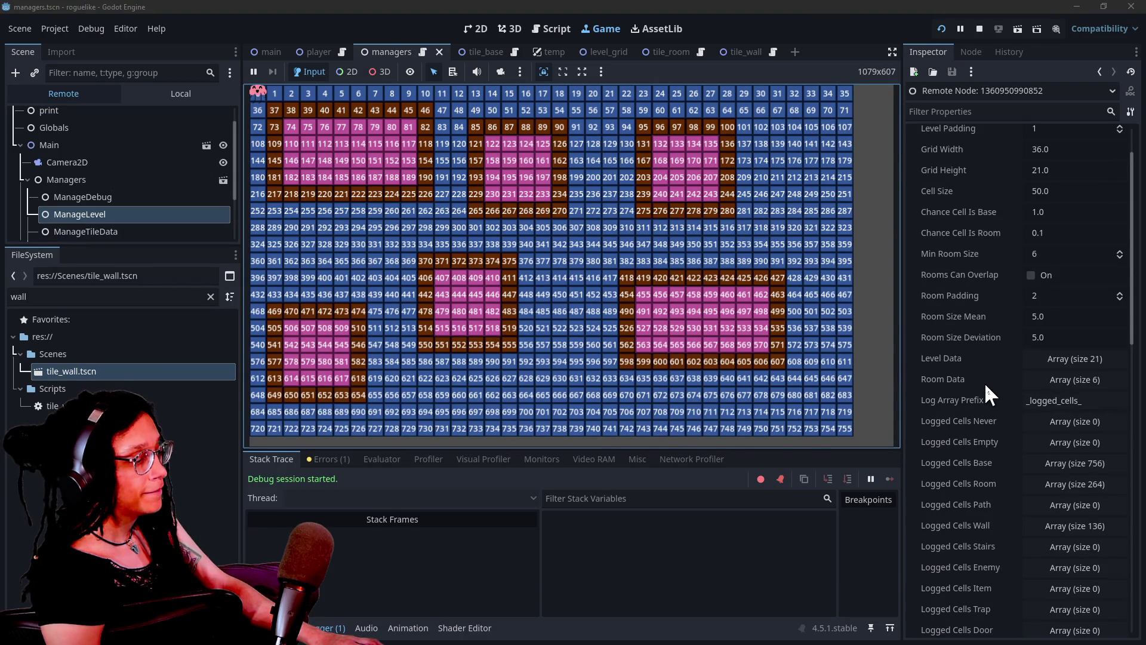
scroll(984, 382, down, 3)
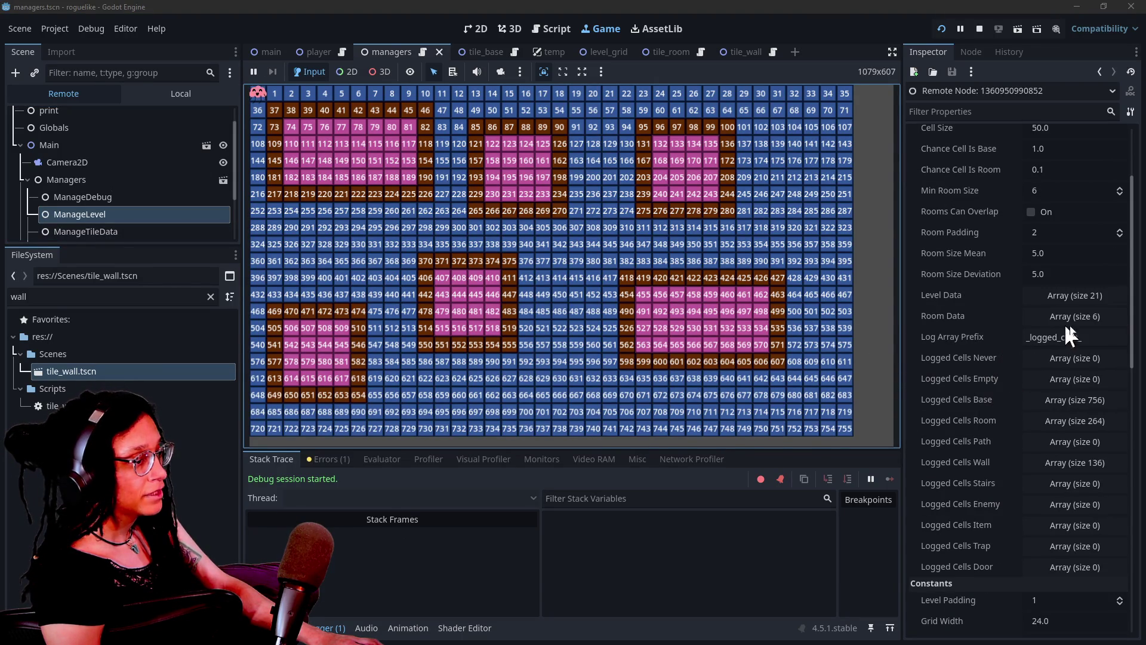
click(1089, 317)
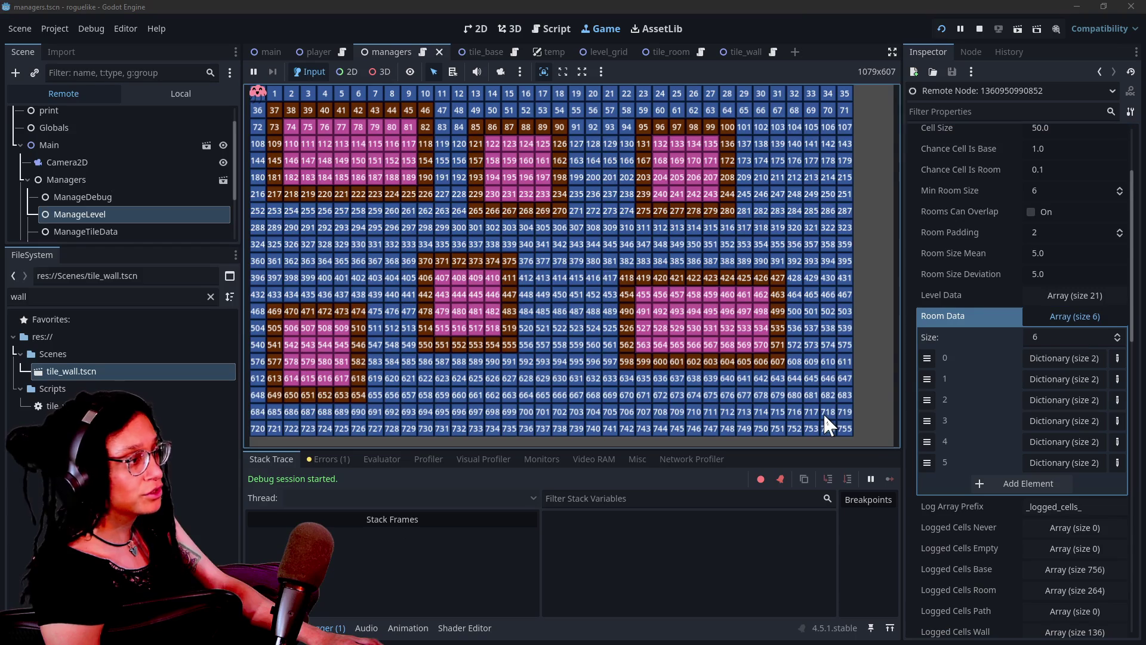
key(r)
key(r)
key(r)
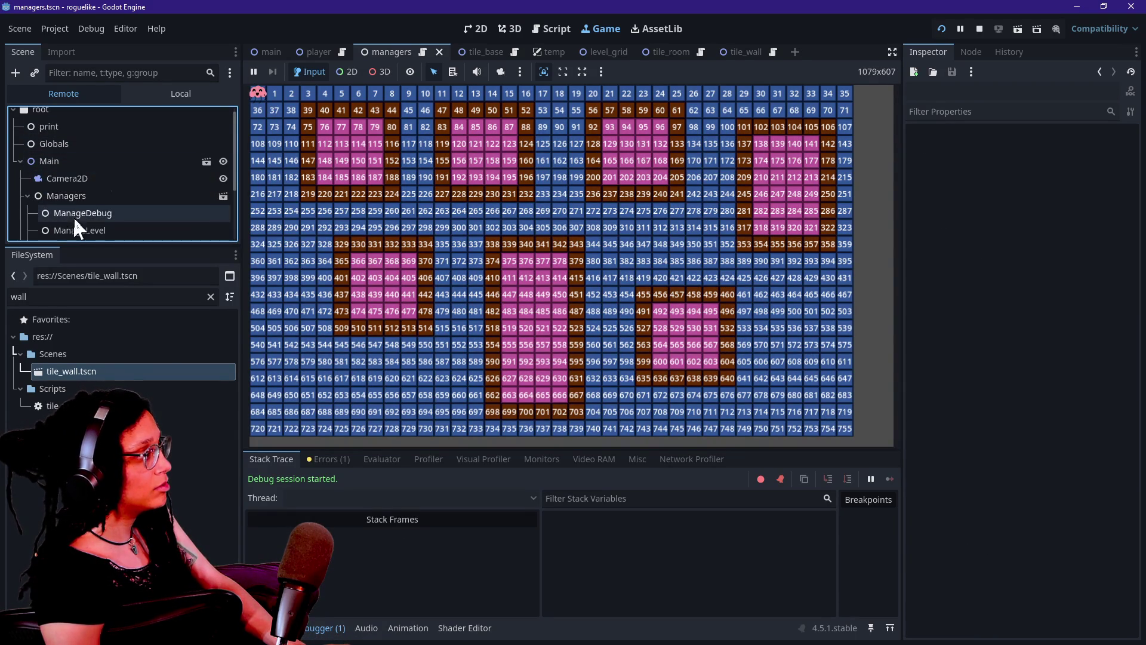
click(77, 229)
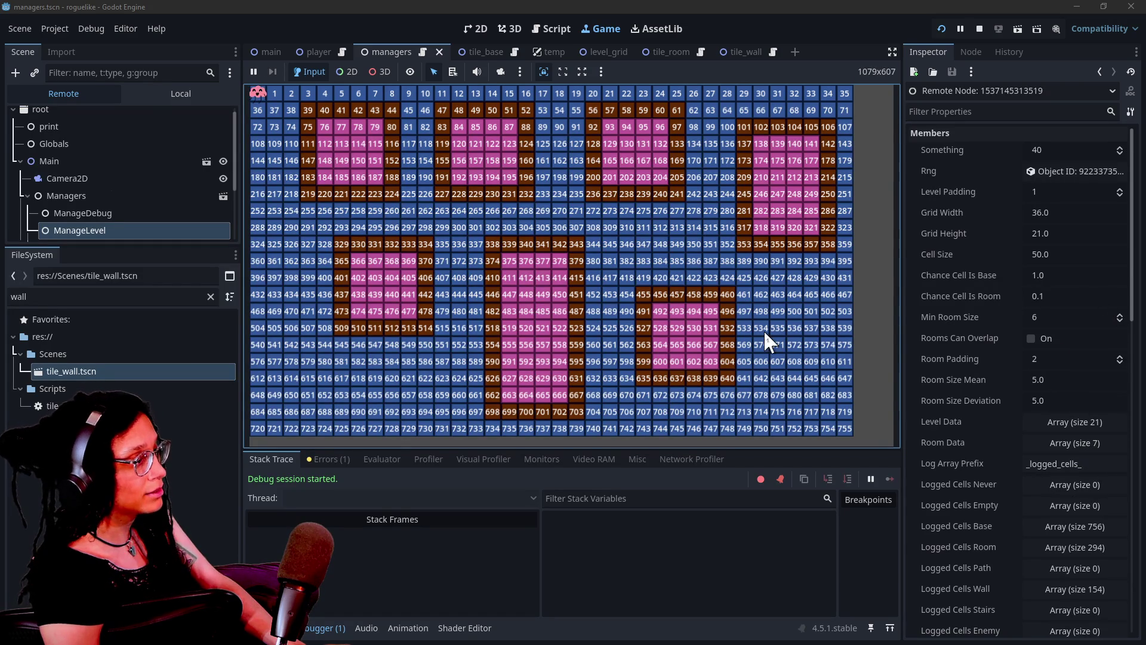
Step: Regenerate the level and view the live ManageLevel showing 4 rooms, 185 room and 92 wall cells
click(650, 296)
click(19, 167)
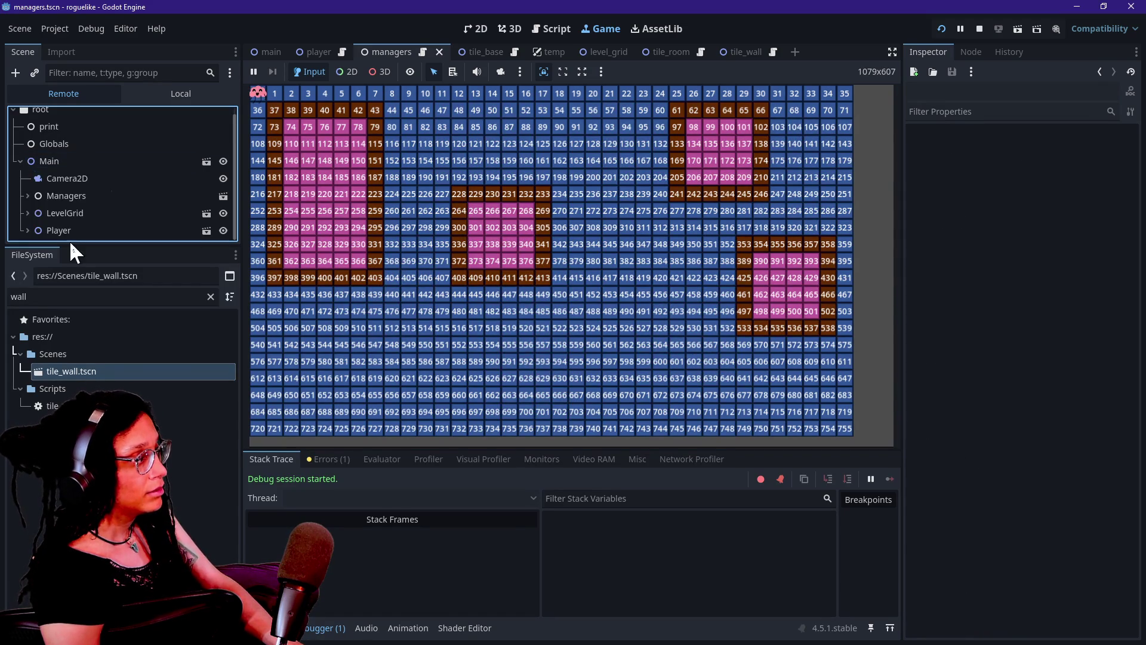
click(25, 195)
click(42, 228)
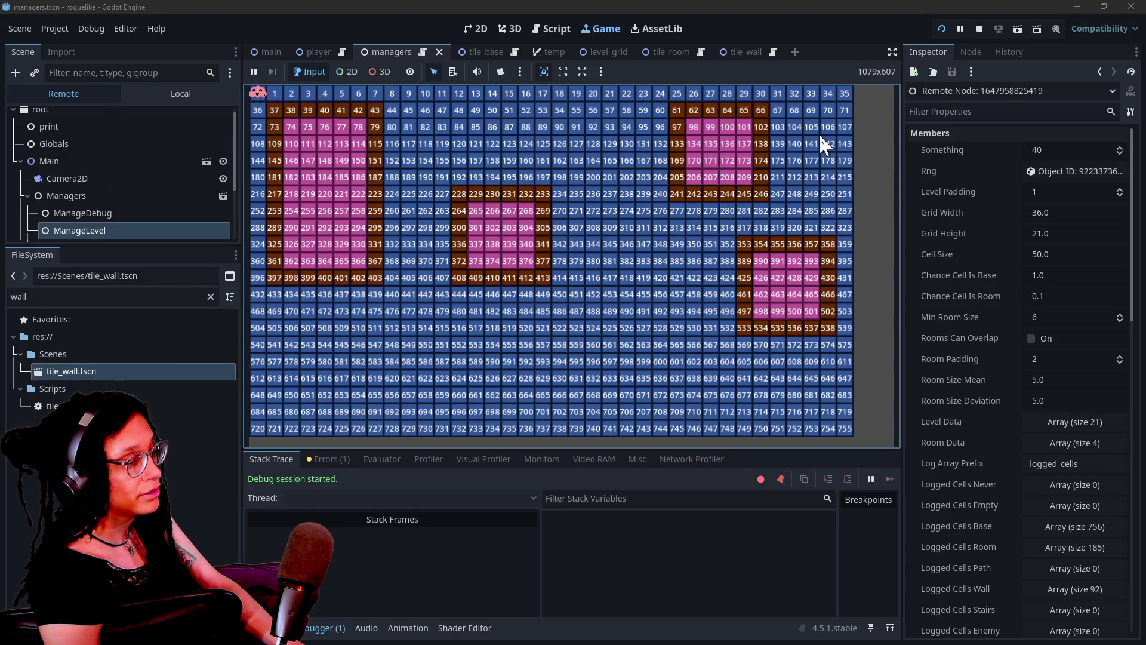
click(133, 216)
click(133, 229)
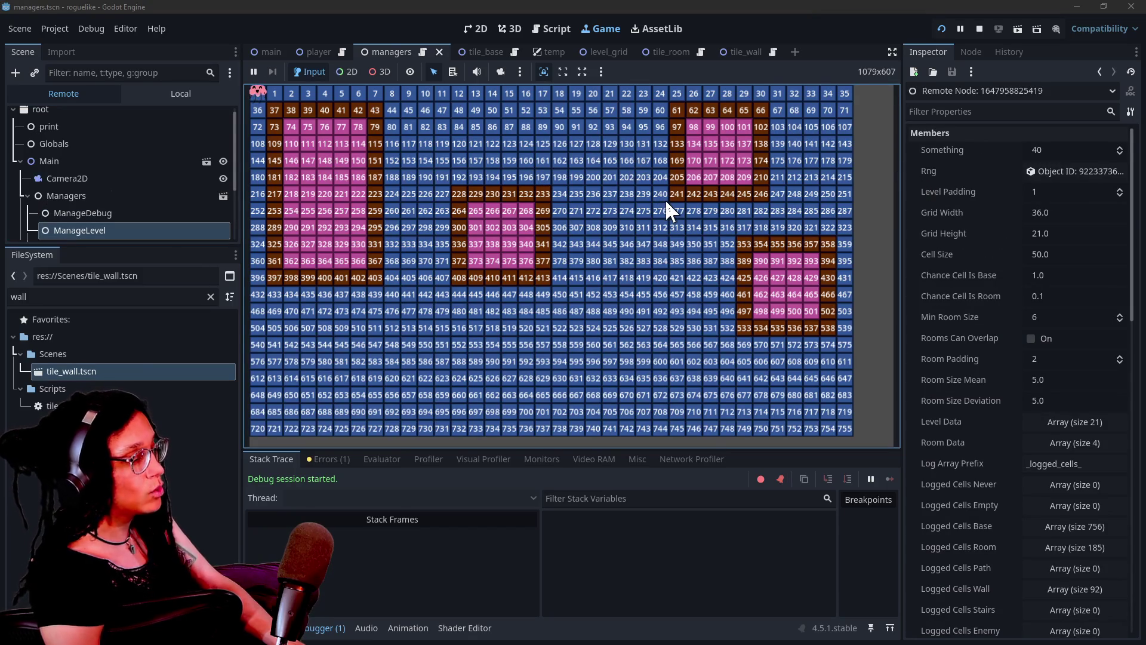
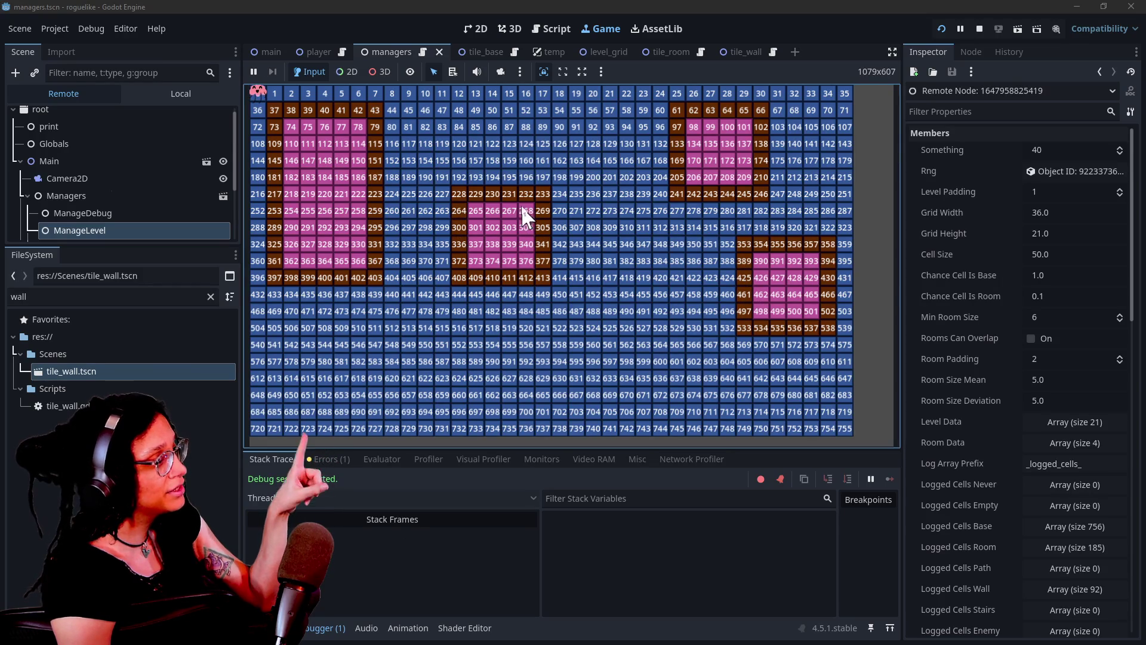
Step: Review ManageLevel's Room Padding and Room Size Deviation, briefly checking the ManageDebug node
click(938, 363)
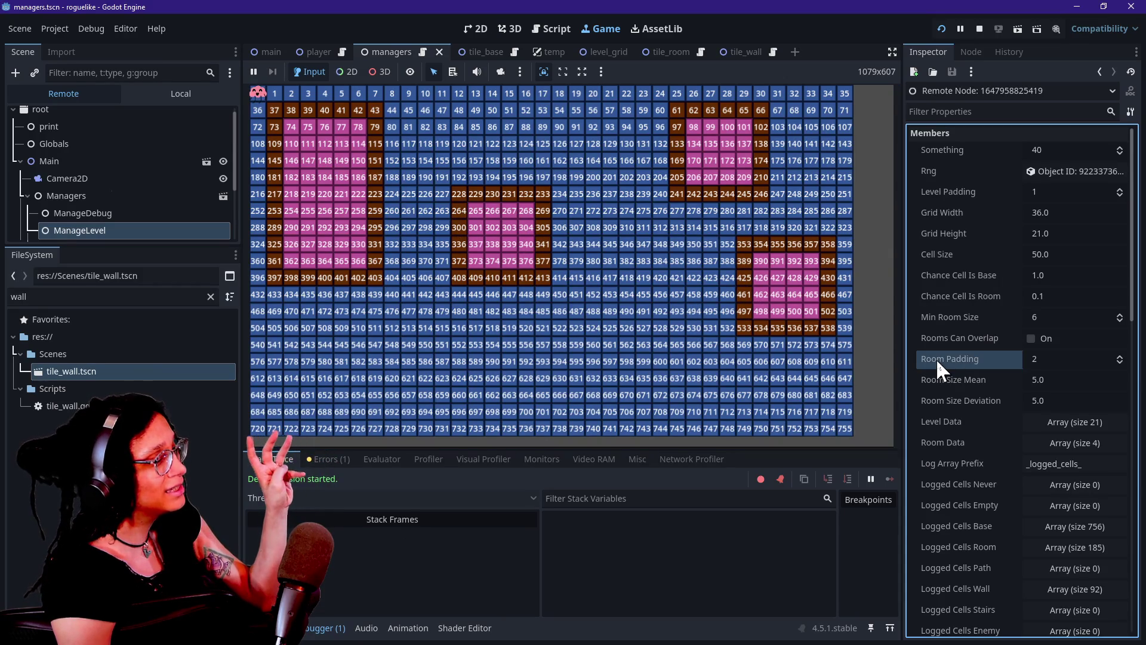
click(941, 401)
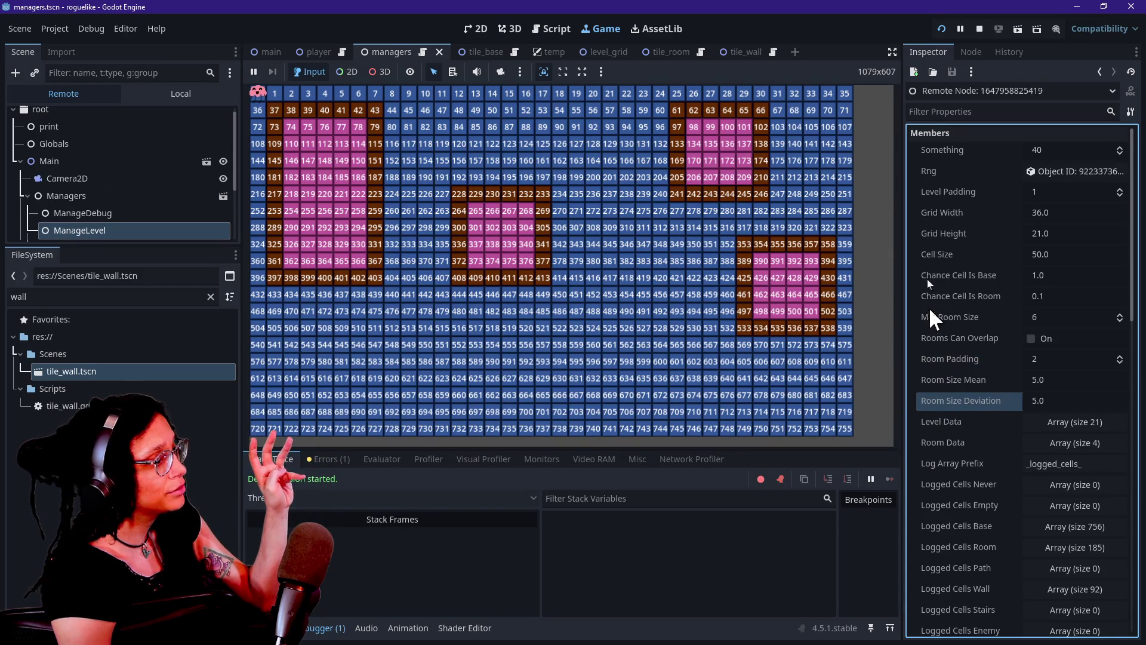
click(105, 215)
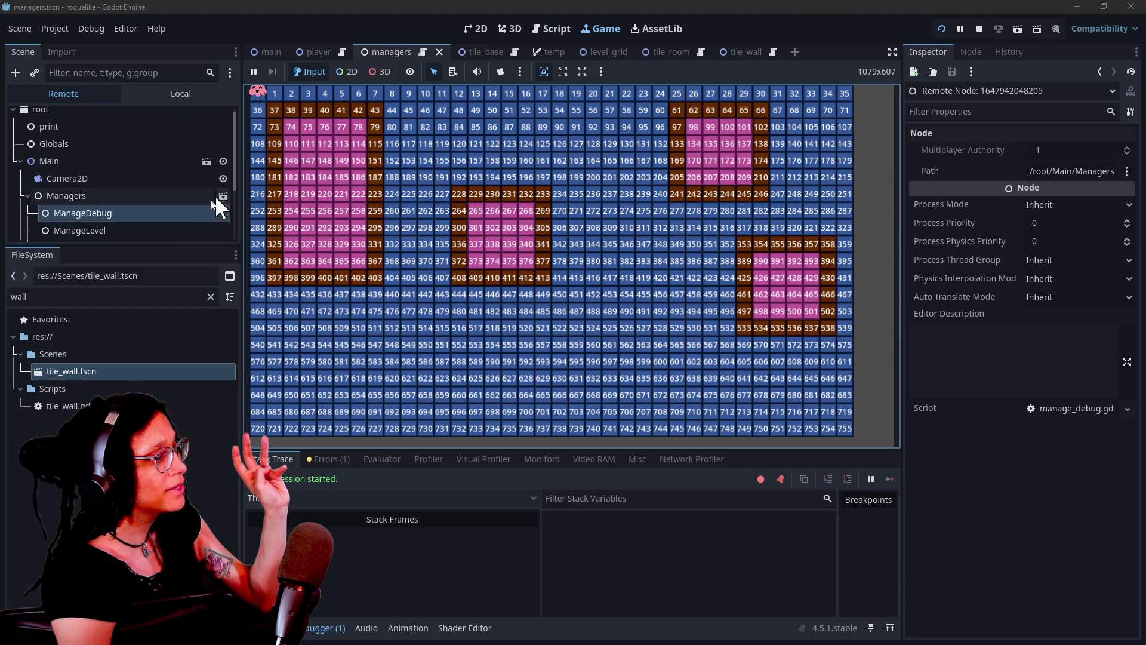
click(162, 229)
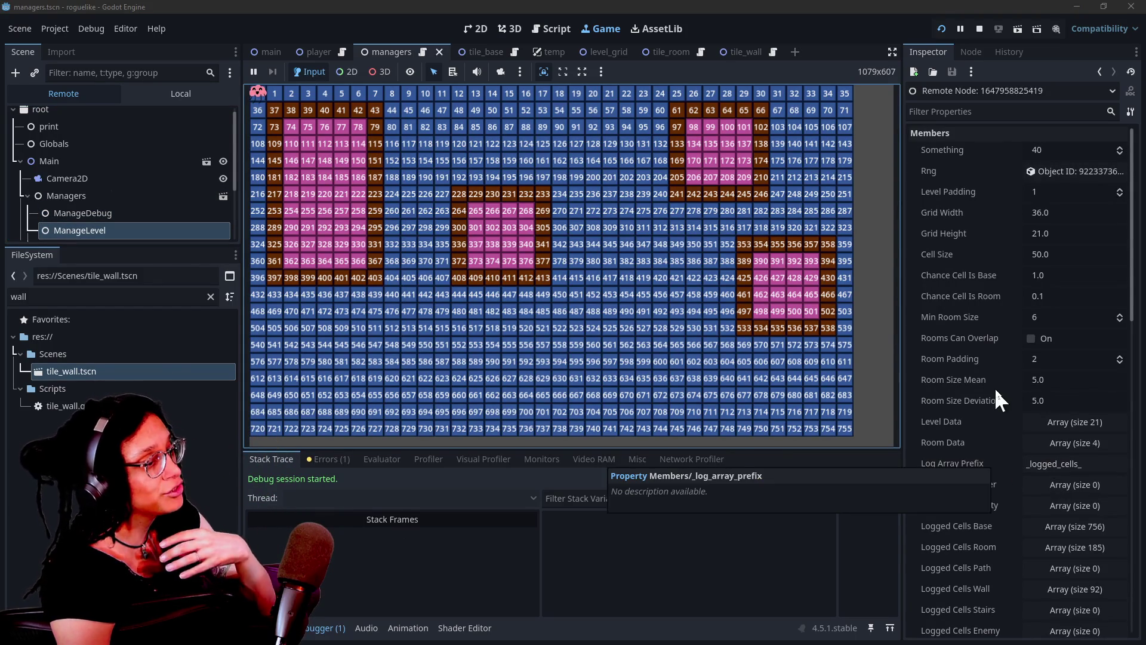
Step: In the running level, leave Rooms Can Overlap off, set Room Padding to 0, and restart the game
click(1037, 335)
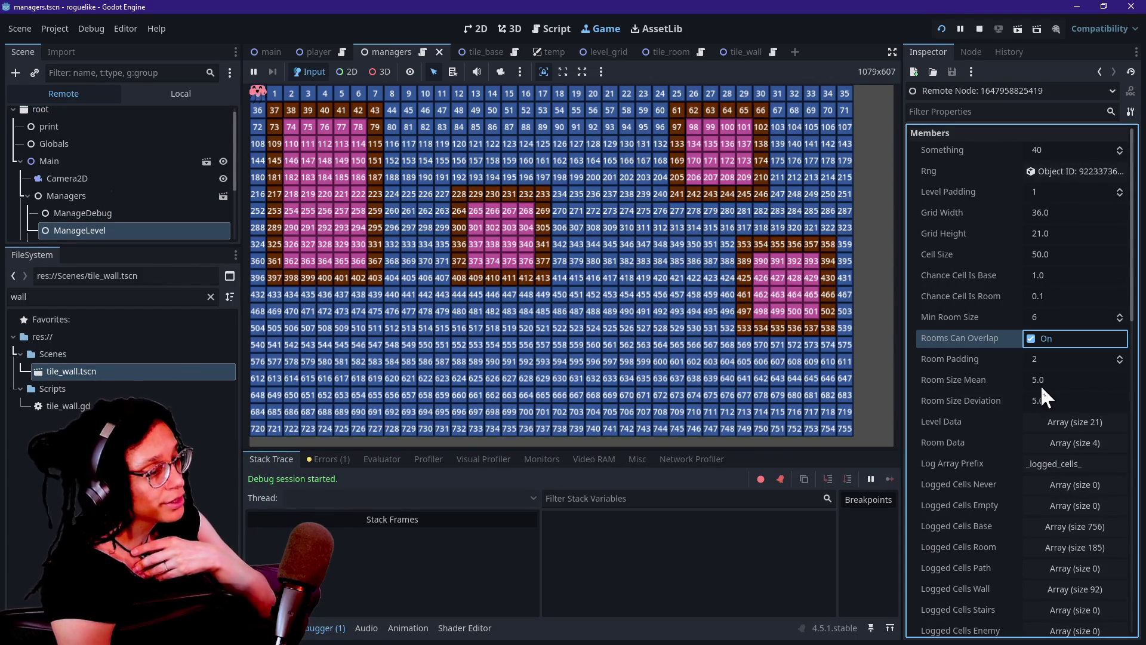
click(1048, 361)
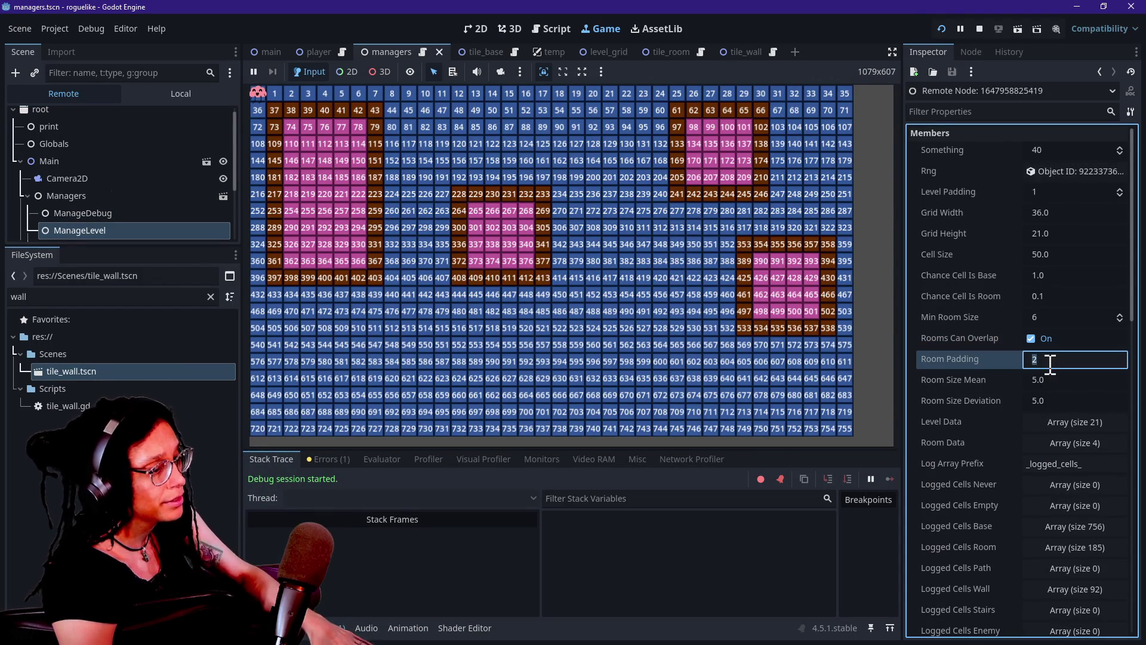
click(1042, 336)
click(1051, 360)
text(9)
key(BackSpace)
text(0)
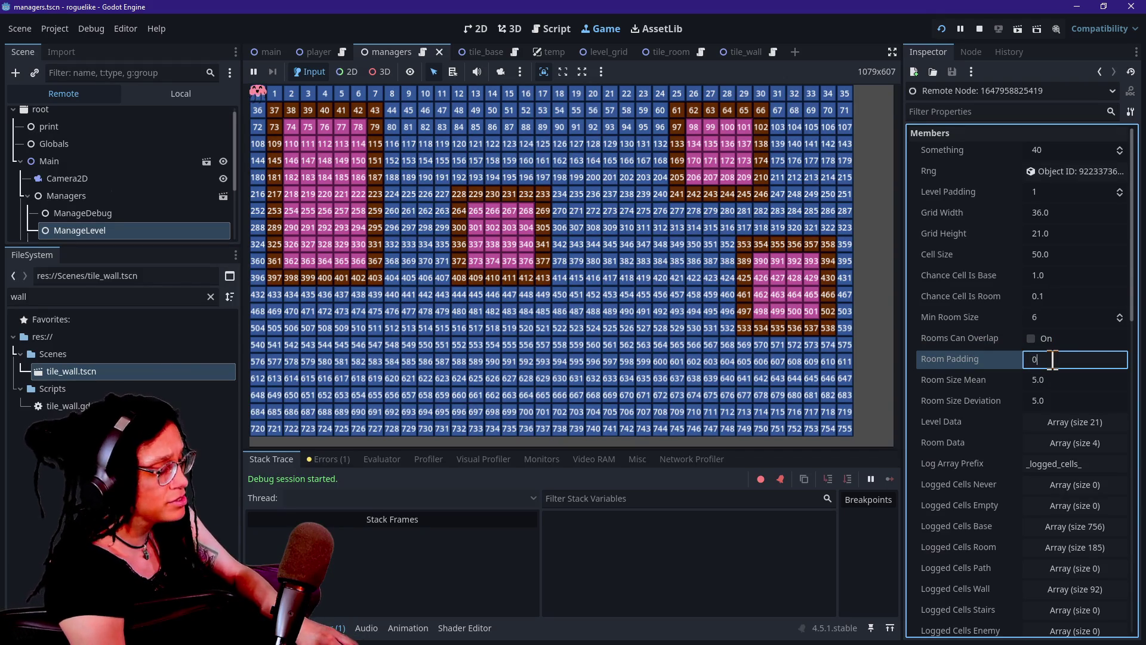
key(Return)
click(980, 333)
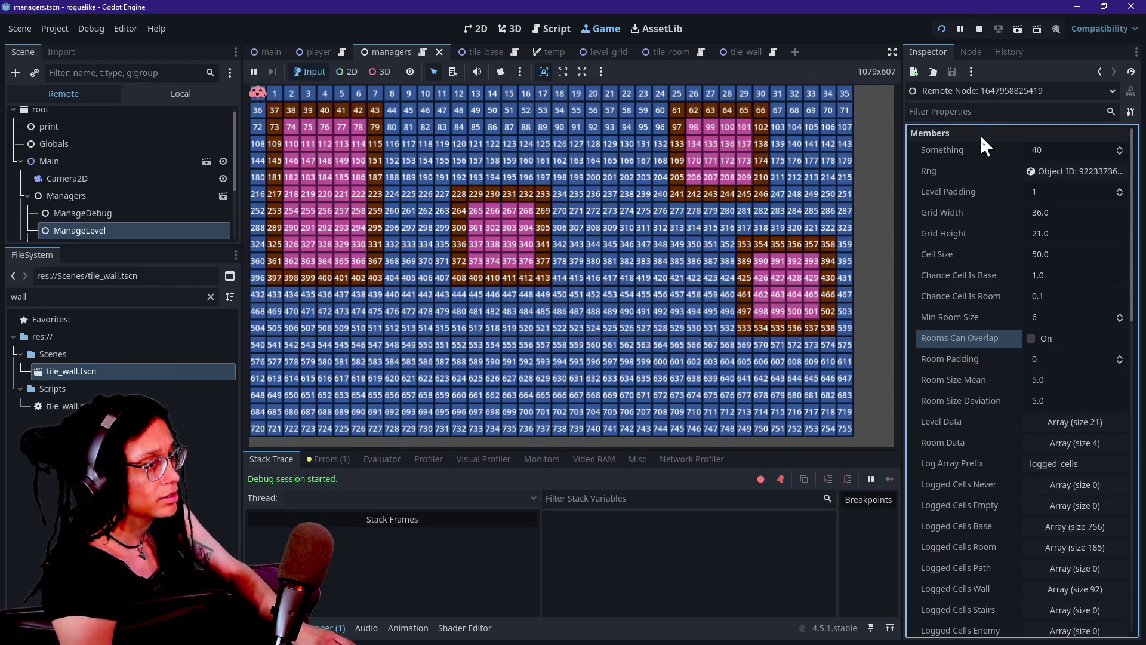
click(953, 25)
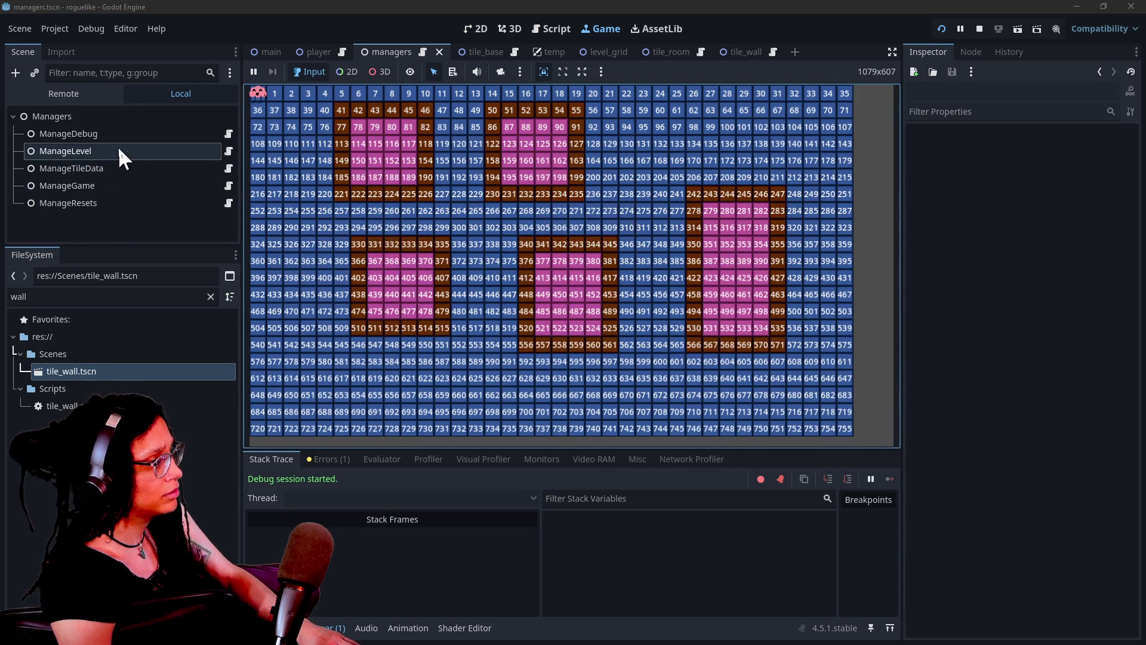
Step: Revert ManageLevel's Room Padding to its default 0 in the managers scene
click(117, 153)
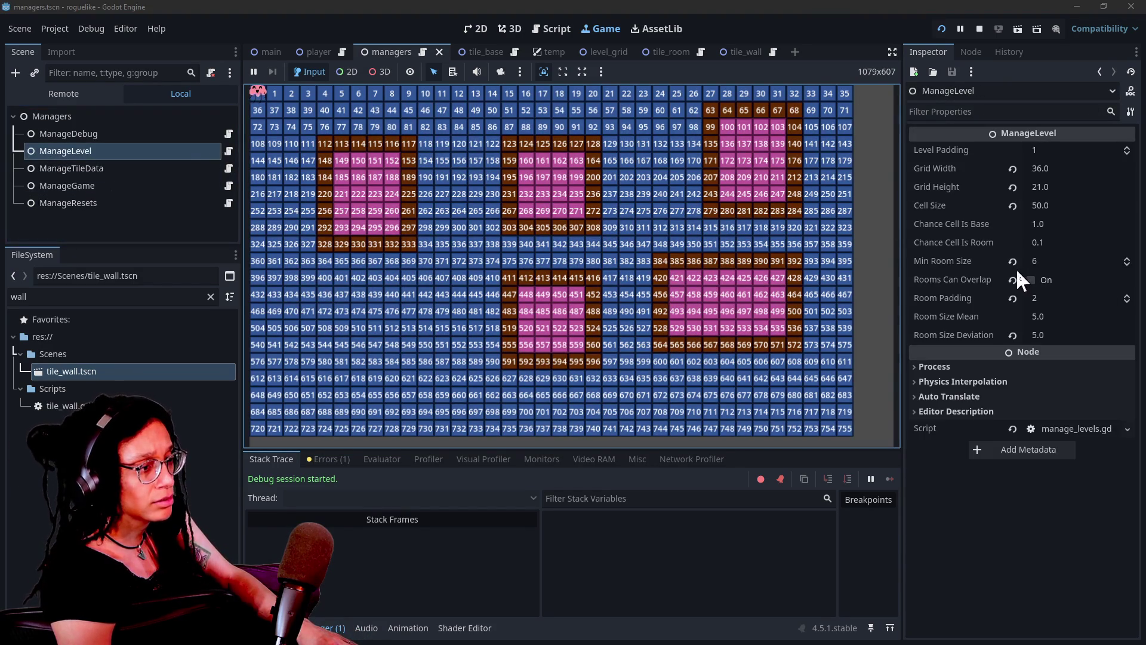
click(1014, 297)
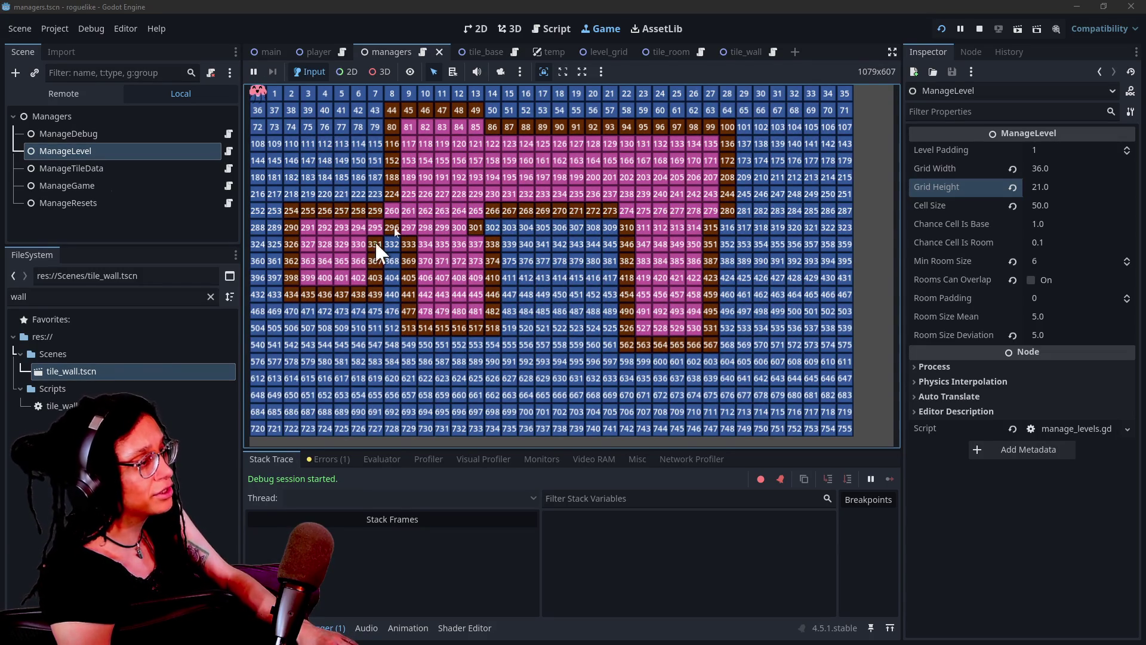
click(121, 186)
click(119, 152)
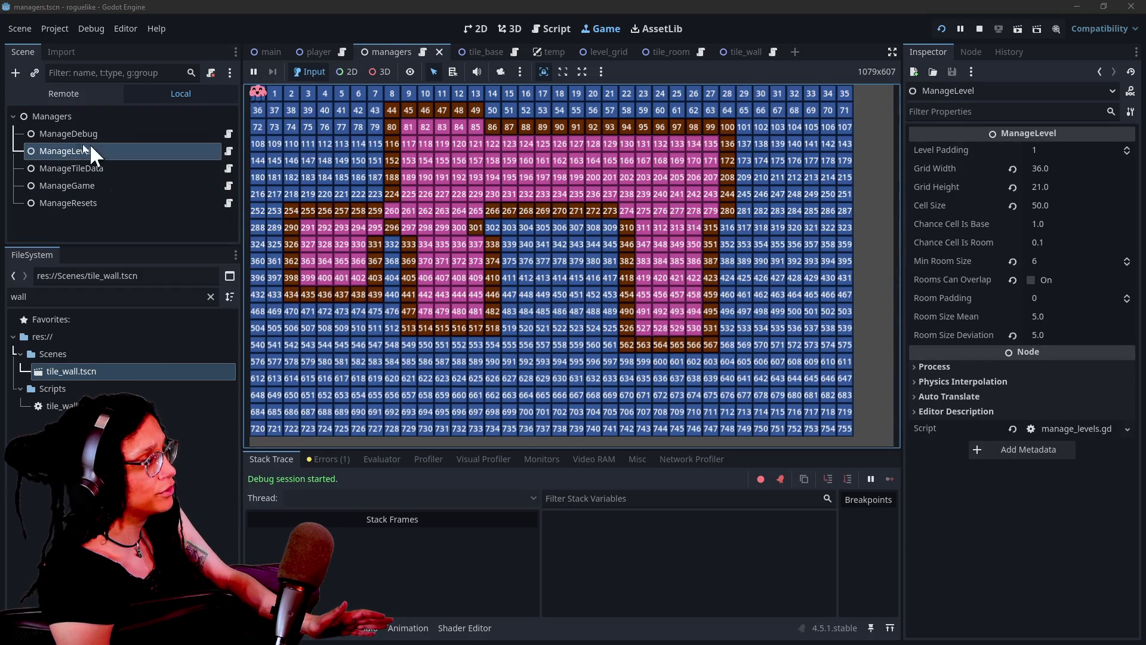
Step: Browse the running game's Main > Managers nodes, checking ManageTileData and the live ManageLevel properties
click(63, 94)
click(40, 154)
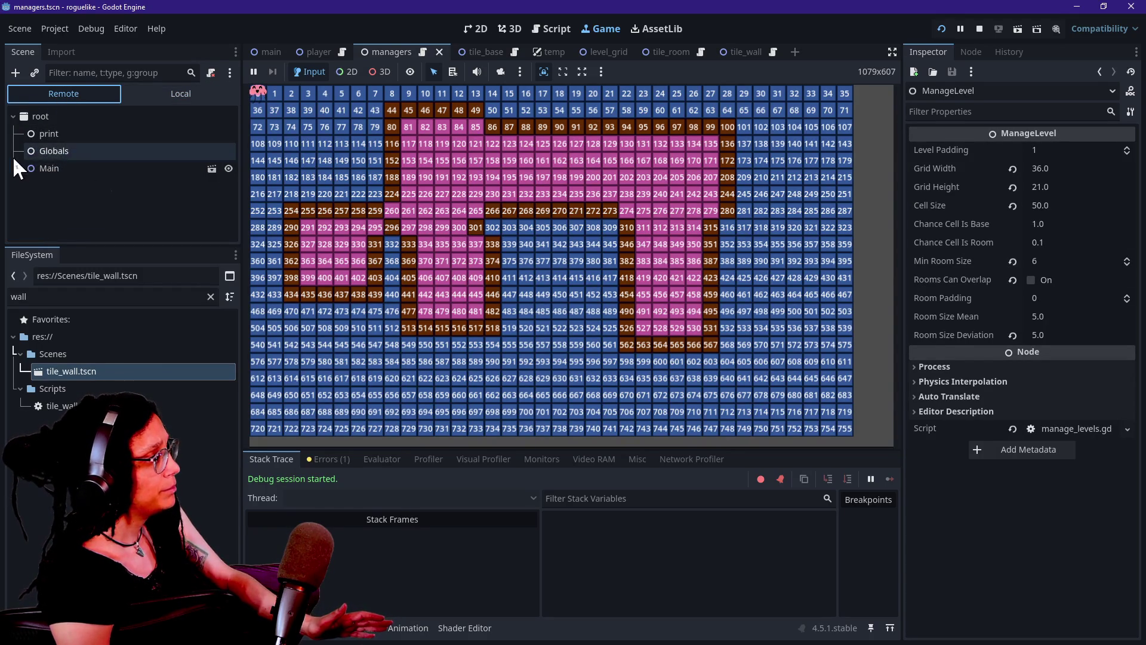
click(18, 168)
click(45, 197)
click(24, 194)
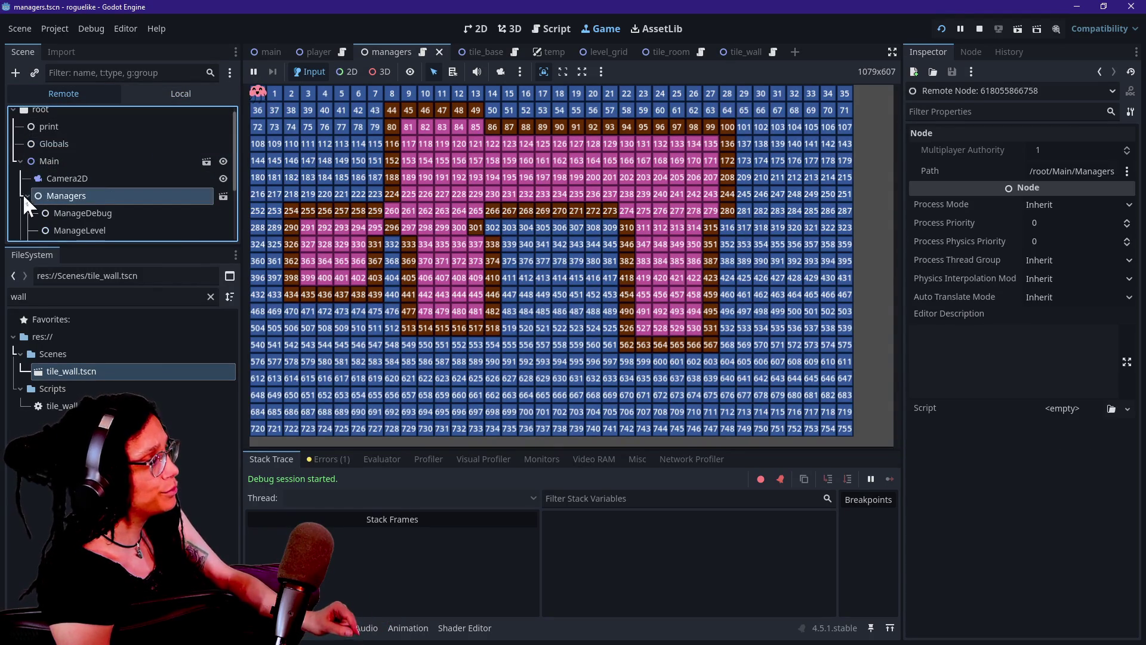
scroll(78, 231, down, 1)
click(78, 230)
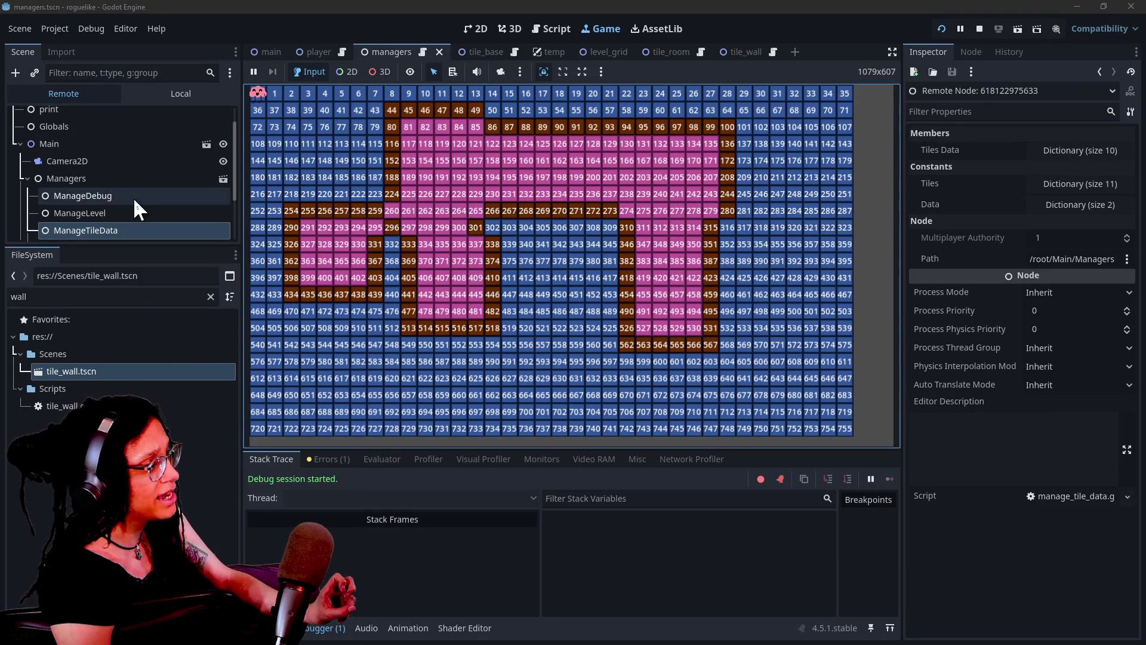
click(53, 211)
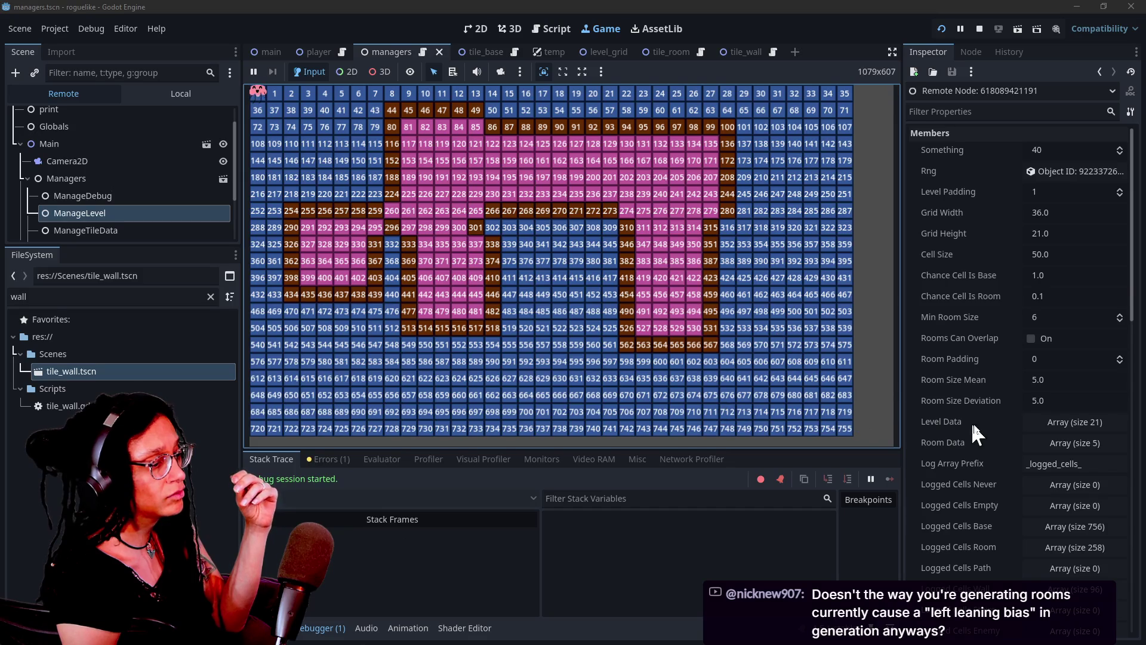
Step: Regenerate the running level's room layout about seven times
click(778, 305)
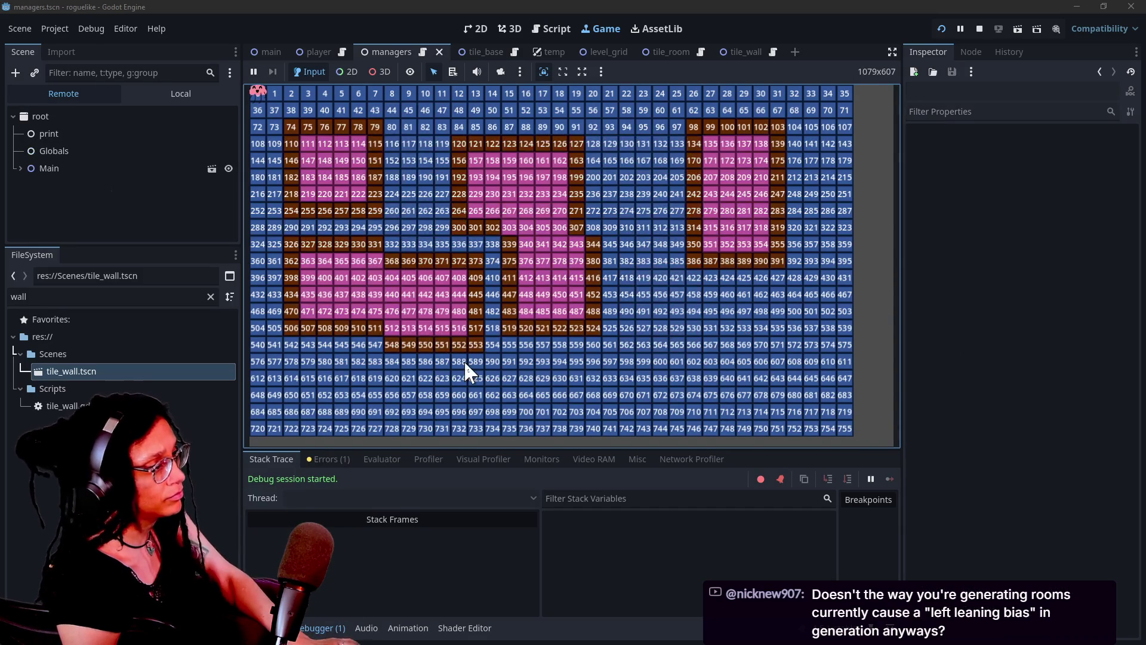
click(371, 359)
click(385, 341)
click(249, 258)
click(512, 292)
click(182, 284)
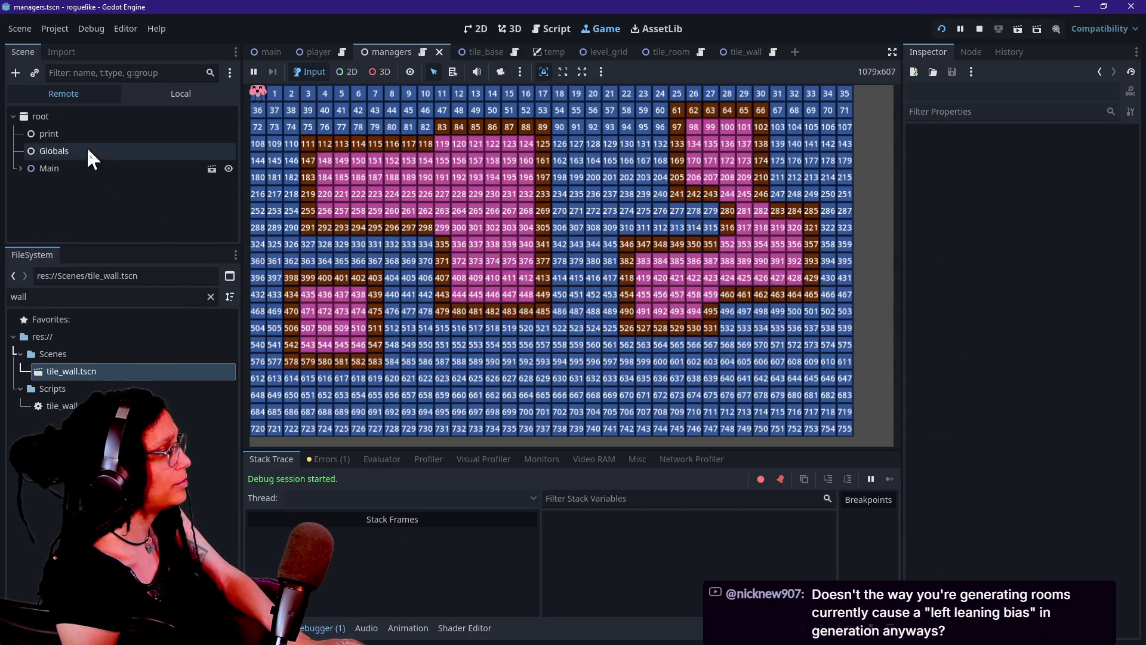
click(430, 191)
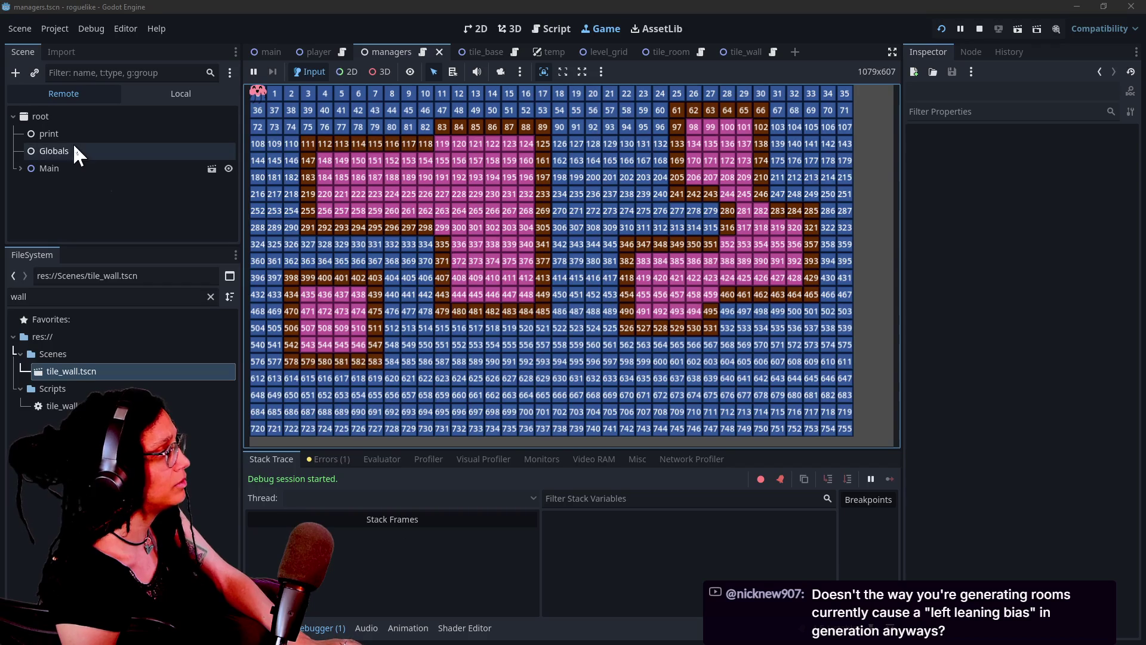
click(343, 200)
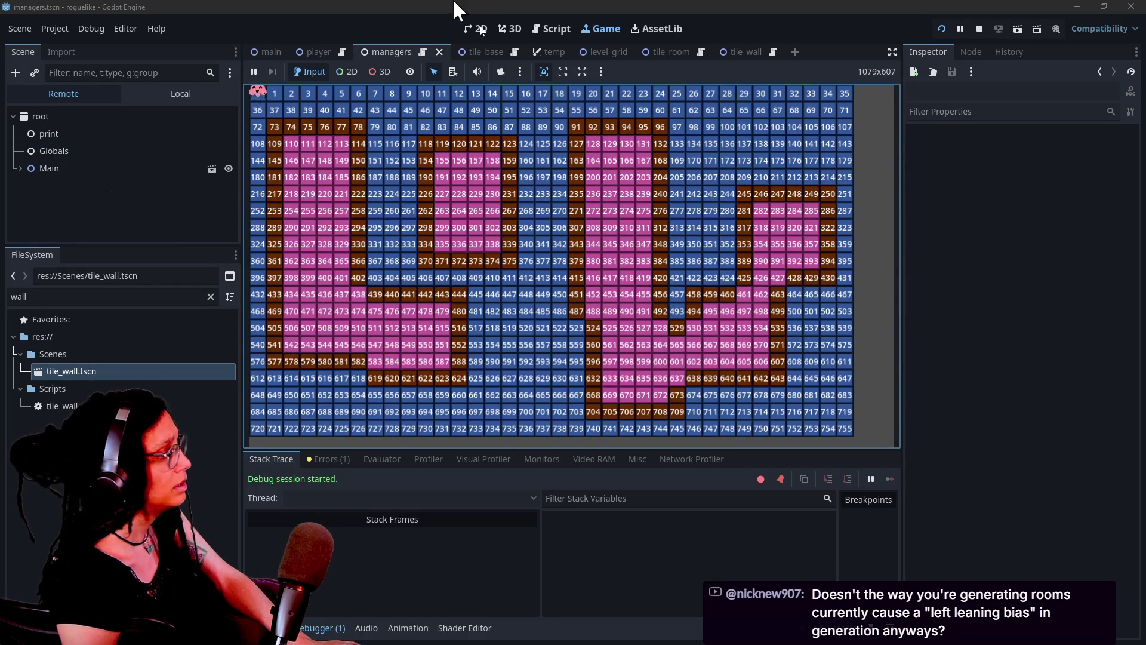
Step: In the live tree under Main > Managers, turn on Rooms Can Overlap for ManageLevel
click(22, 168)
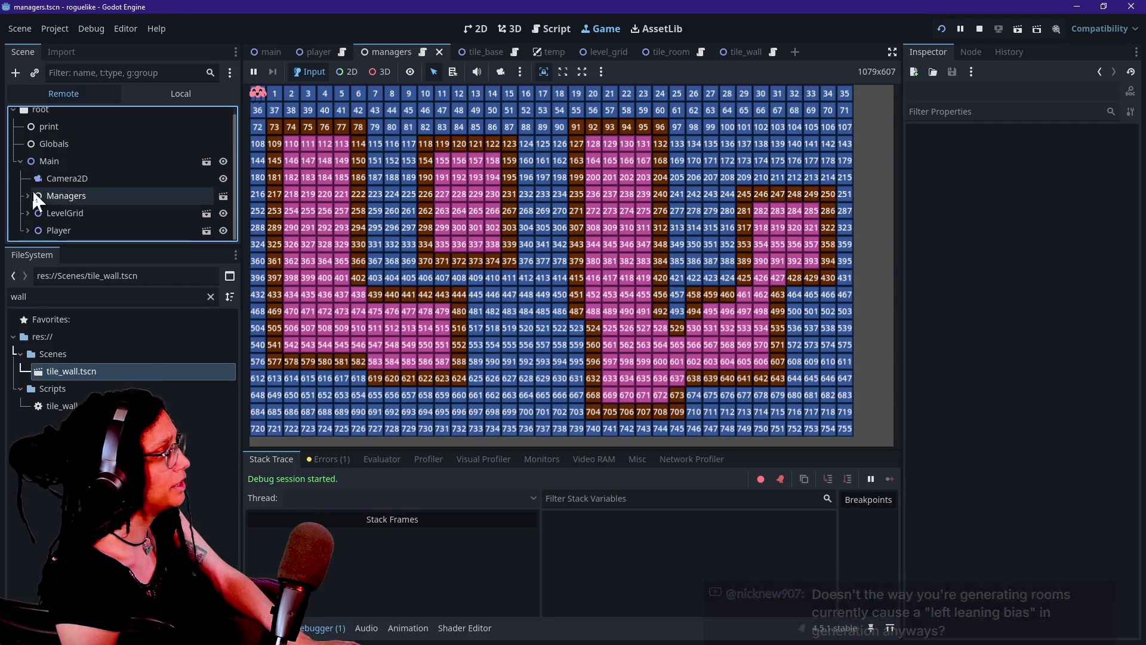
click(50, 212)
click(25, 196)
click(89, 230)
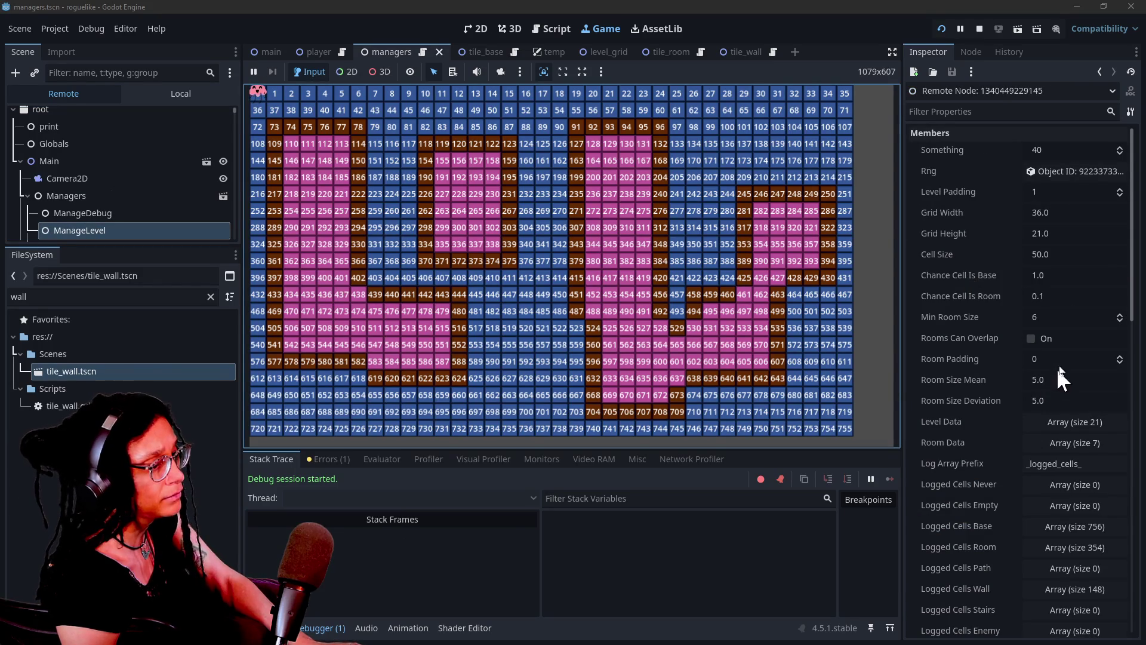
click(1030, 338)
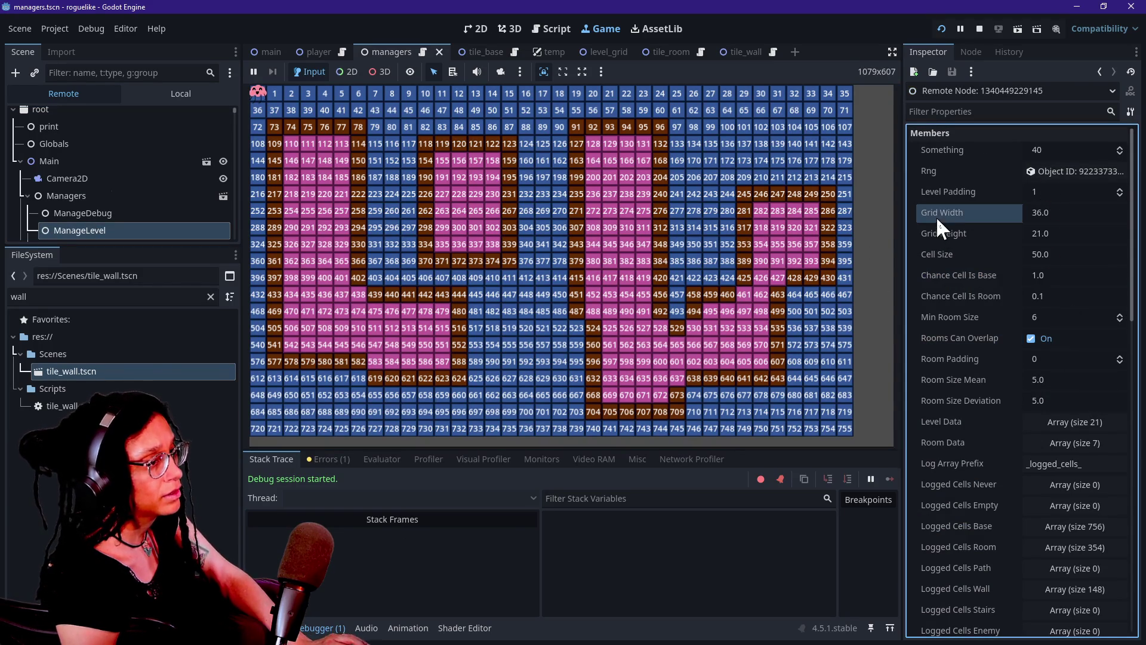
click(943, 152)
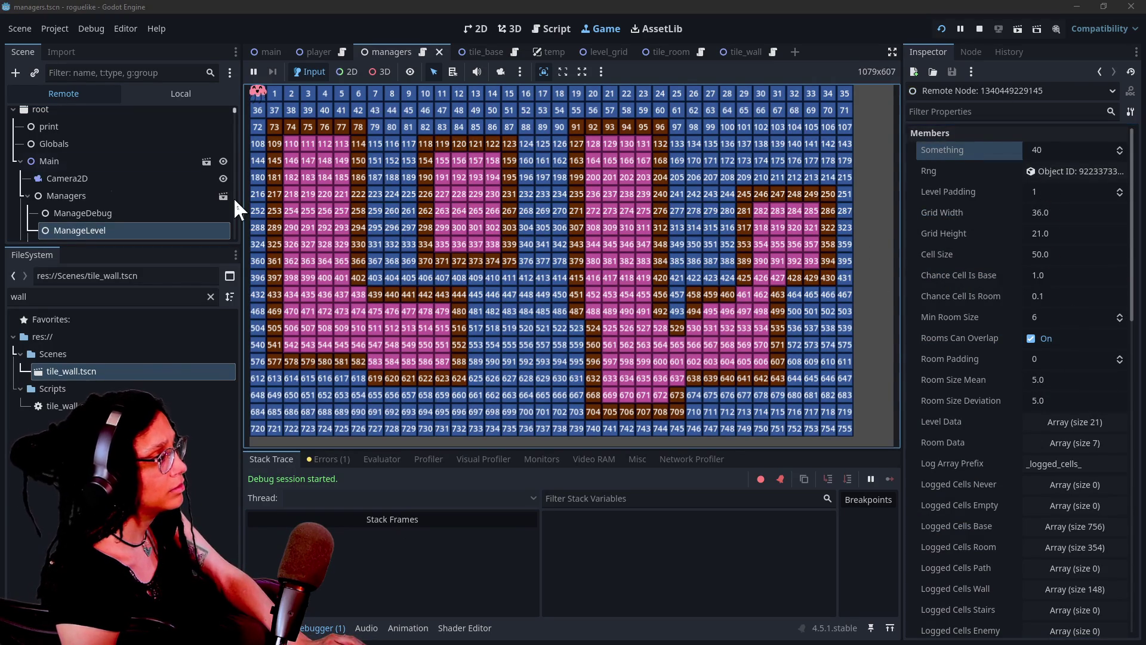
Step: Enable Rooms Can Overlap on ManageLevel in the edited managers scene too
click(180, 93)
click(60, 151)
click(390, 137)
click(1041, 279)
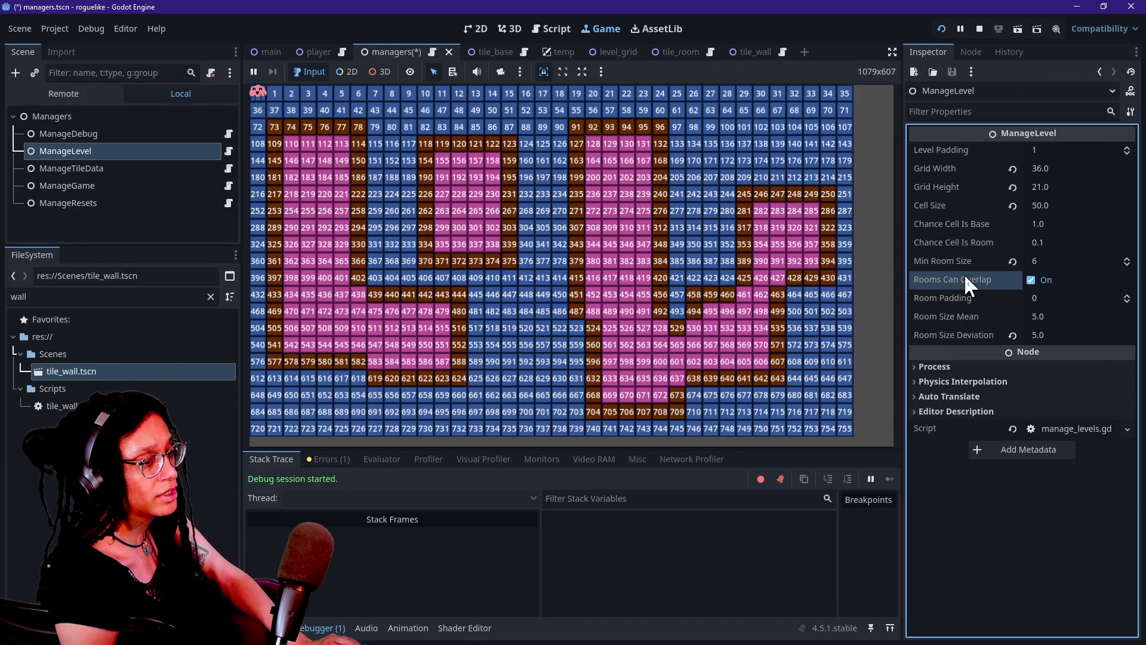
Step: Regenerate the running level about sixteen times to compare pink room and brown wall arrangements
click(765, 219)
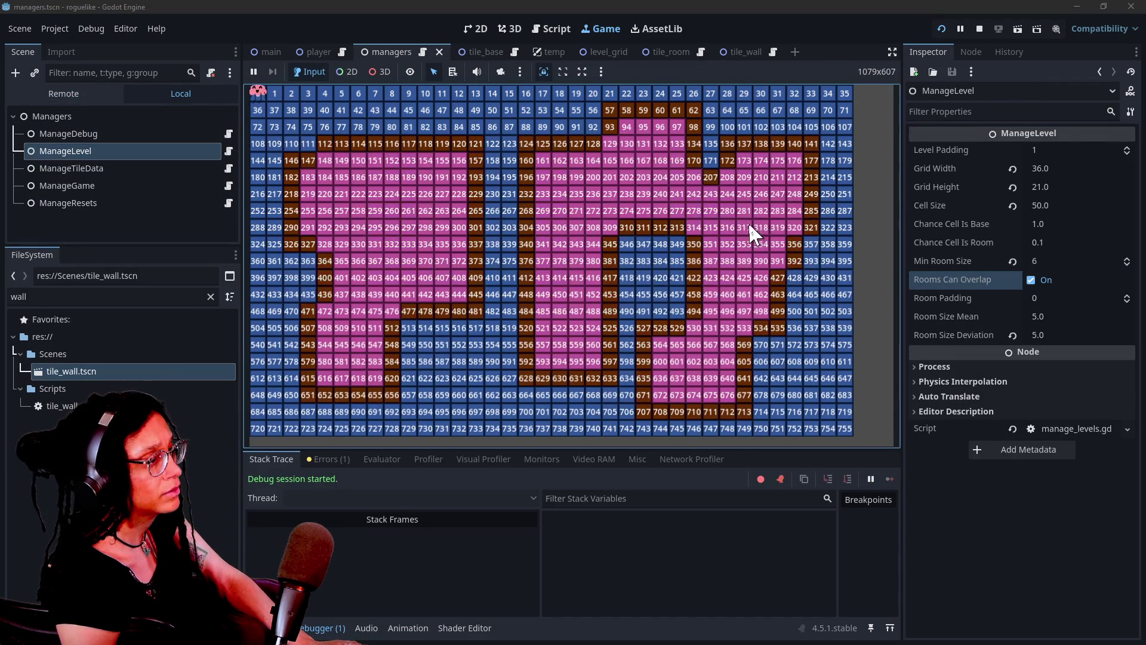
click(506, 391)
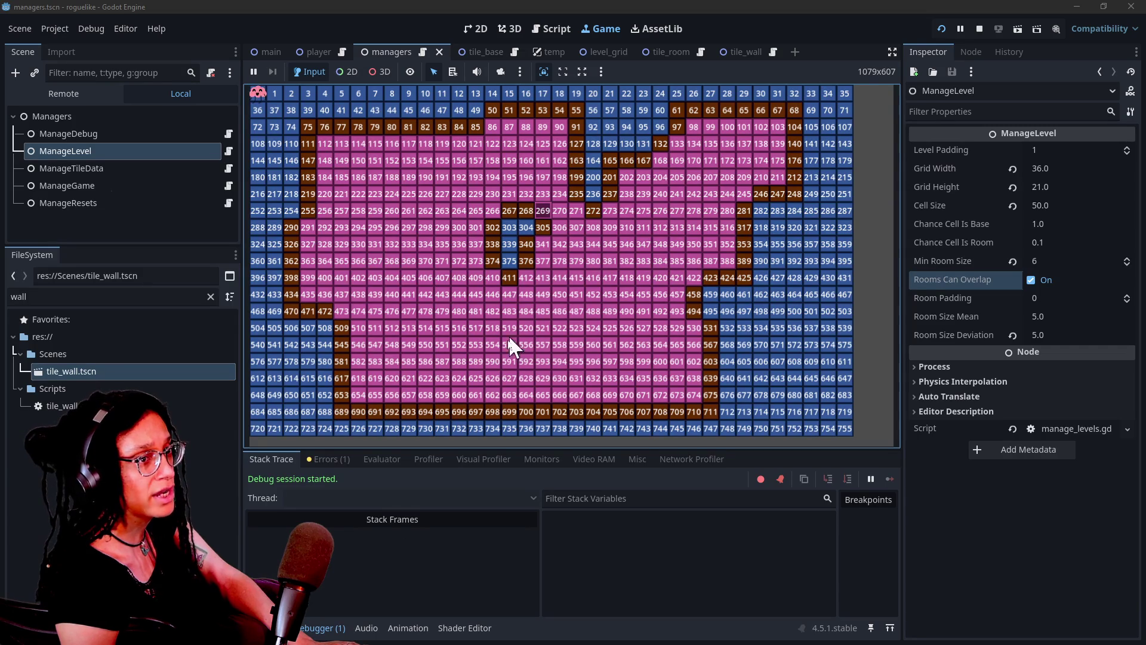
click(431, 349)
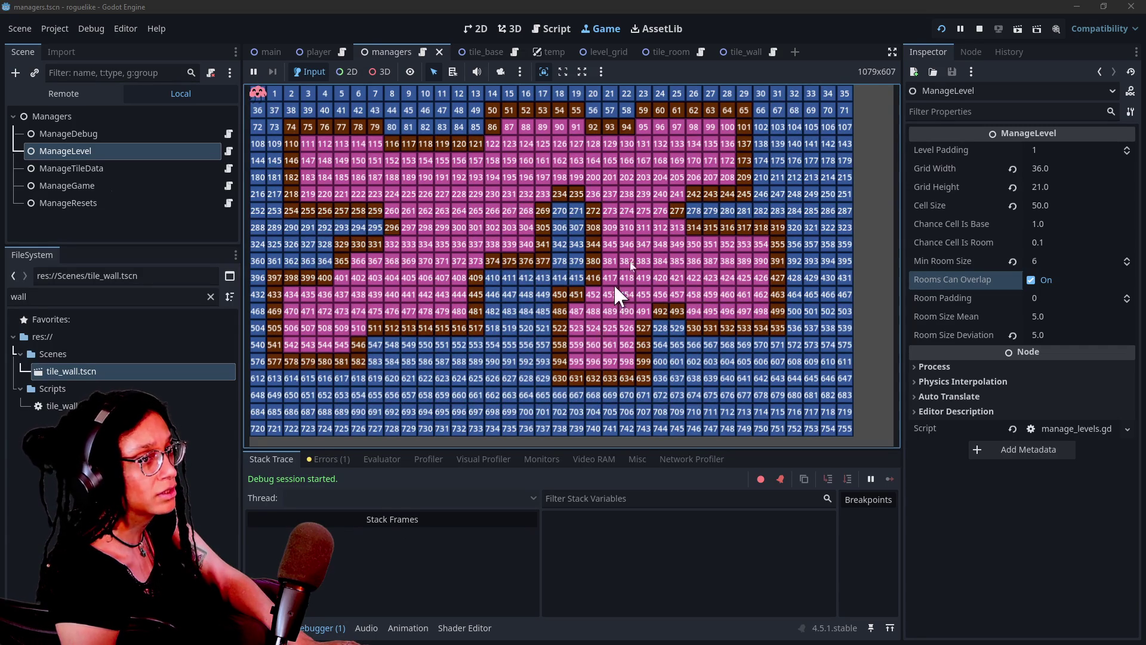
click(406, 315)
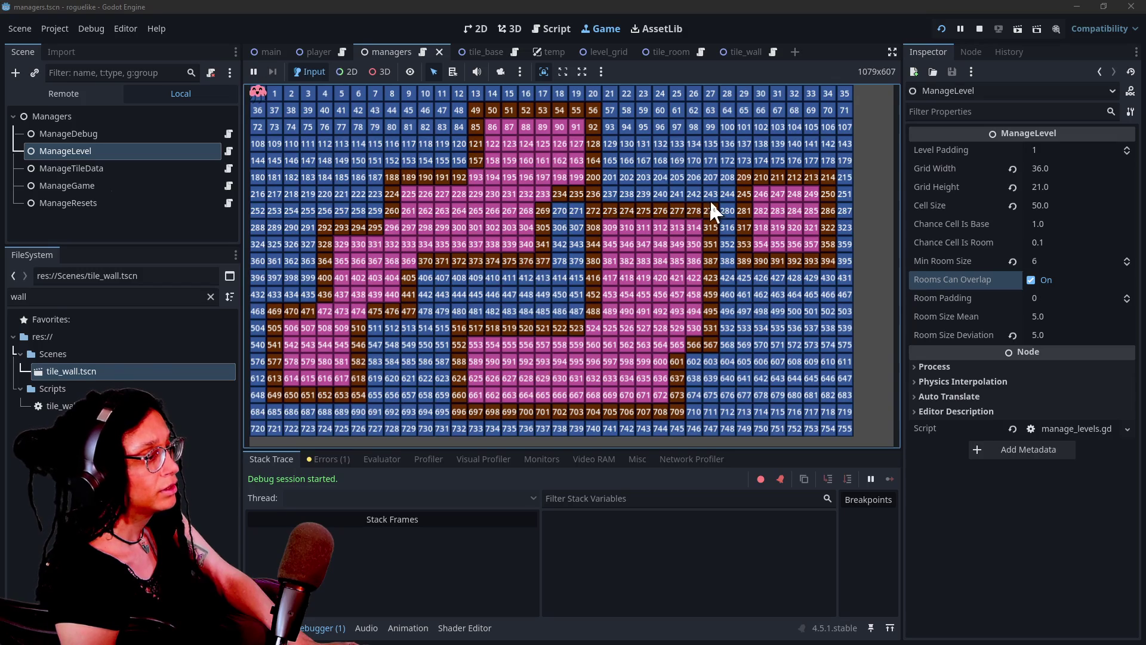
click(493, 292)
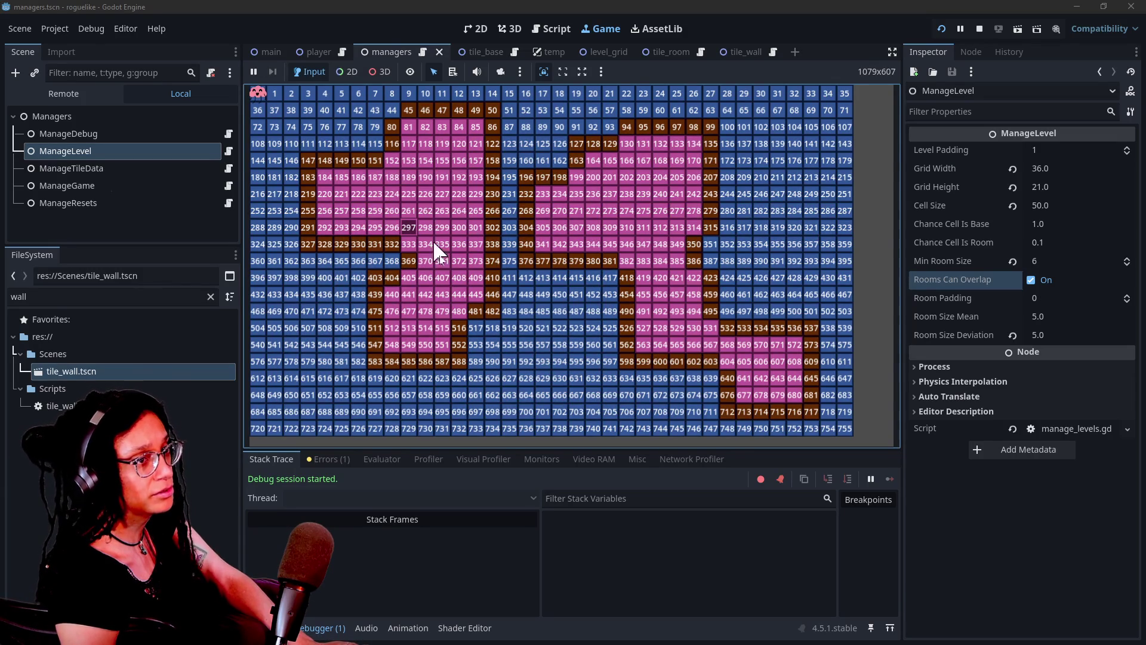
click(439, 360)
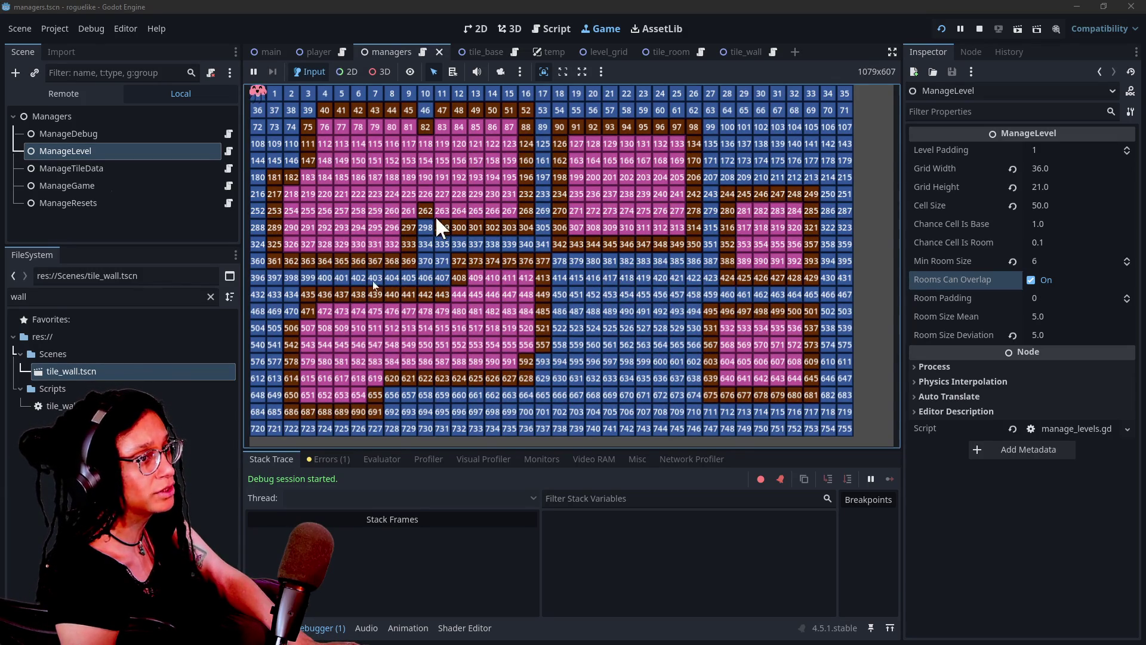
click(536, 271)
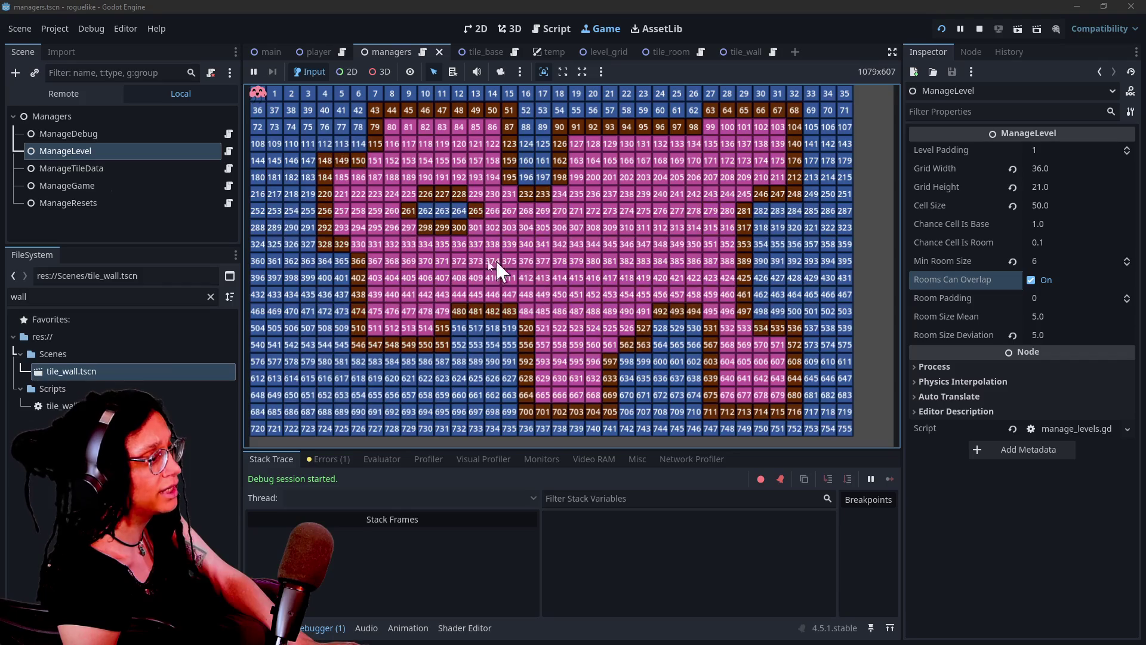
click(635, 211)
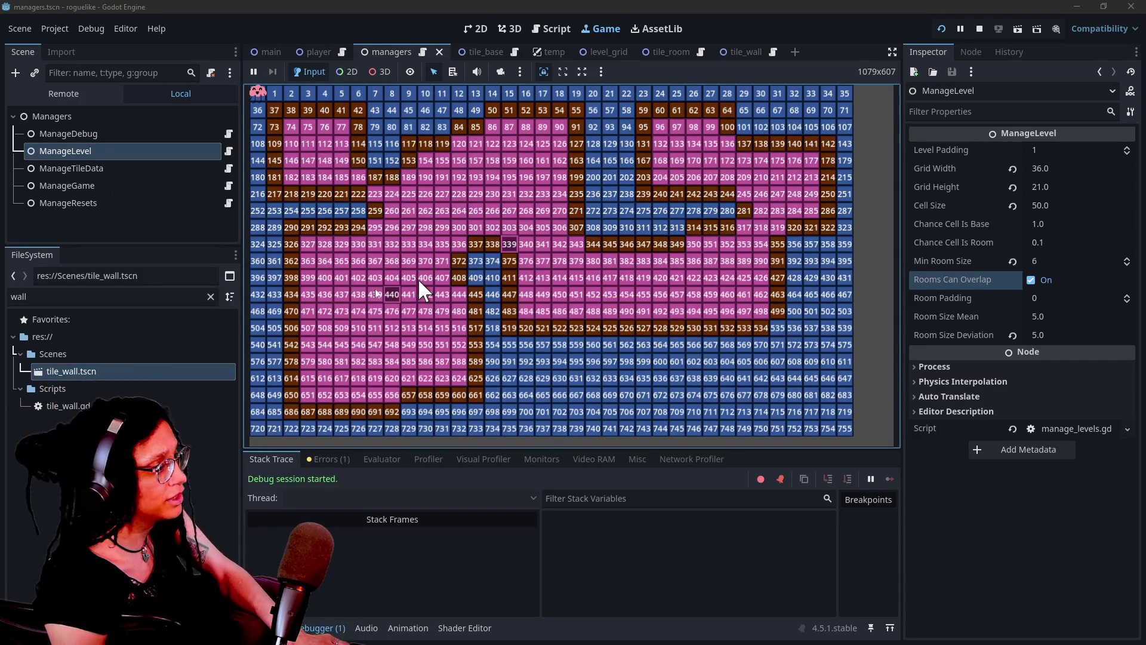
click(396, 294)
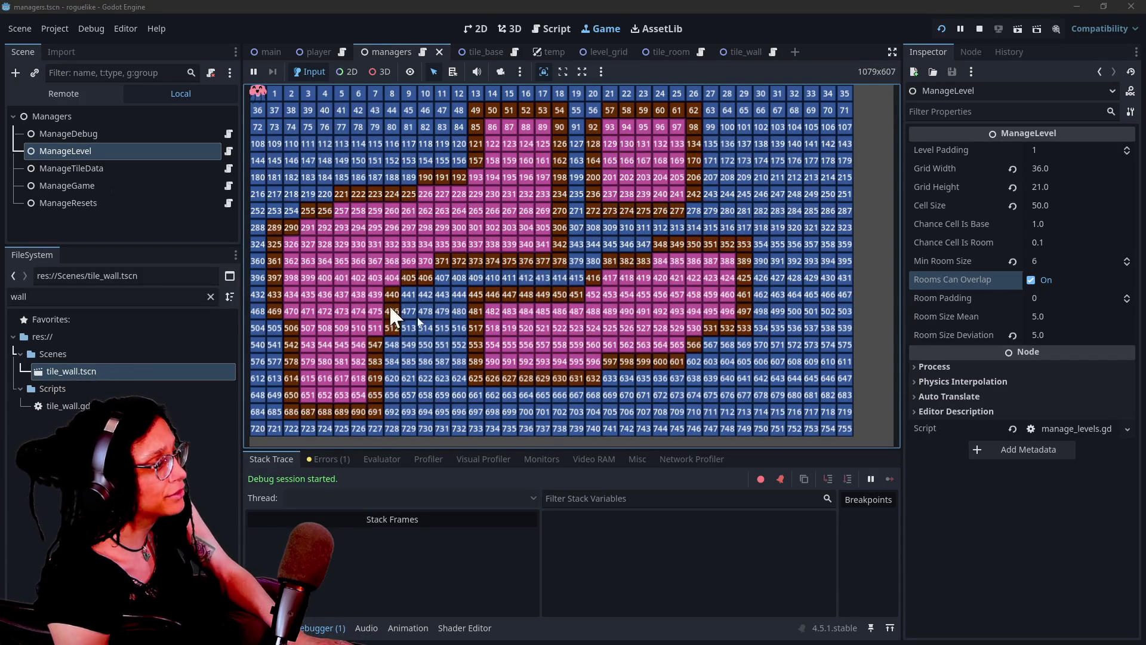
click(417, 346)
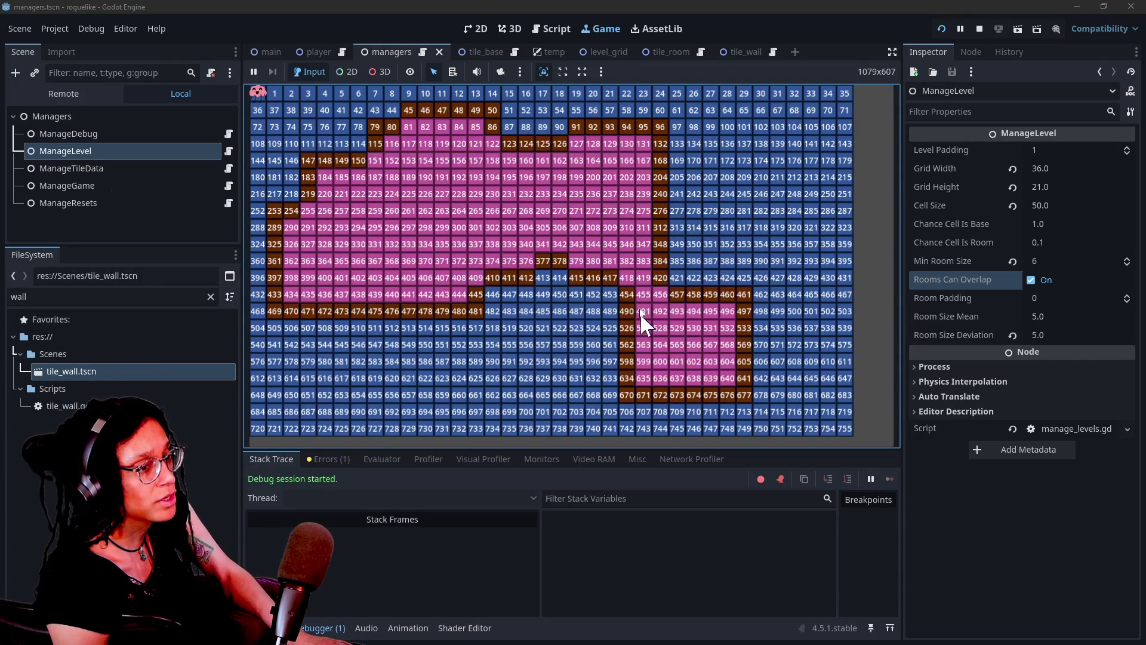
click(463, 291)
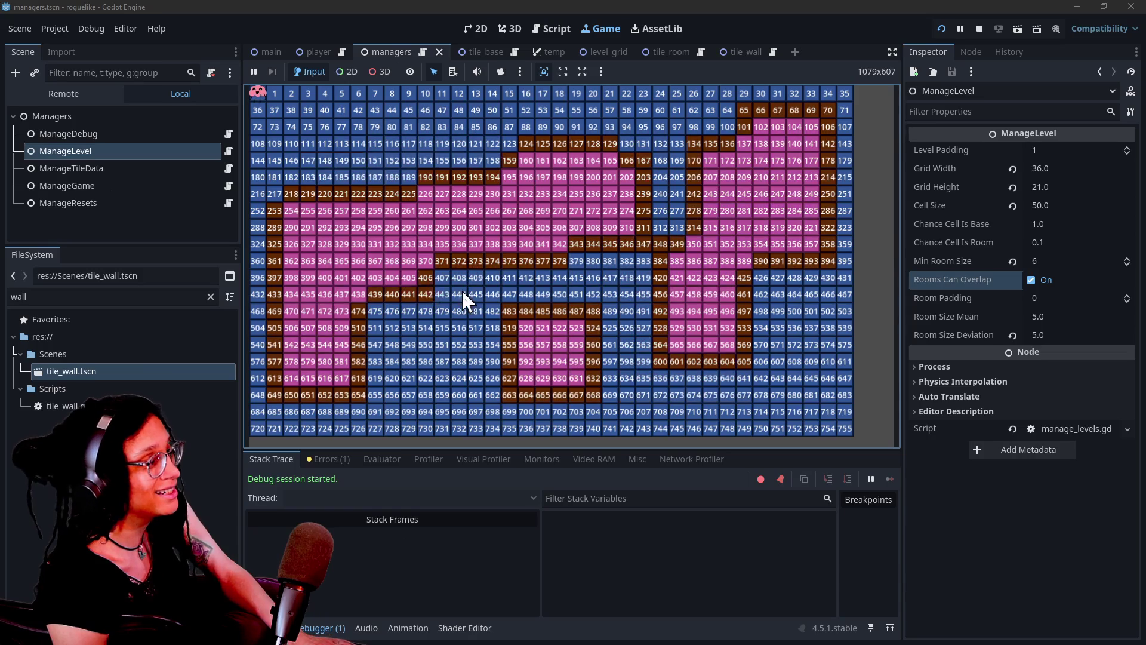
click(413, 342)
click(396, 337)
click(392, 337)
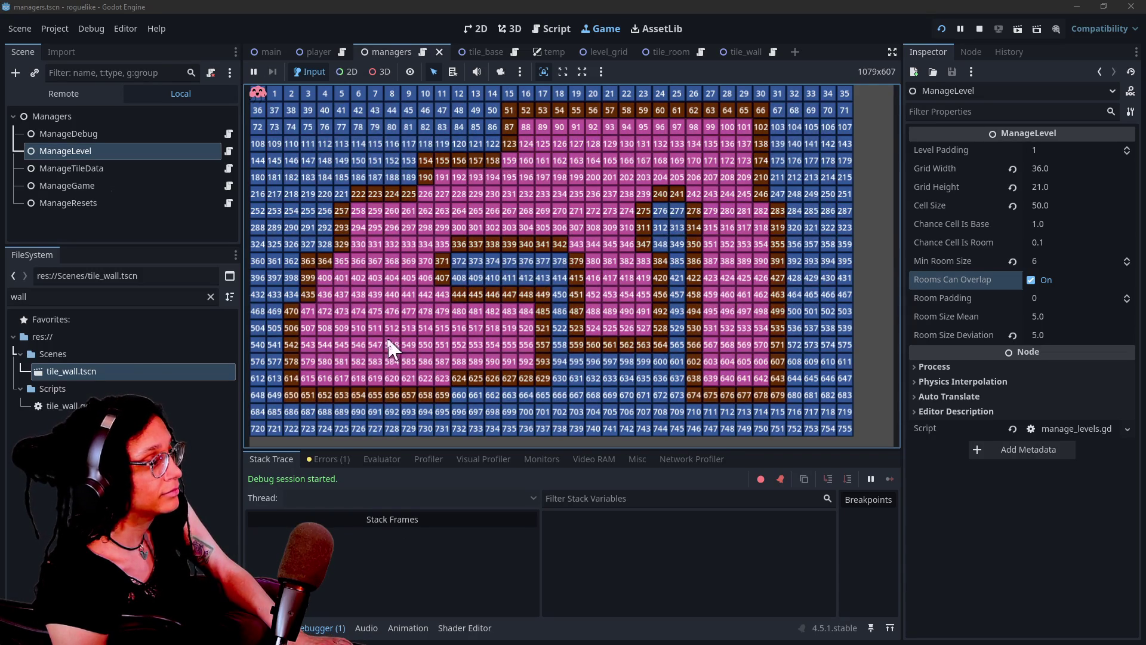
click(418, 274)
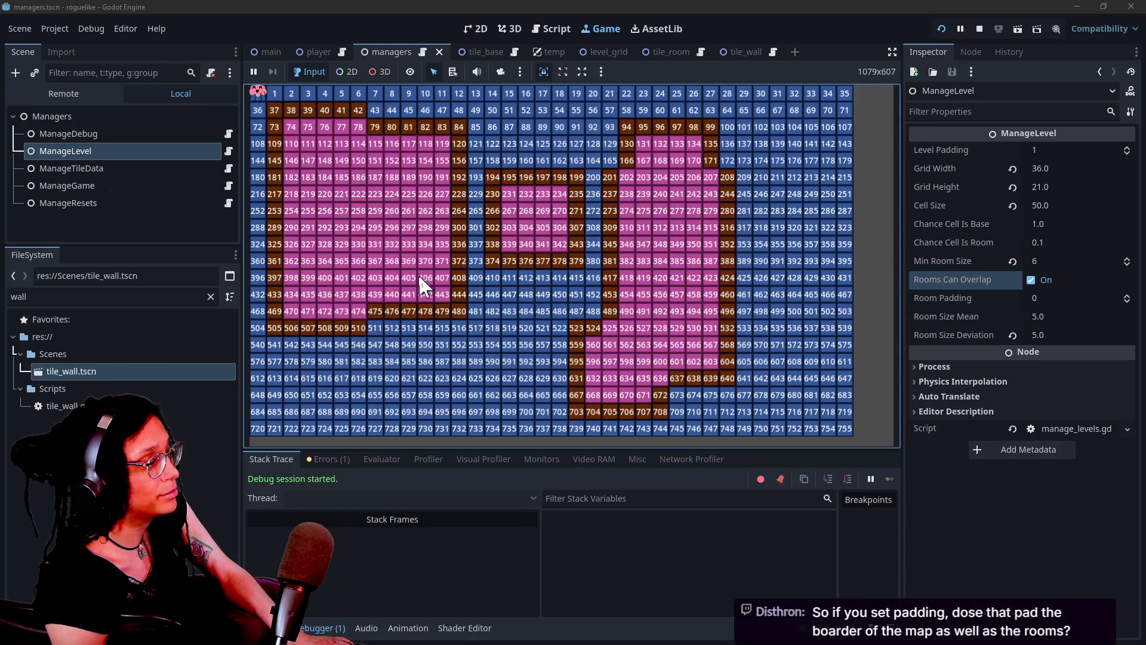
click(417, 275)
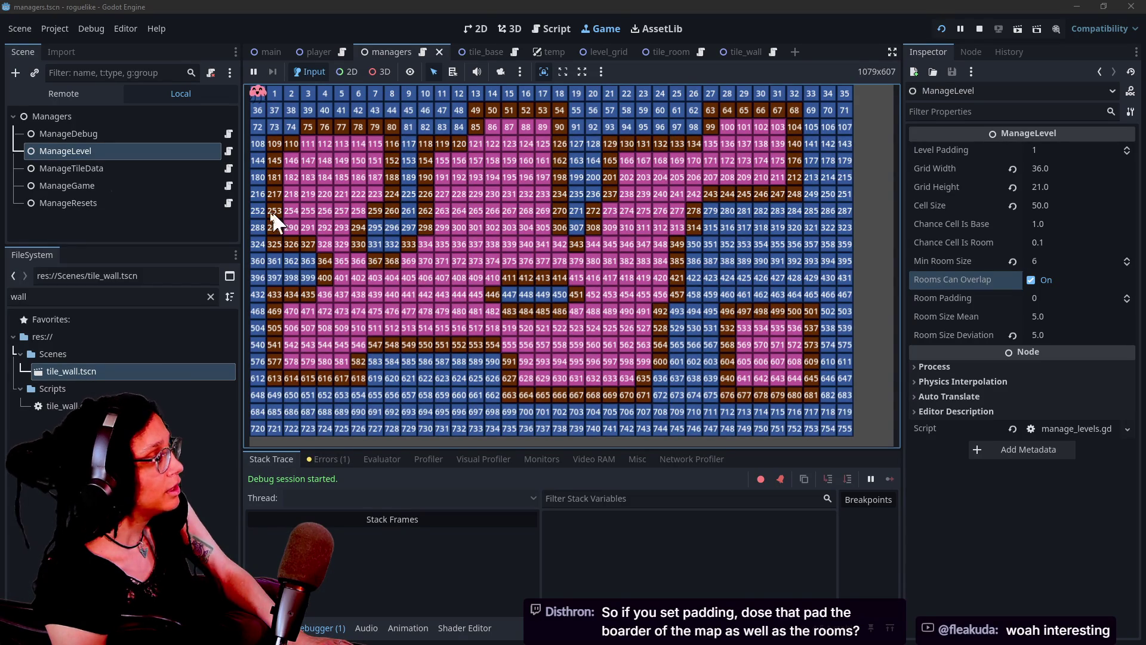
Step: Check ManageTileData, then return to ManageLevel to edit its Level Padding
click(101, 168)
click(98, 151)
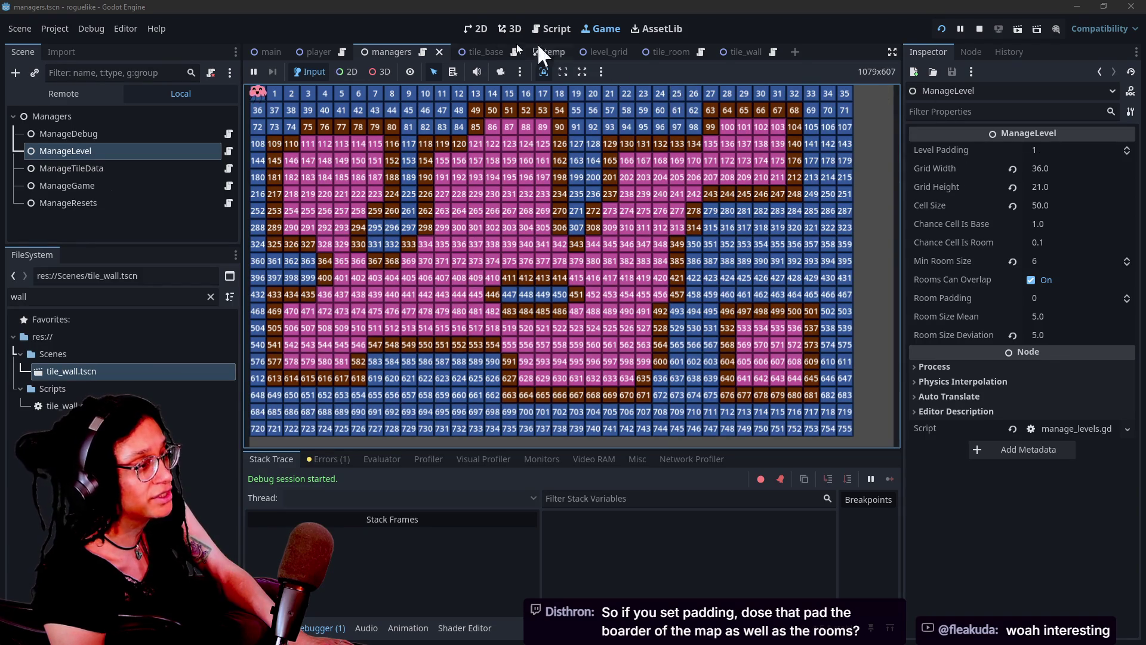
click(1042, 150)
Step: Set ManageLevel's Level Padding to 0 and save the managers scene
text(0)
key(Return)
click(937, 248)
key(ctrl+s)
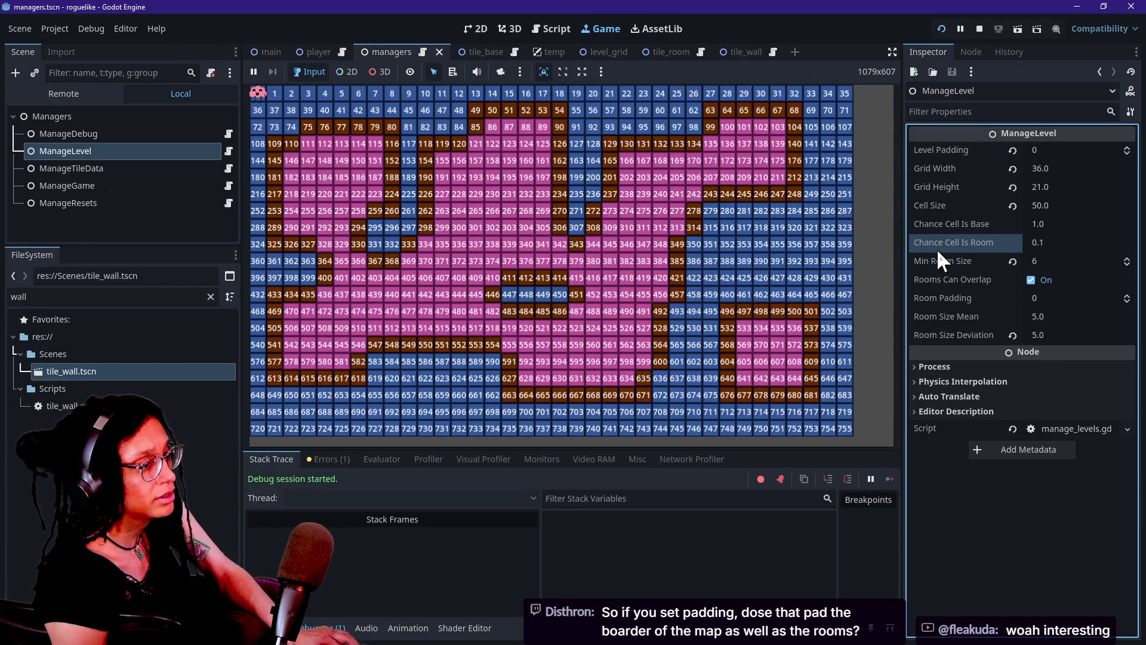
click(943, 298)
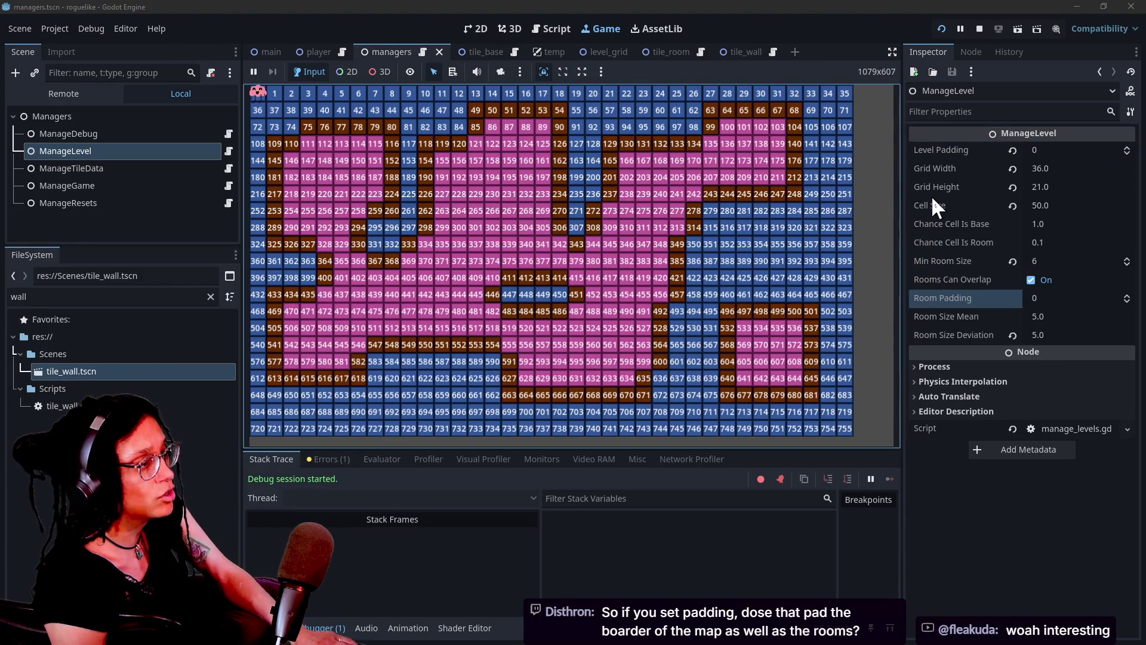
Step: Regenerate the running level repeatedly to review new room layouts
click(683, 174)
click(691, 192)
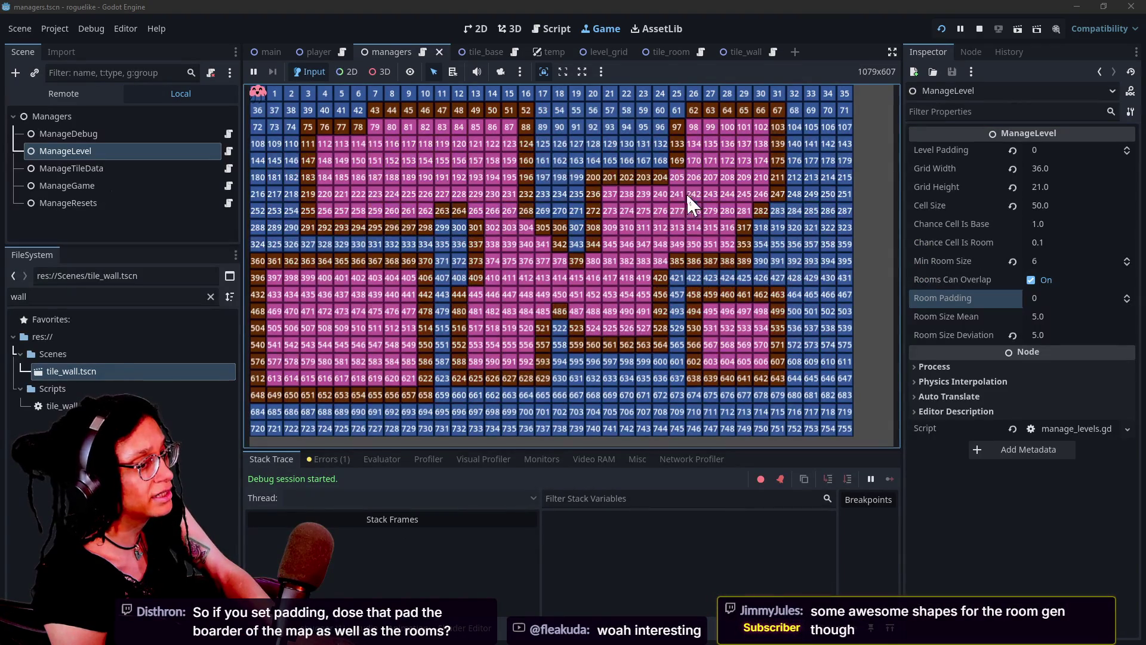
click(681, 197)
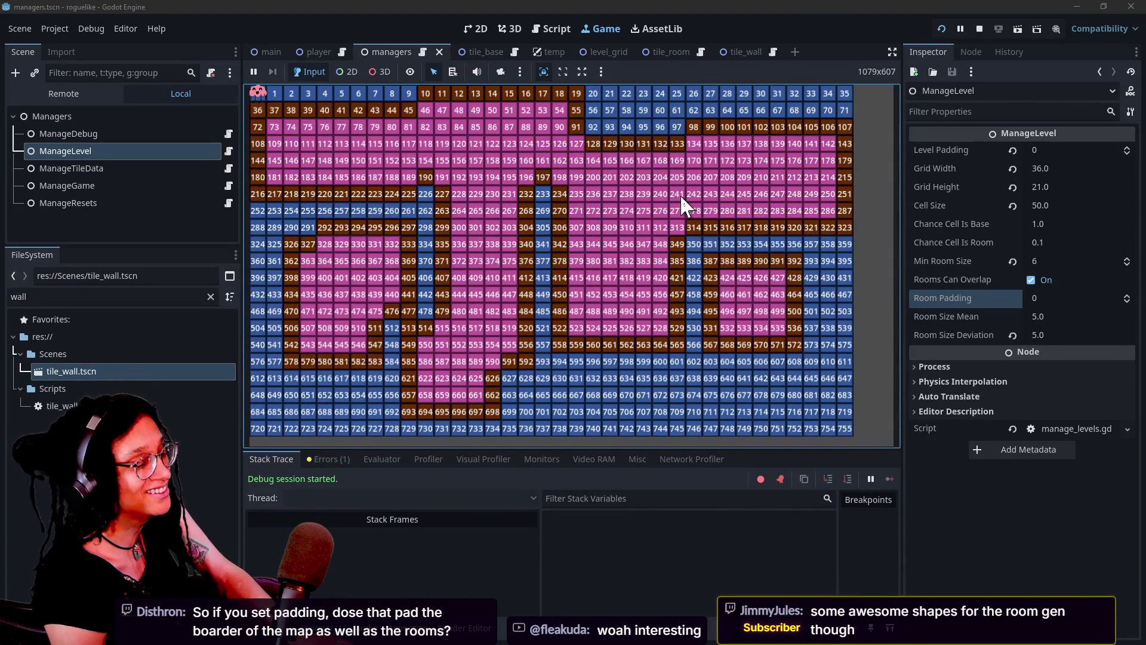
click(431, 225)
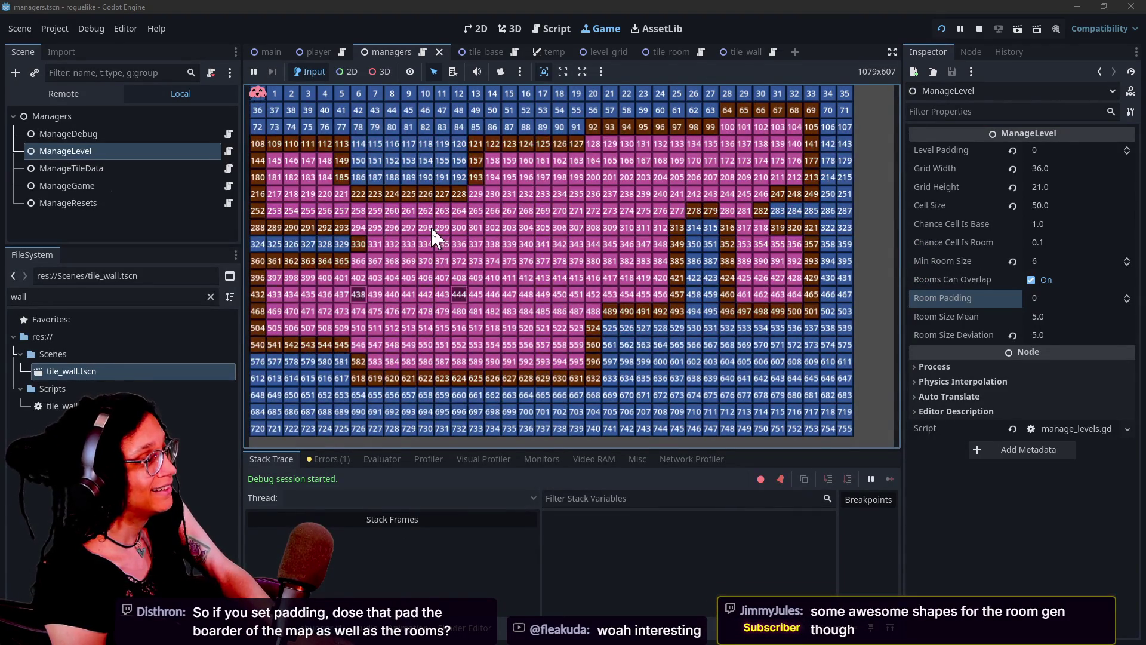
click(431, 226)
click(585, 228)
click(586, 228)
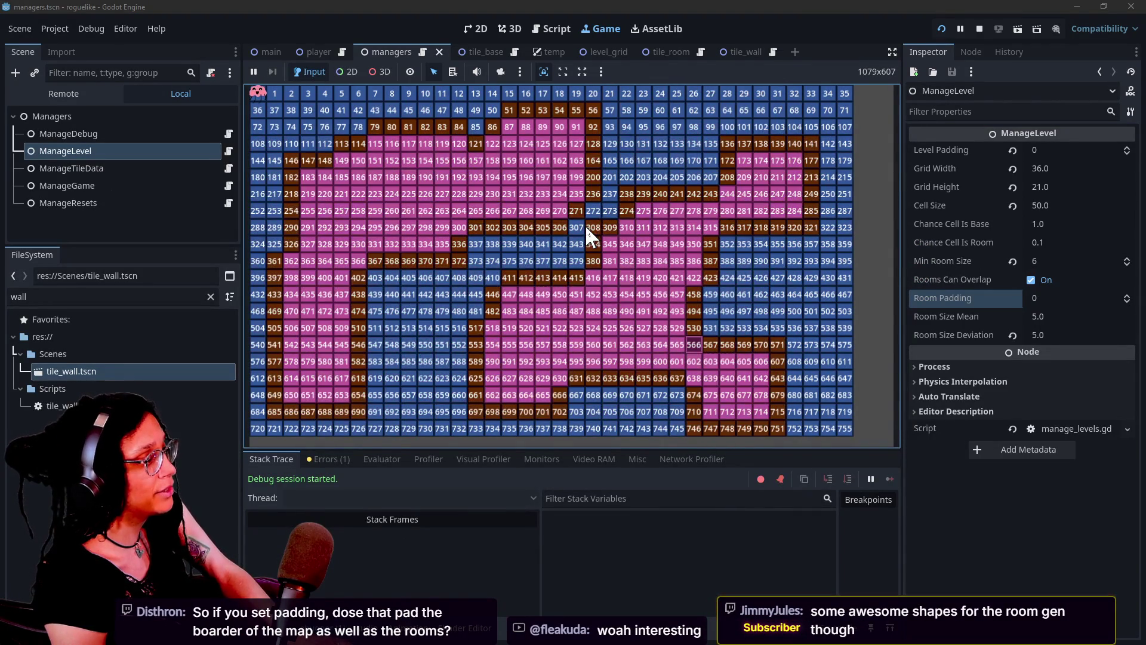
click(586, 226)
click(586, 227)
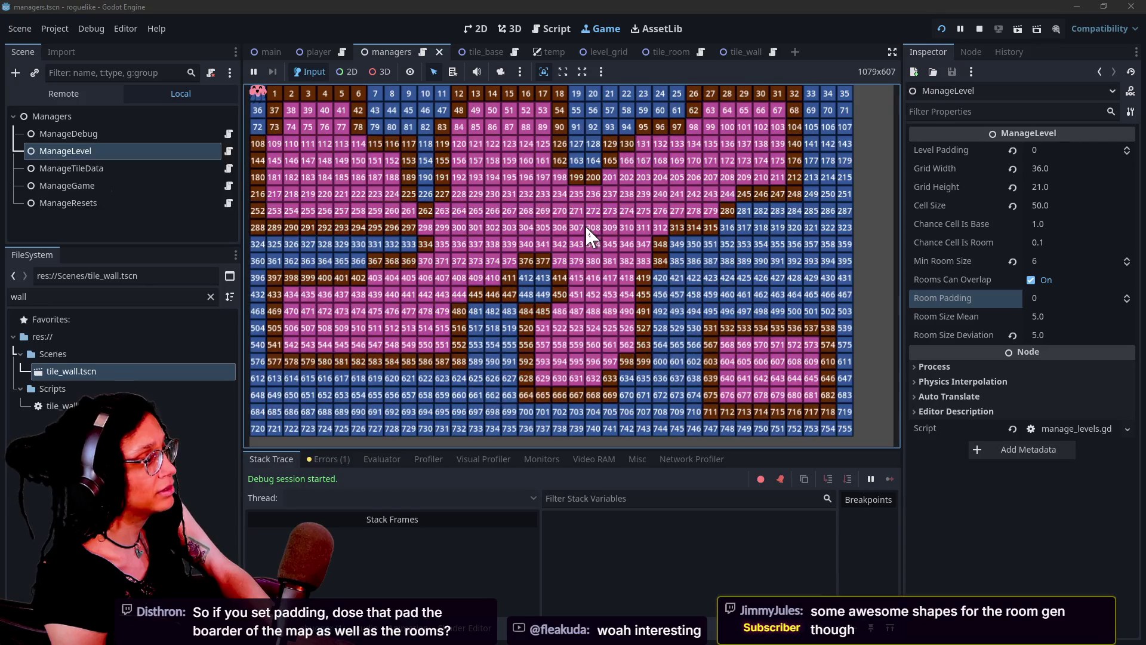
click(587, 228)
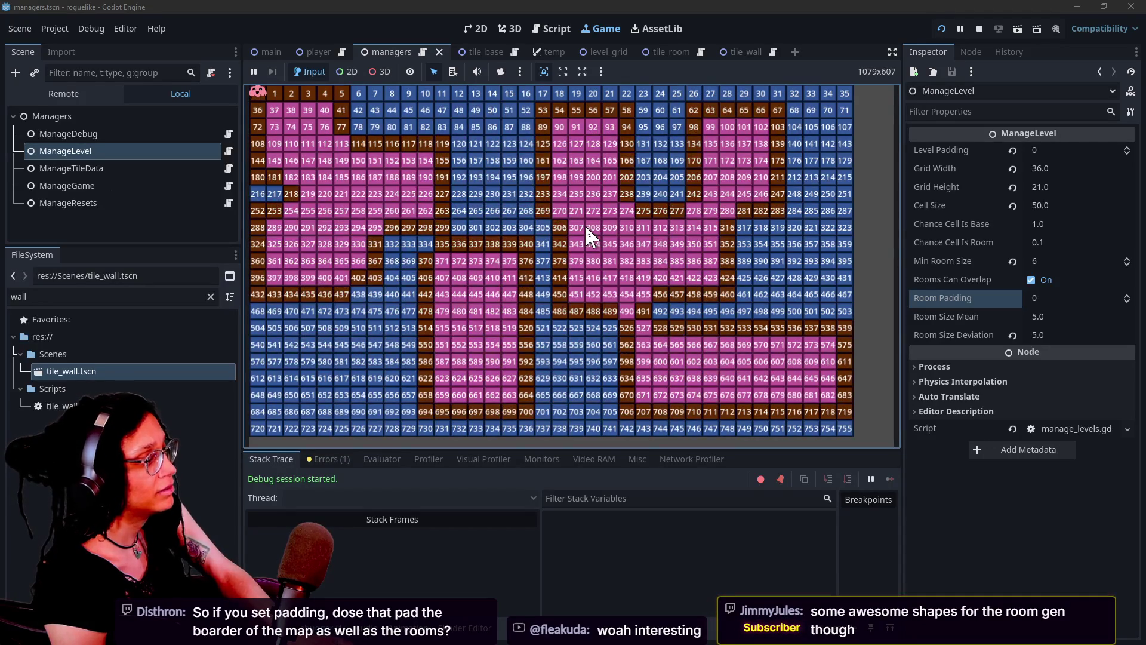
click(586, 228)
click(586, 227)
click(586, 227)
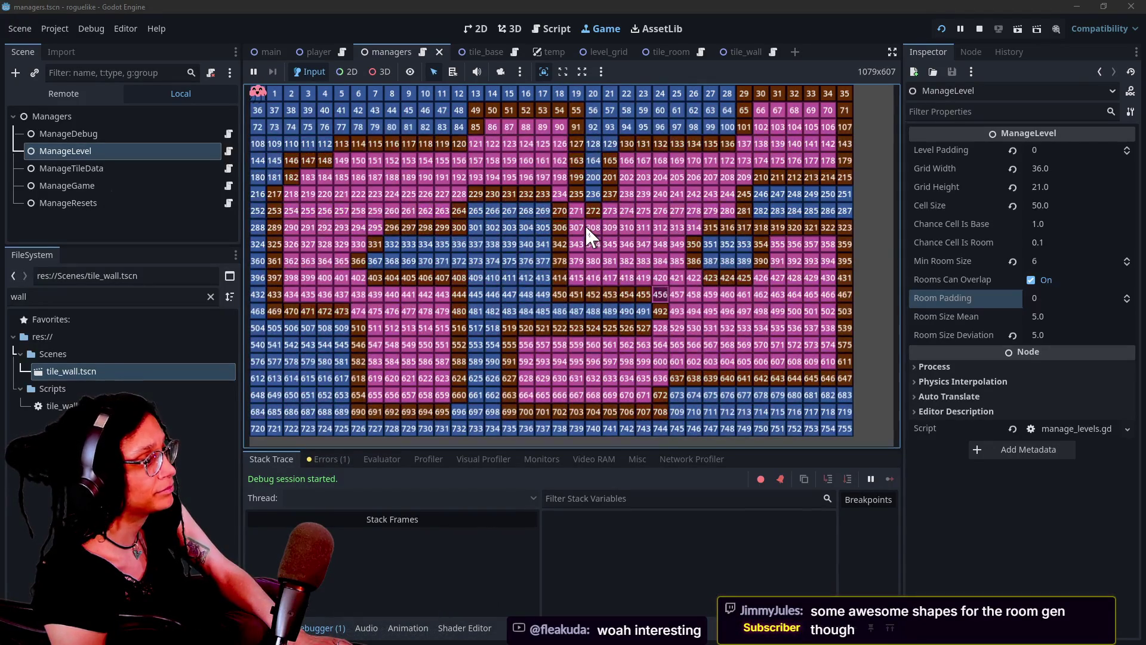
Step: Set Room Padding to 1 and save the scene
click(1045, 298)
text(1)
key(Return)
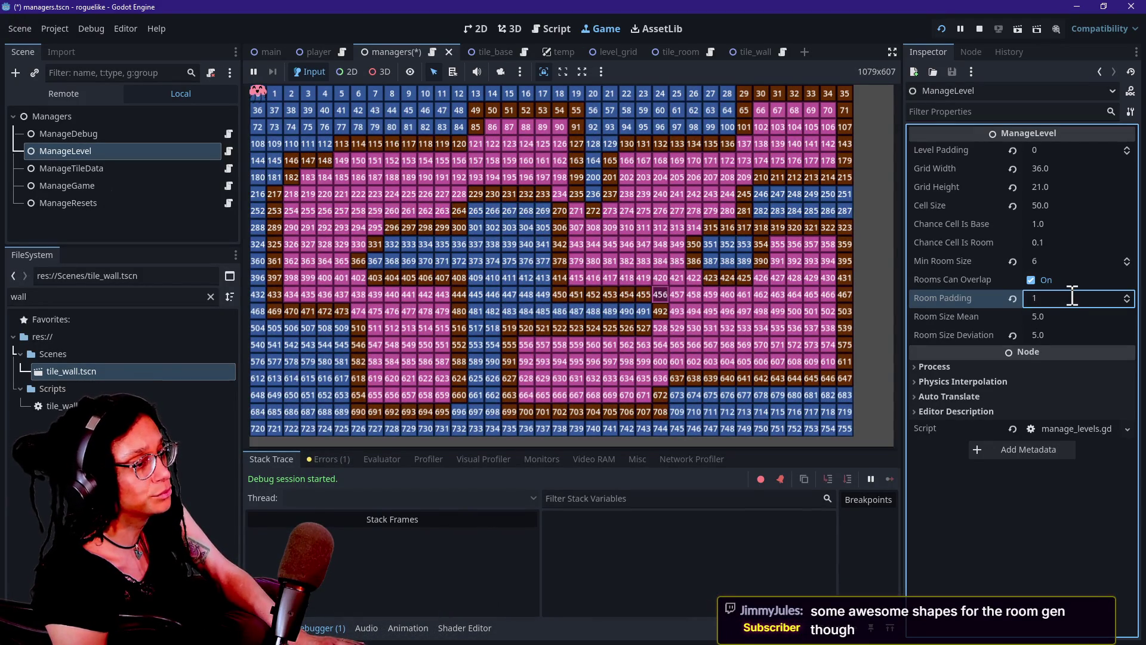
key(F5)
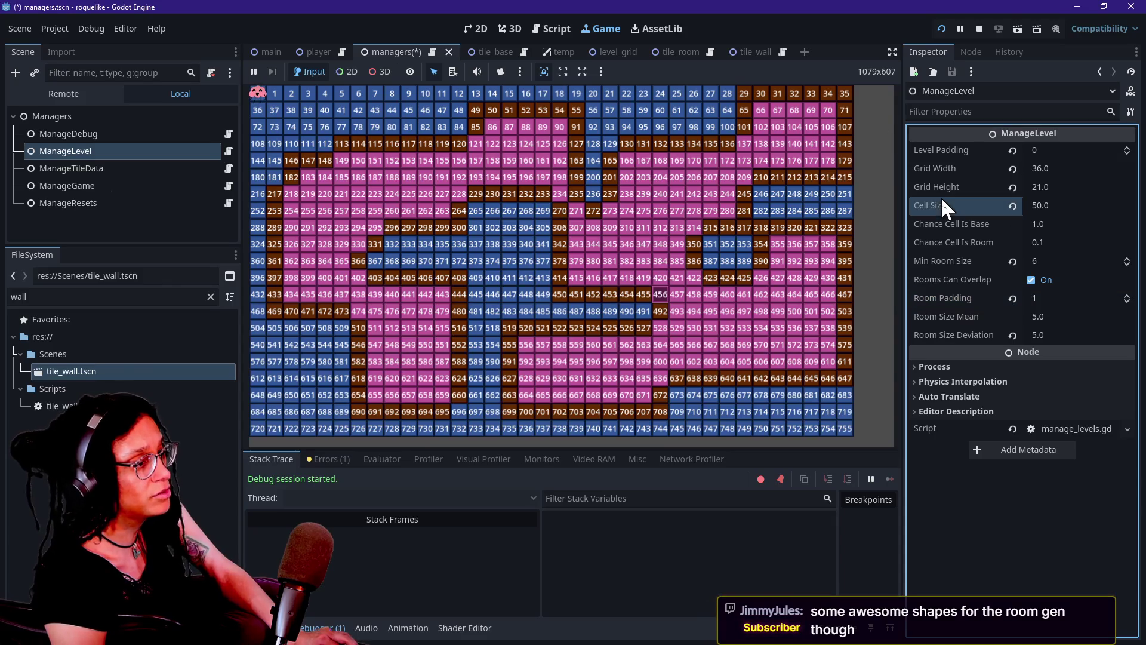
Step: Regenerate the level a few times with padding 1, then turn off Rooms Can Overlap
click(666, 260)
click(561, 307)
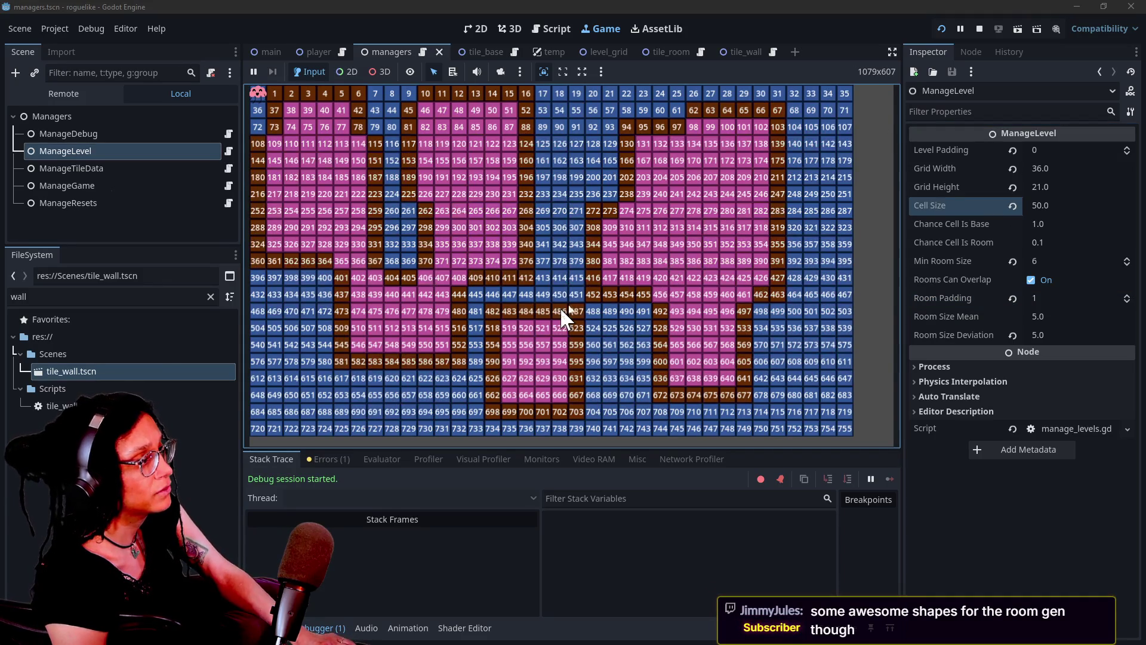
click(367, 139)
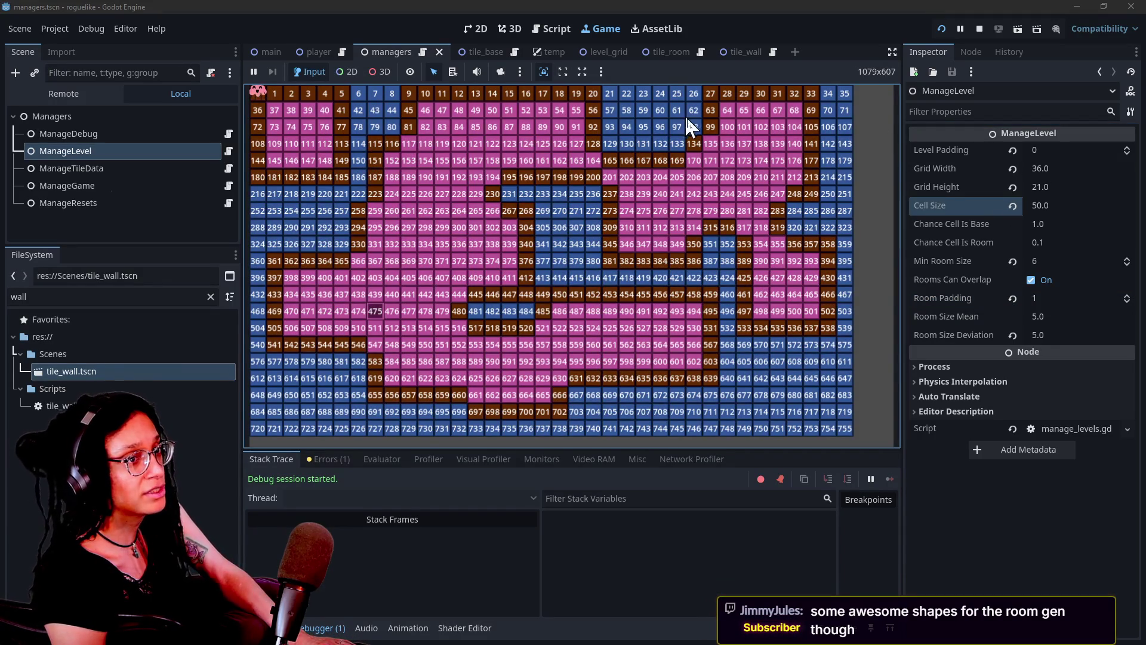
click(475, 249)
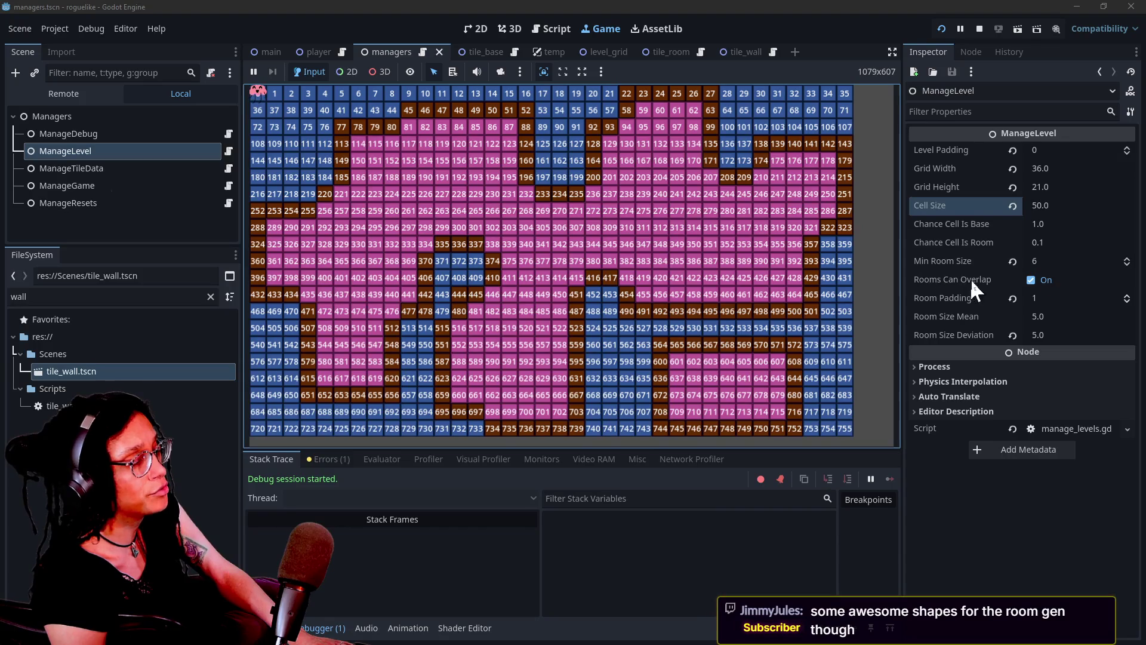
click(1030, 280)
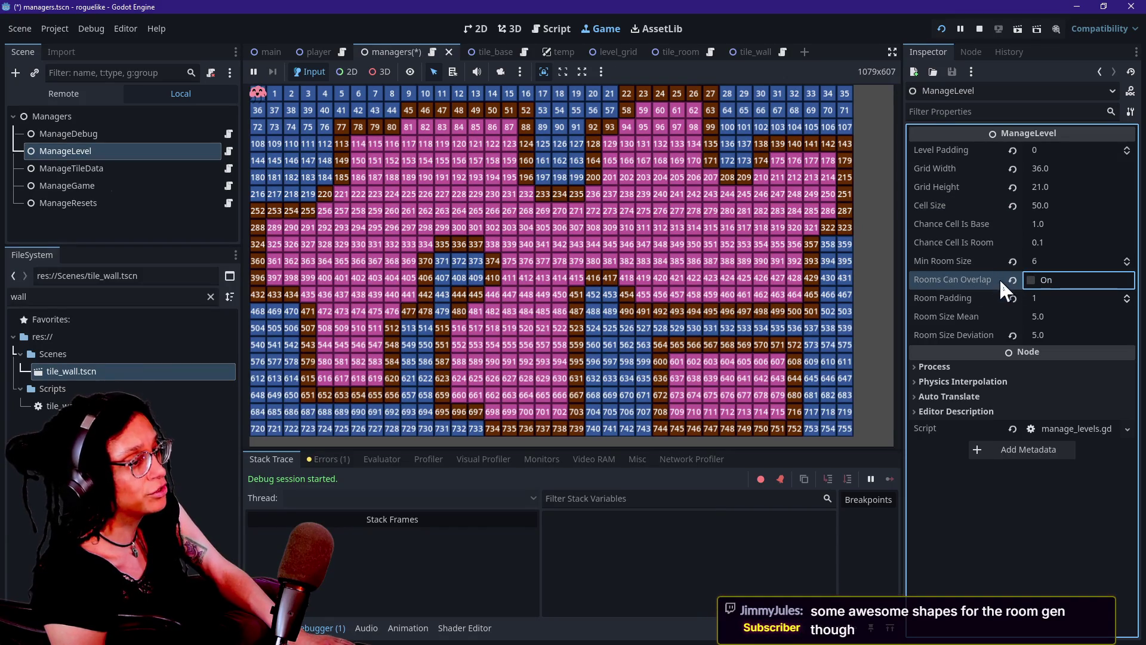
Step: Save managers.tscn, then regenerate the running level three times to check new layouts
click(918, 264)
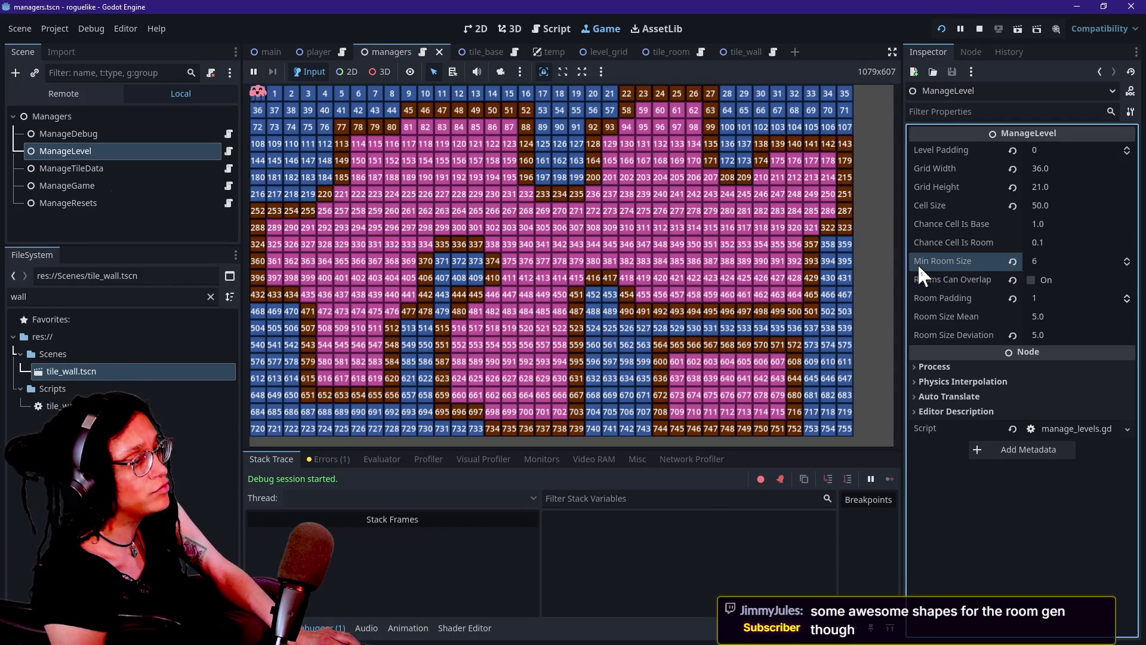
key(ctrl+s)
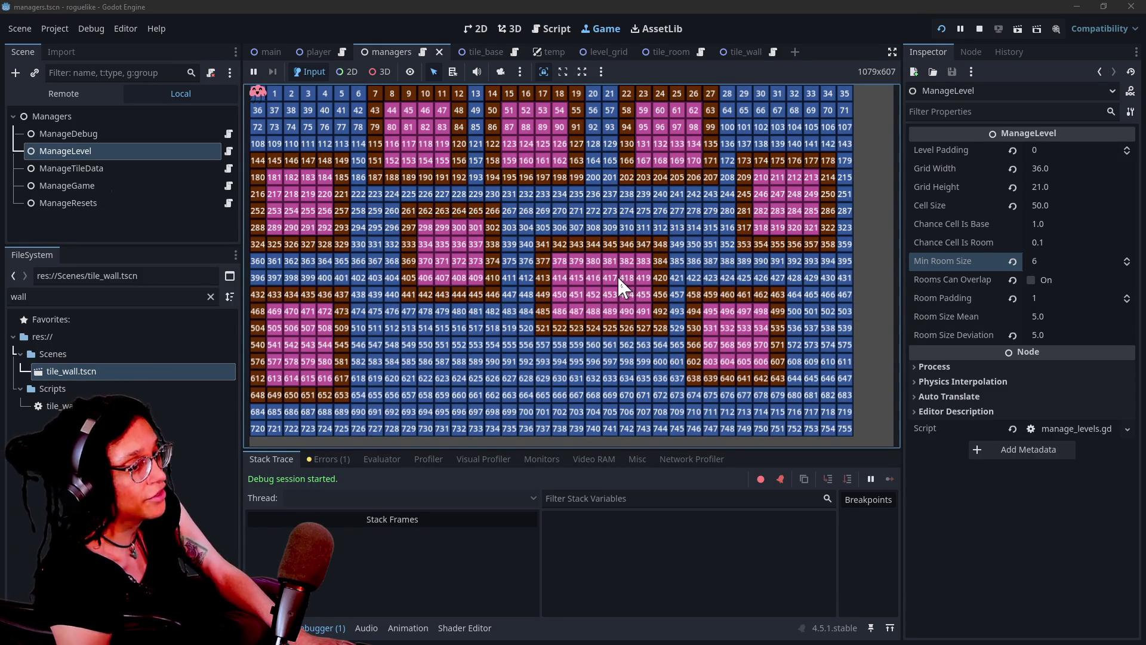
click(590, 276)
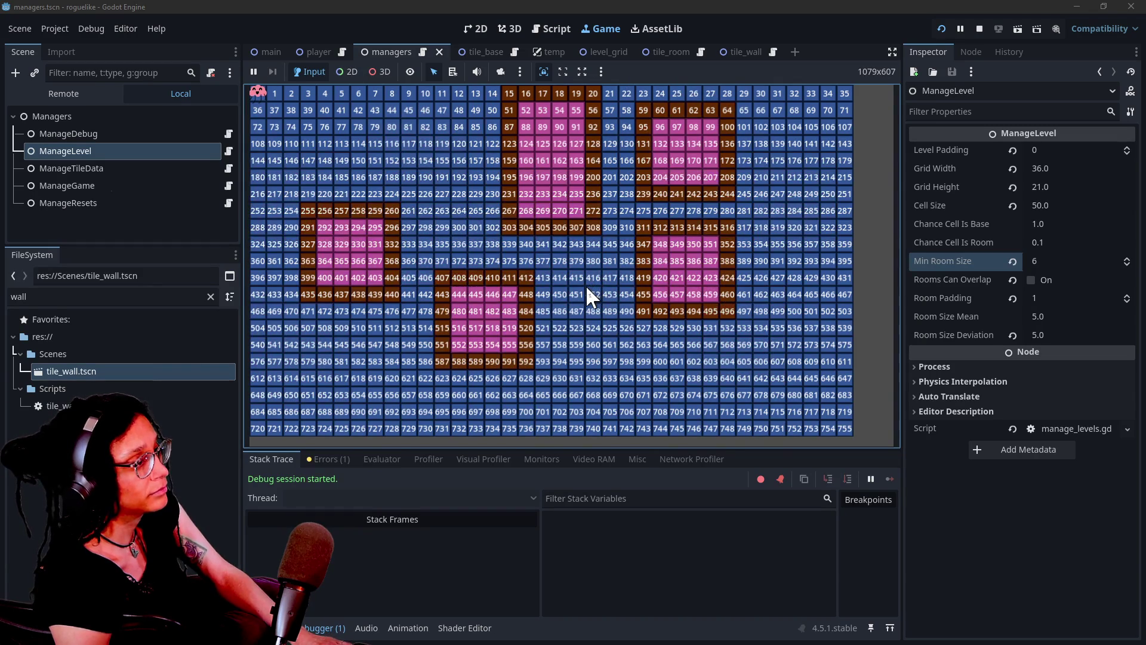
click(586, 285)
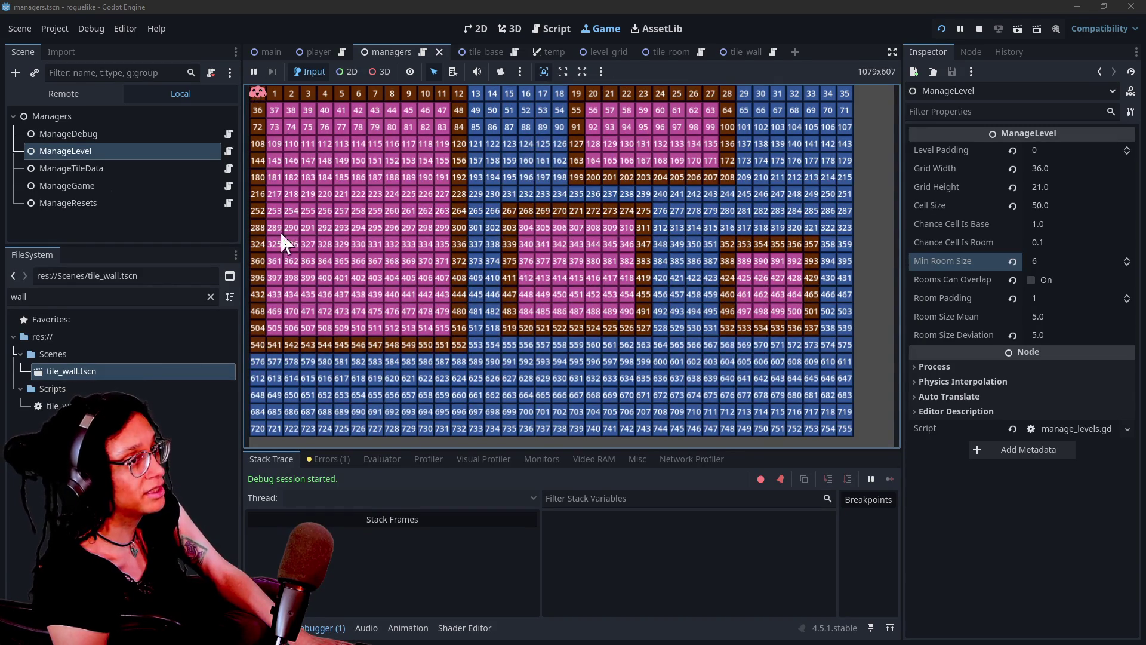
click(676, 311)
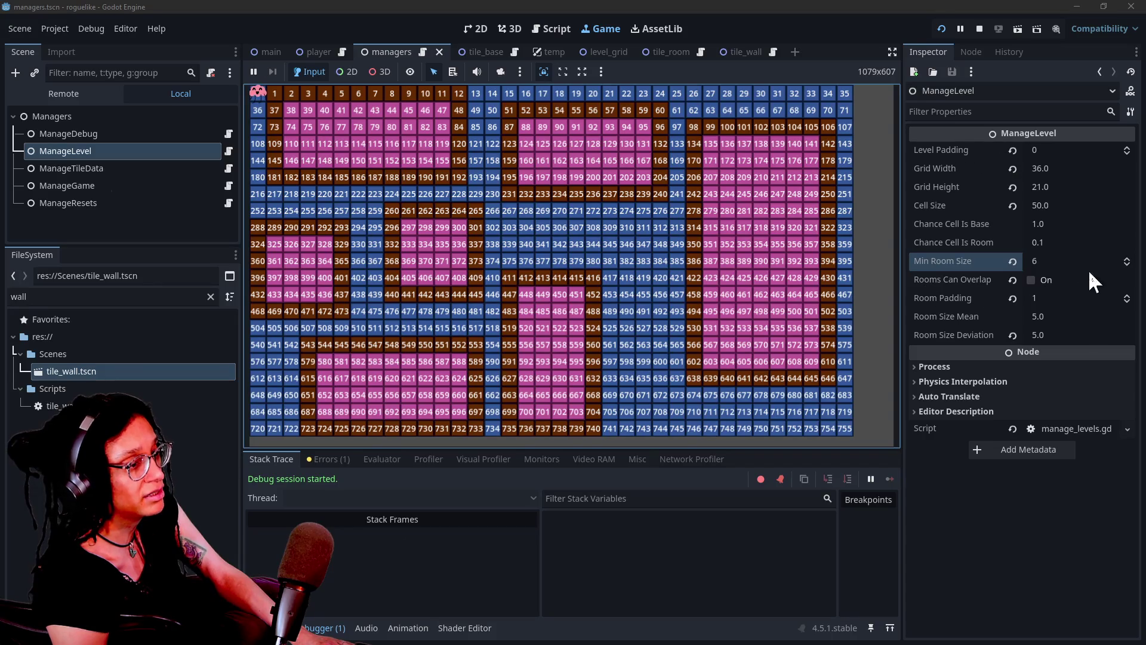
click(1036, 302)
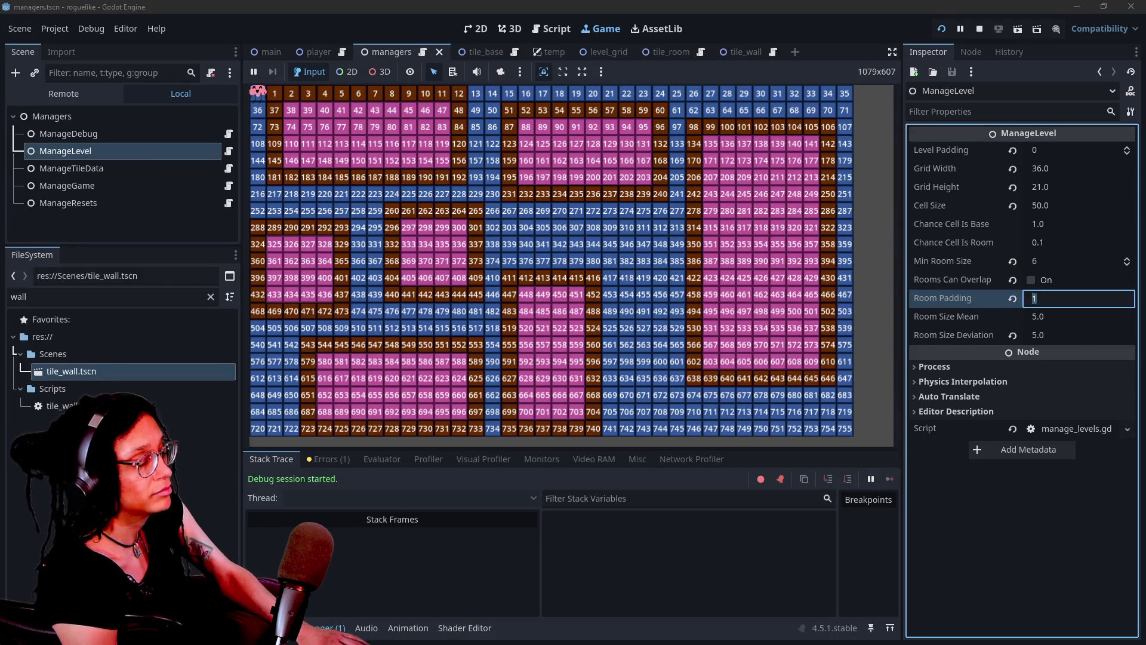
Step: Set ManageLevel's Level Padding to 1 and save the managers scene
click(1041, 150)
text(1)
key(Return)
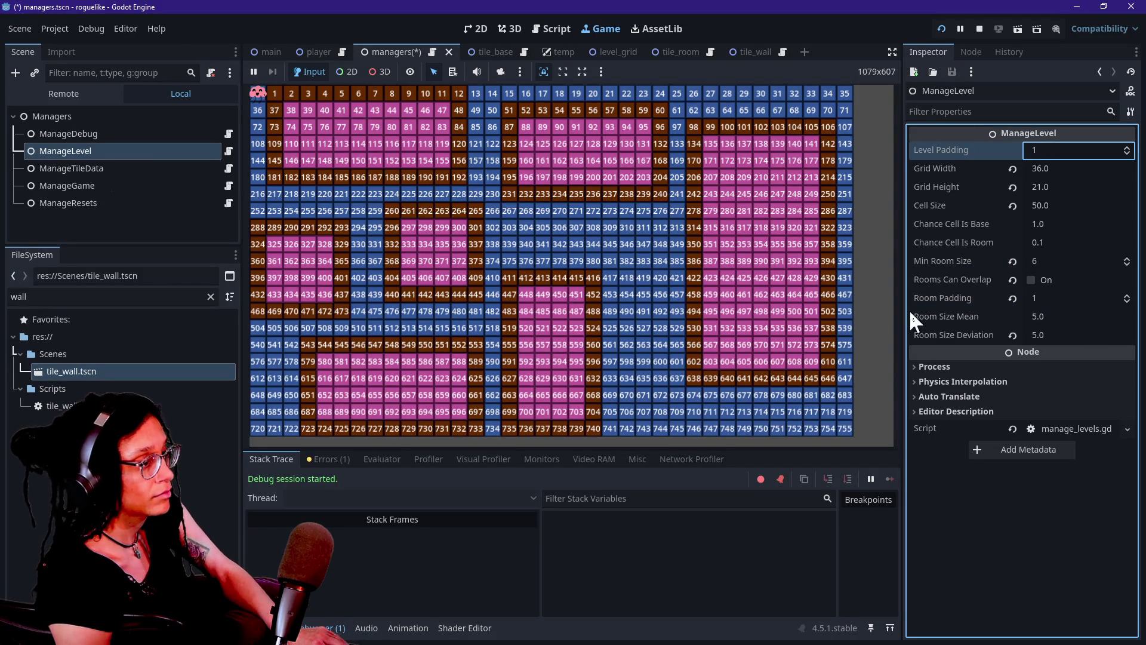
key(ctrl+s)
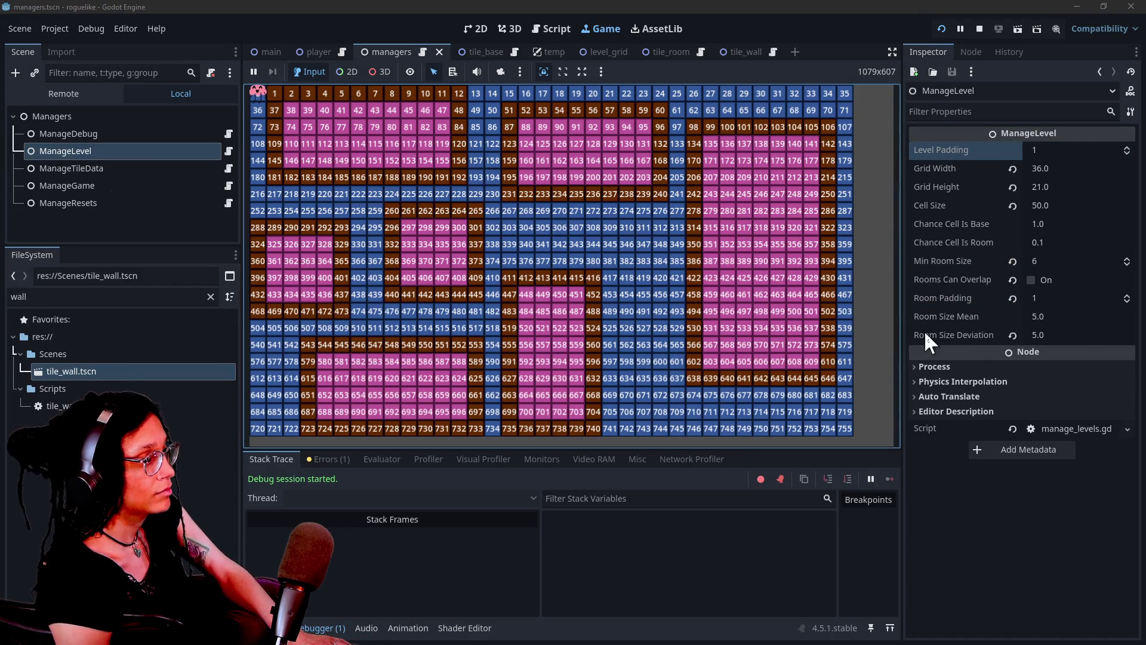
Step: Keep Room Padding at 1 and regenerate the level repeatedly to review room layouts
click(669, 317)
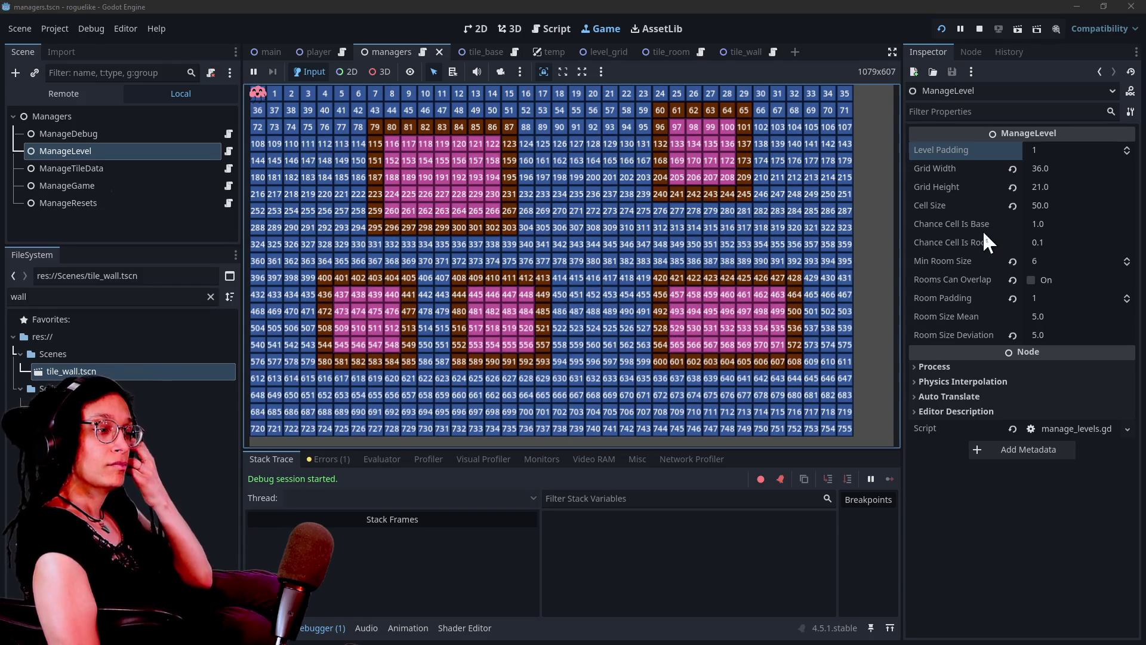
click(1041, 299)
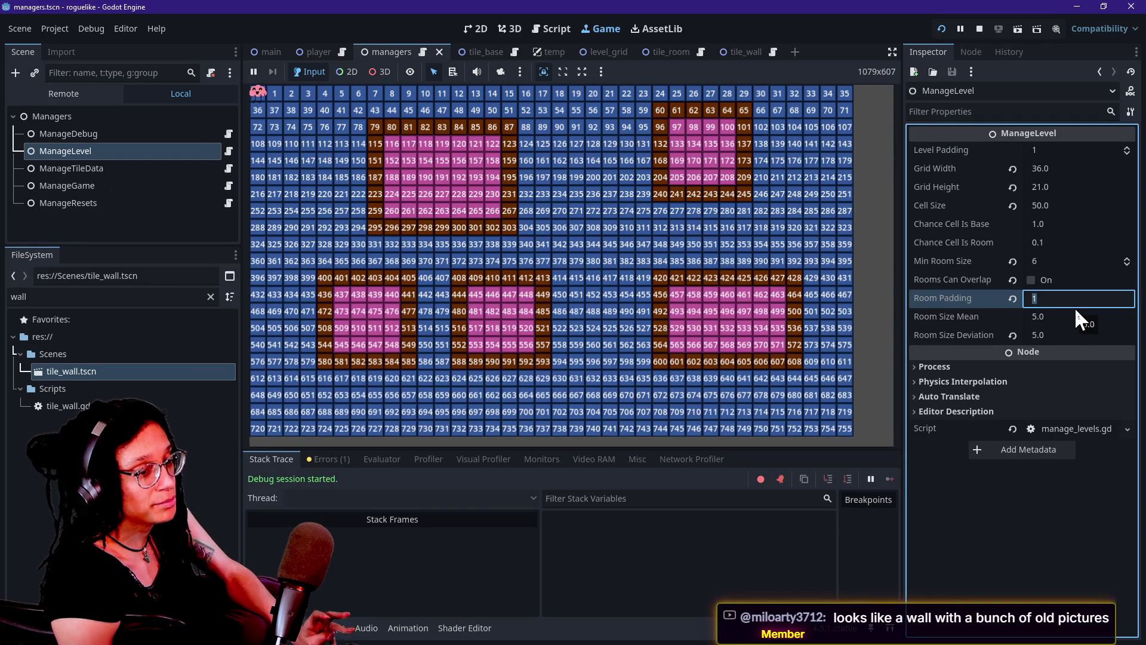
click(634, 299)
click(639, 306)
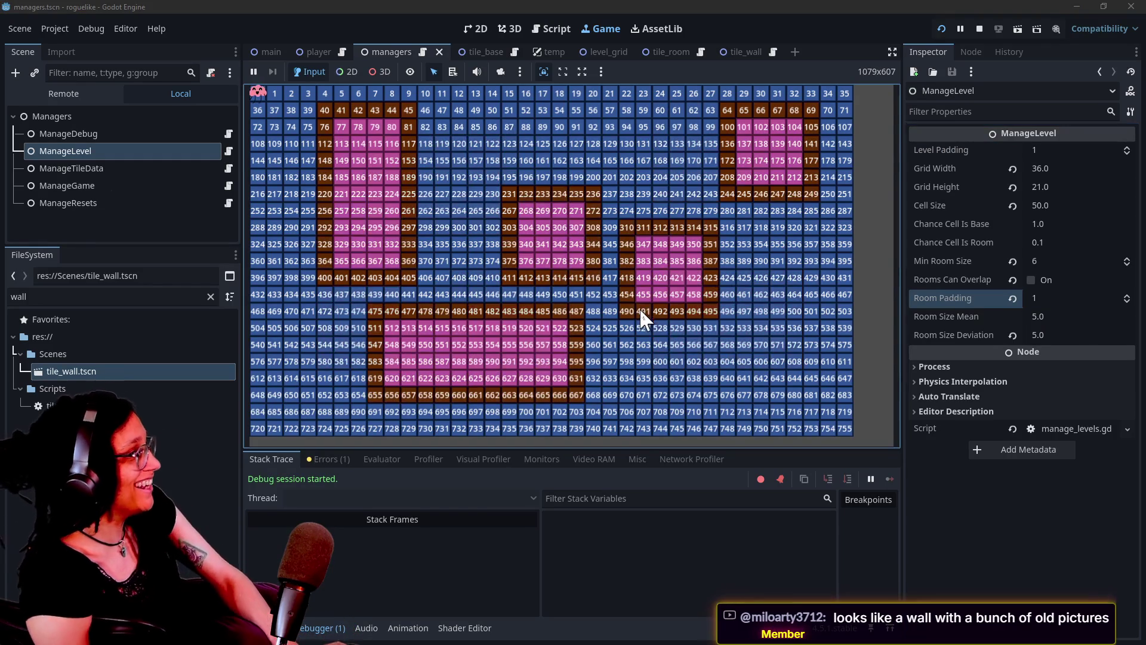
click(640, 313)
click(642, 315)
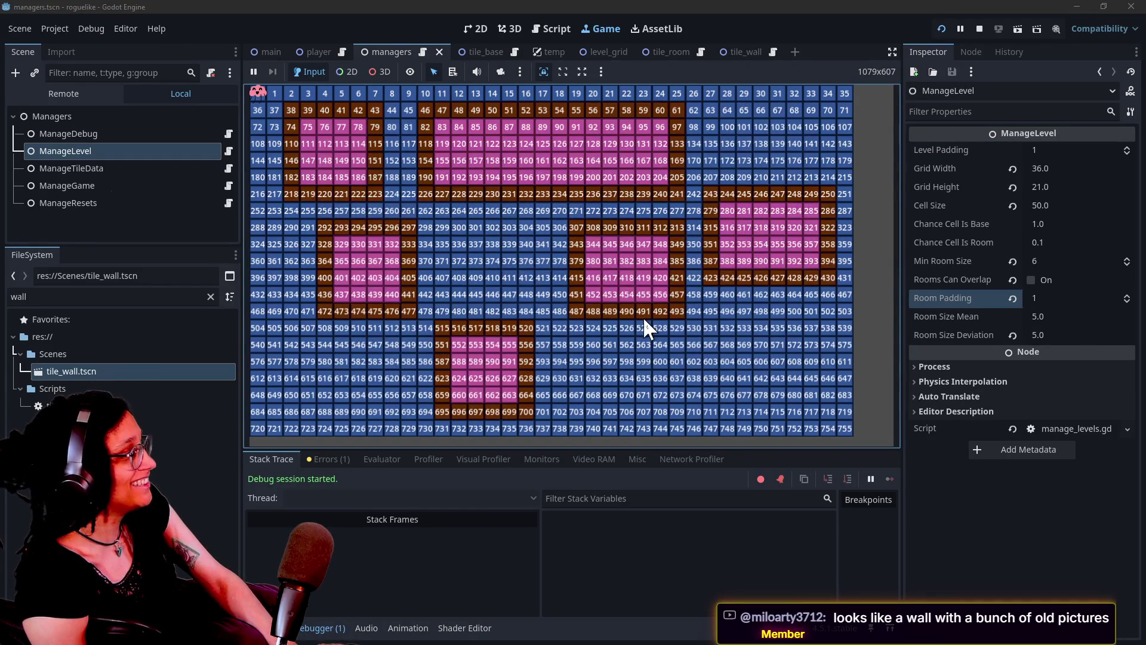
click(643, 318)
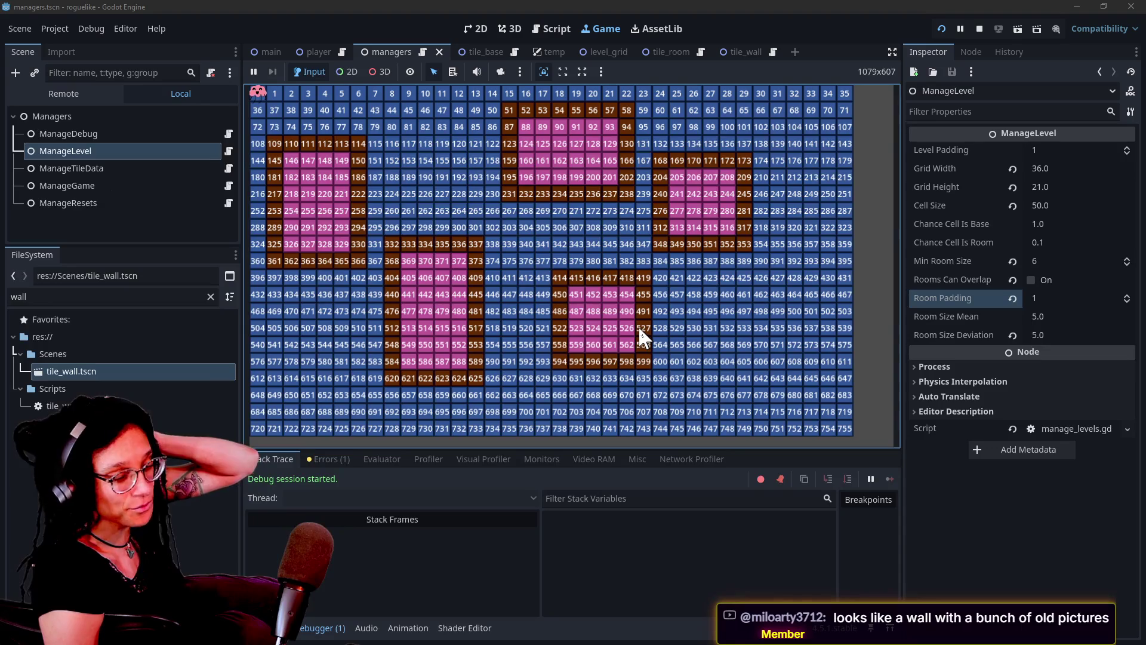
click(635, 323)
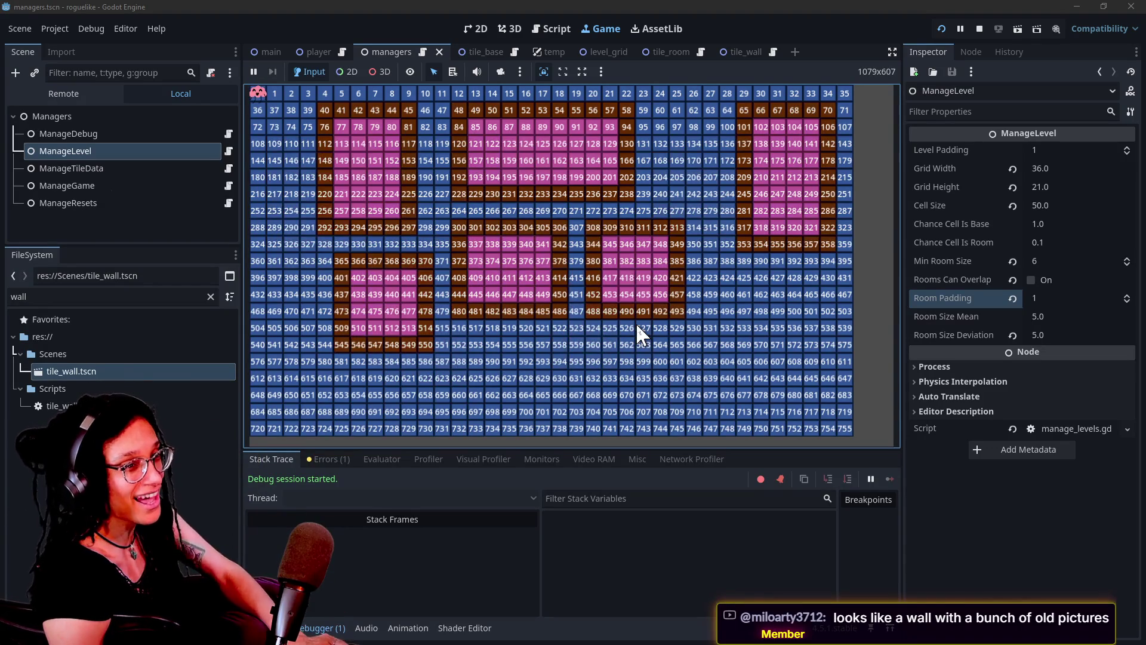
click(635, 323)
click(635, 322)
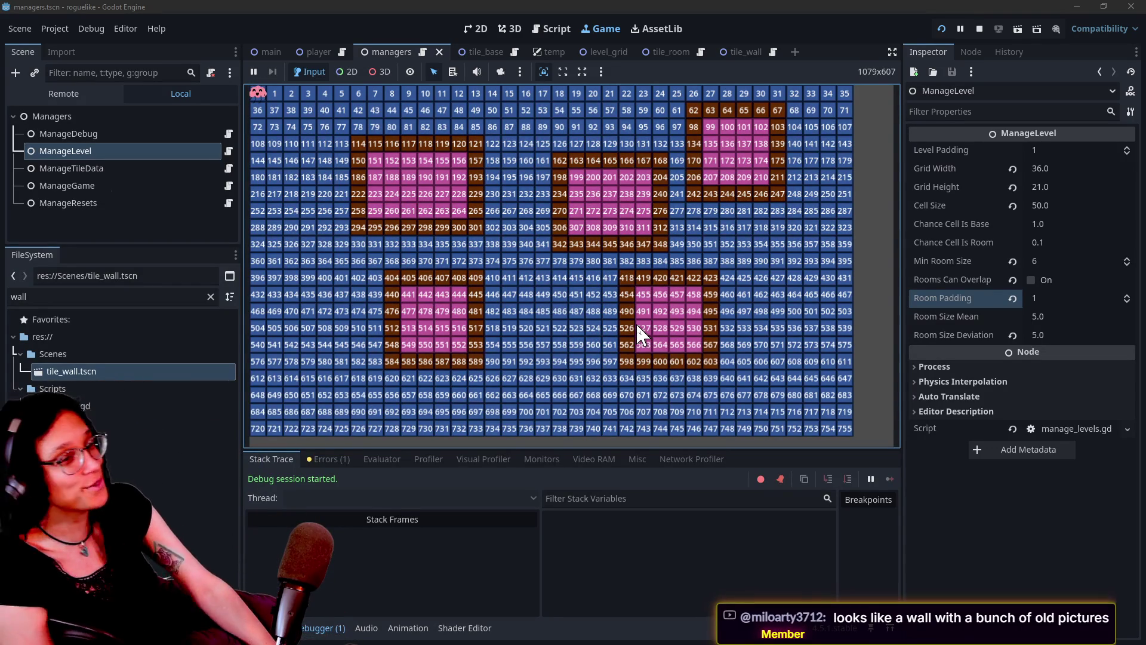
click(638, 333)
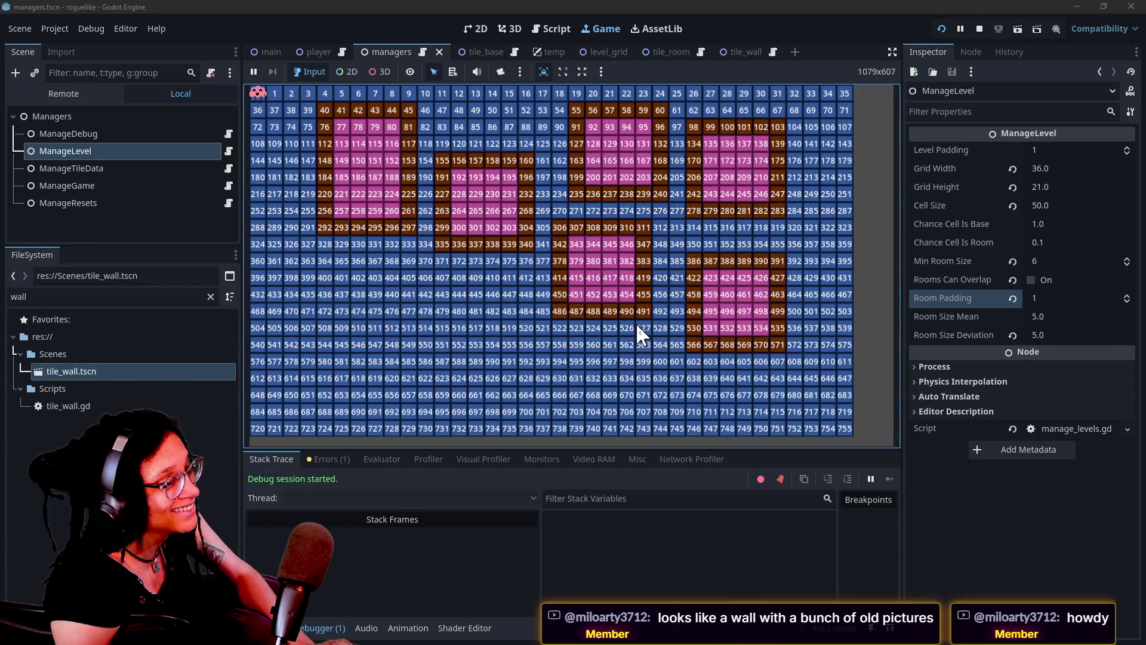
click(637, 327)
click(637, 327)
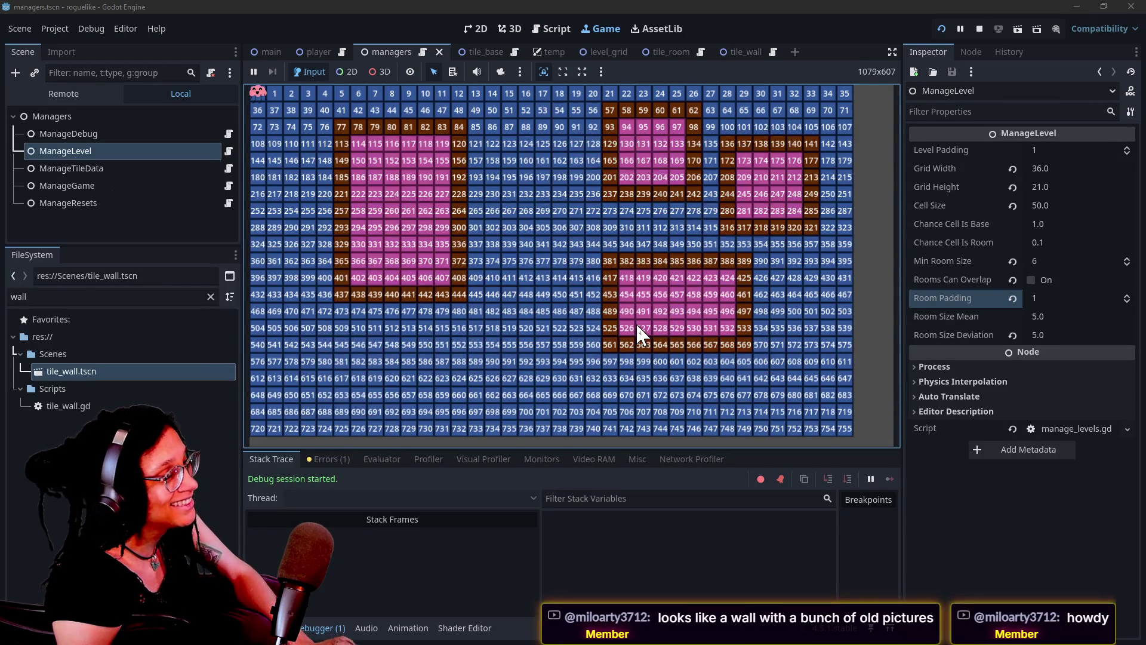
click(637, 327)
click(637, 326)
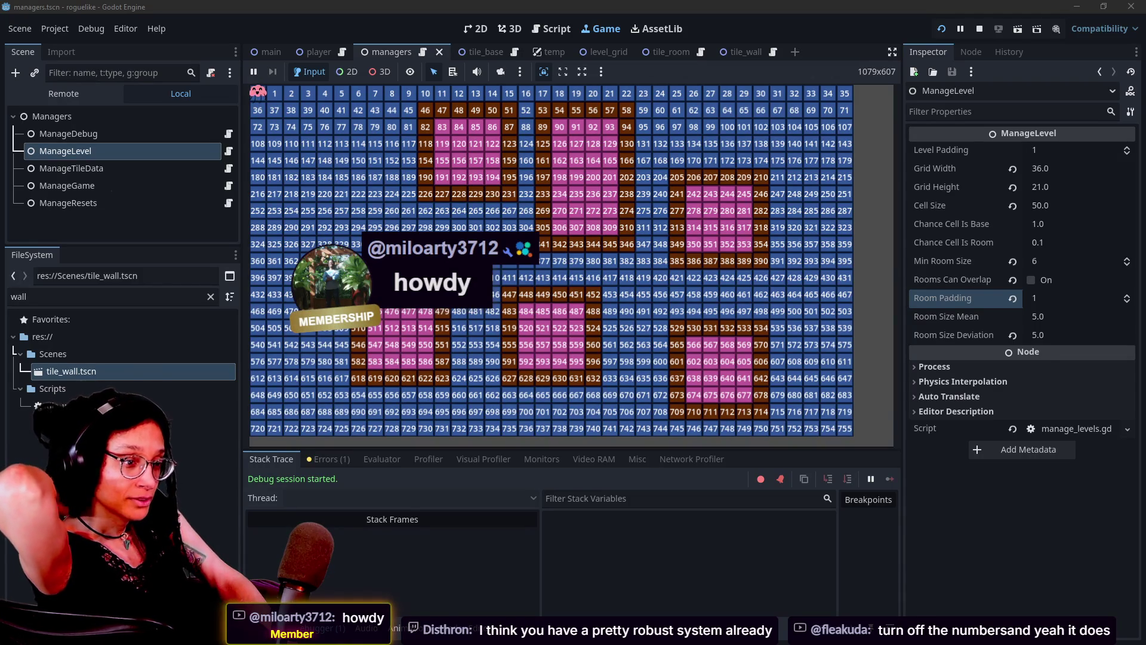
Step: Hide Label_Debug_Number in tile_base, tile_room and tile_wall, then save all and restart the game
click(476, 54)
click(228, 151)
click(307, 121)
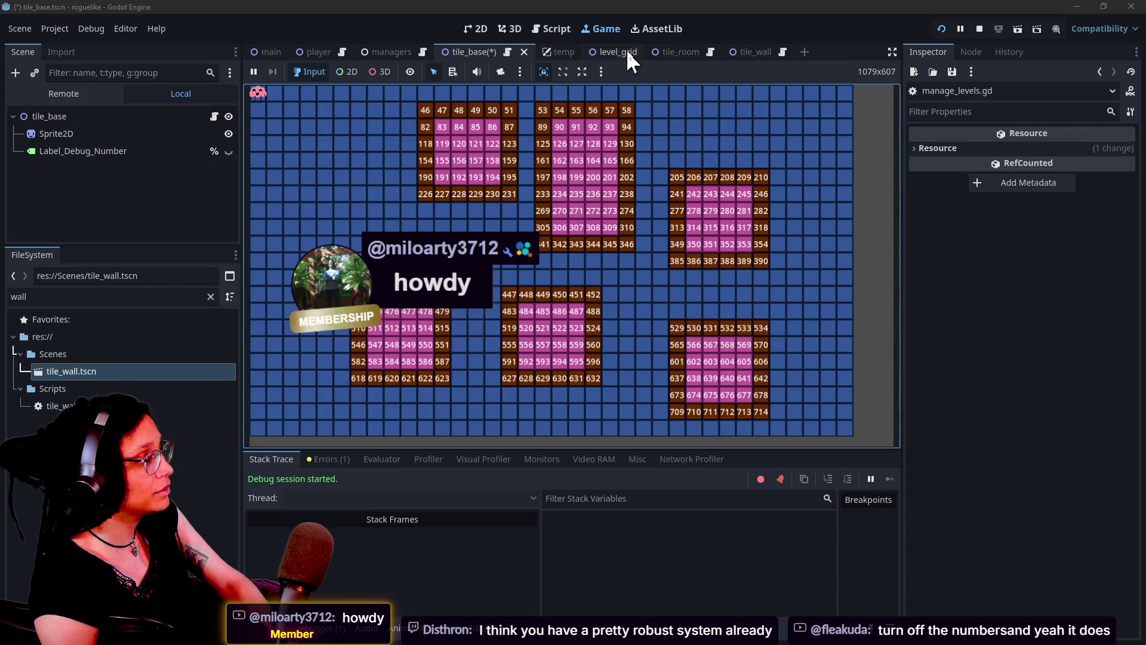
click(666, 52)
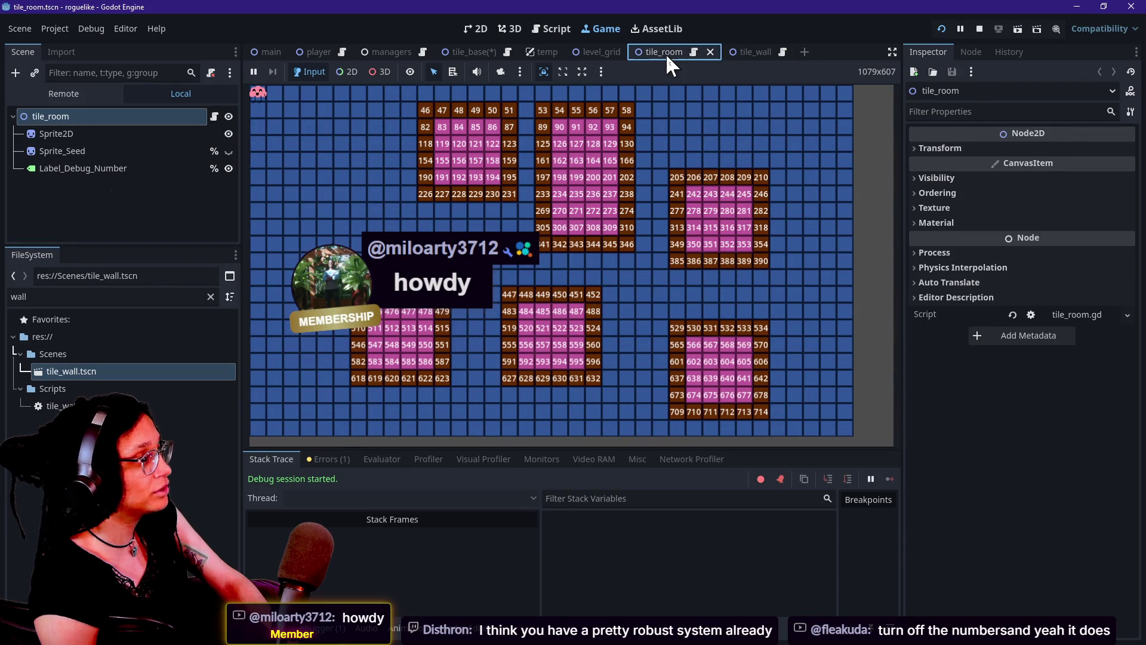
click(214, 168)
click(255, 172)
click(228, 168)
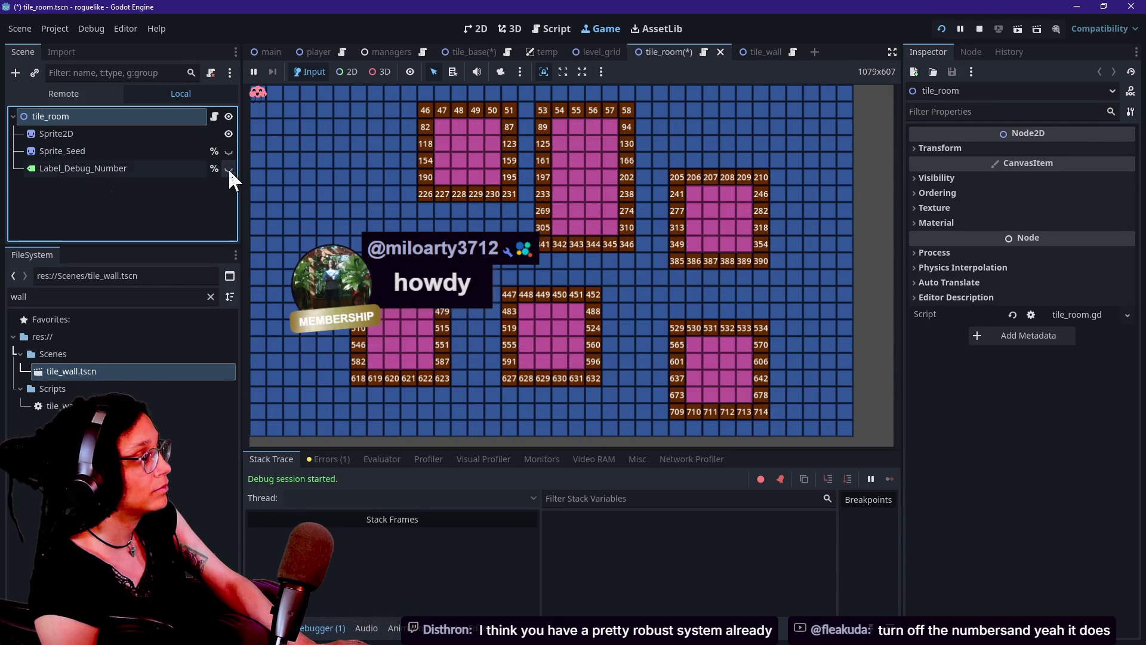
click(750, 52)
click(229, 151)
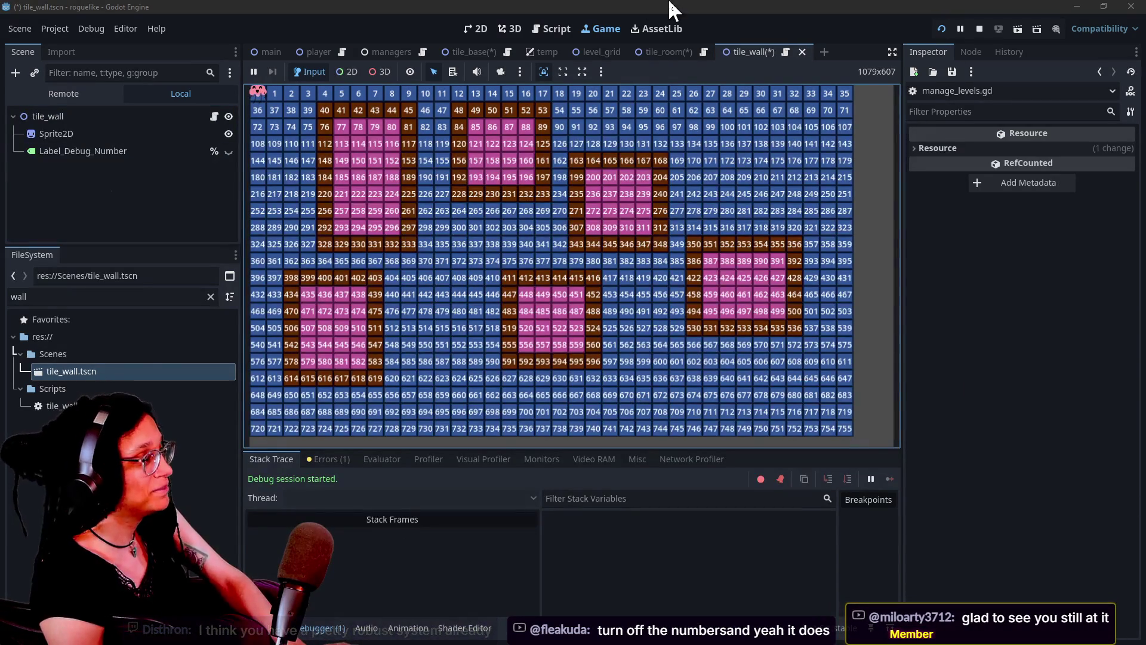
click(942, 28)
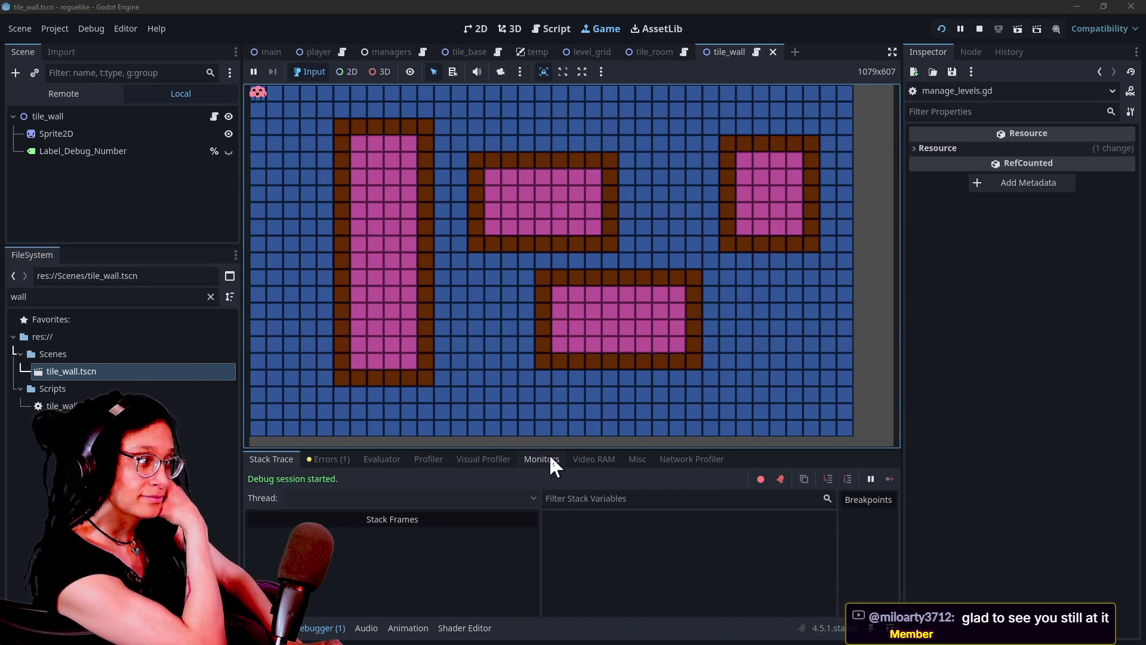
Step: Select the live Main > Managers > ManageLevel node and expand its Room Data array (size 4)
click(113, 94)
click(176, 102)
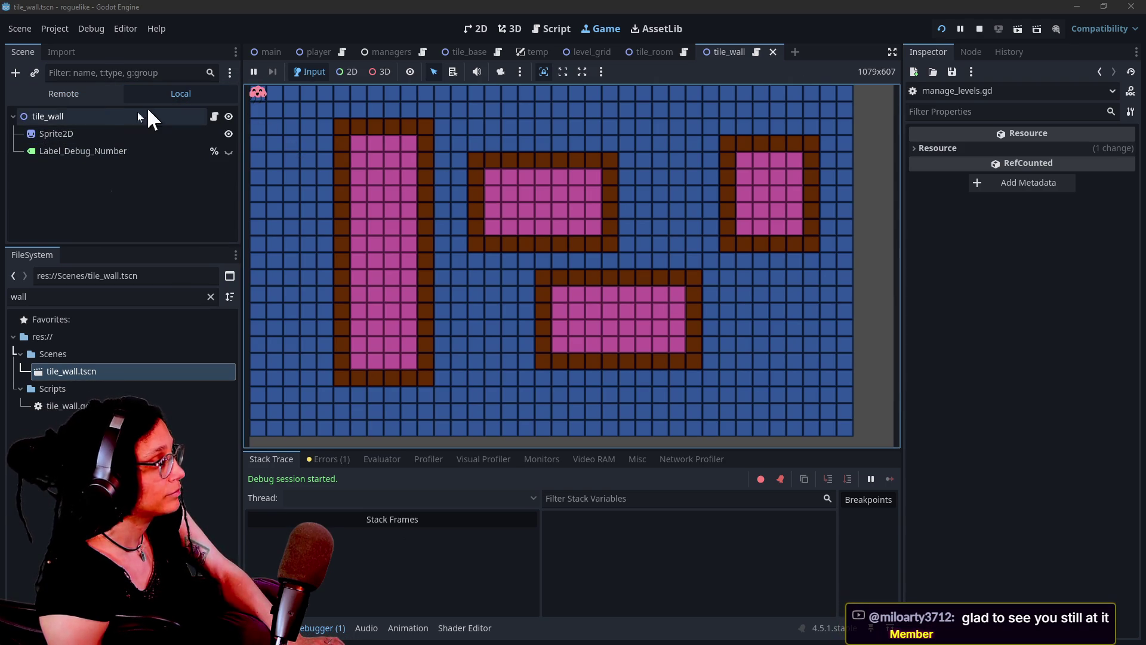
click(66, 96)
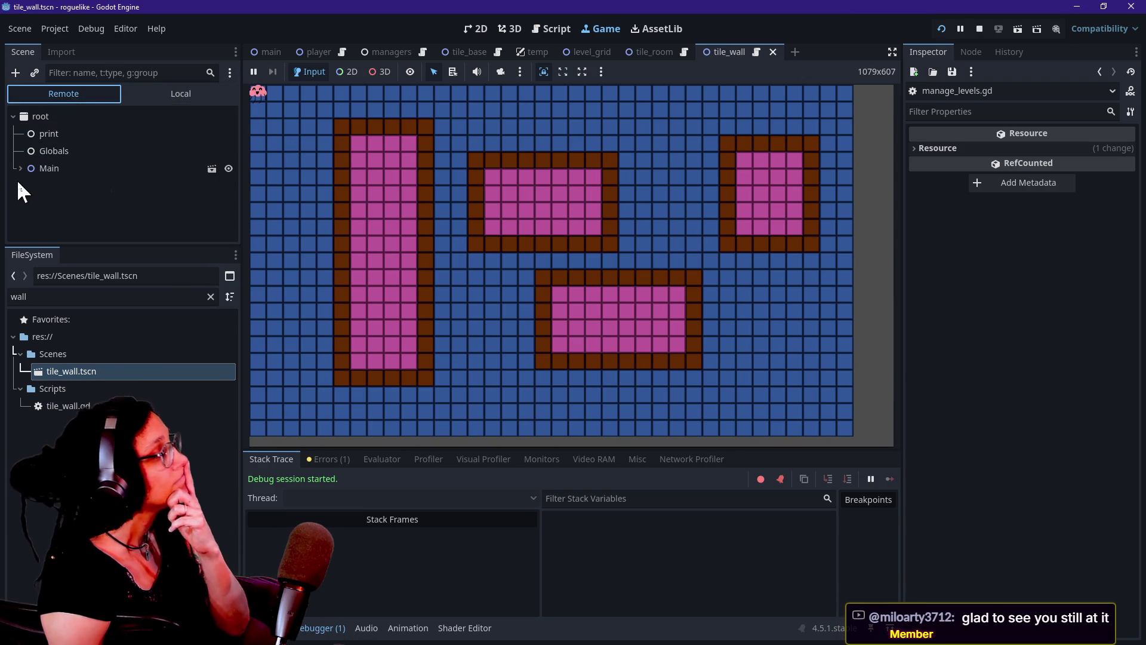
click(17, 174)
click(124, 195)
click(724, 259)
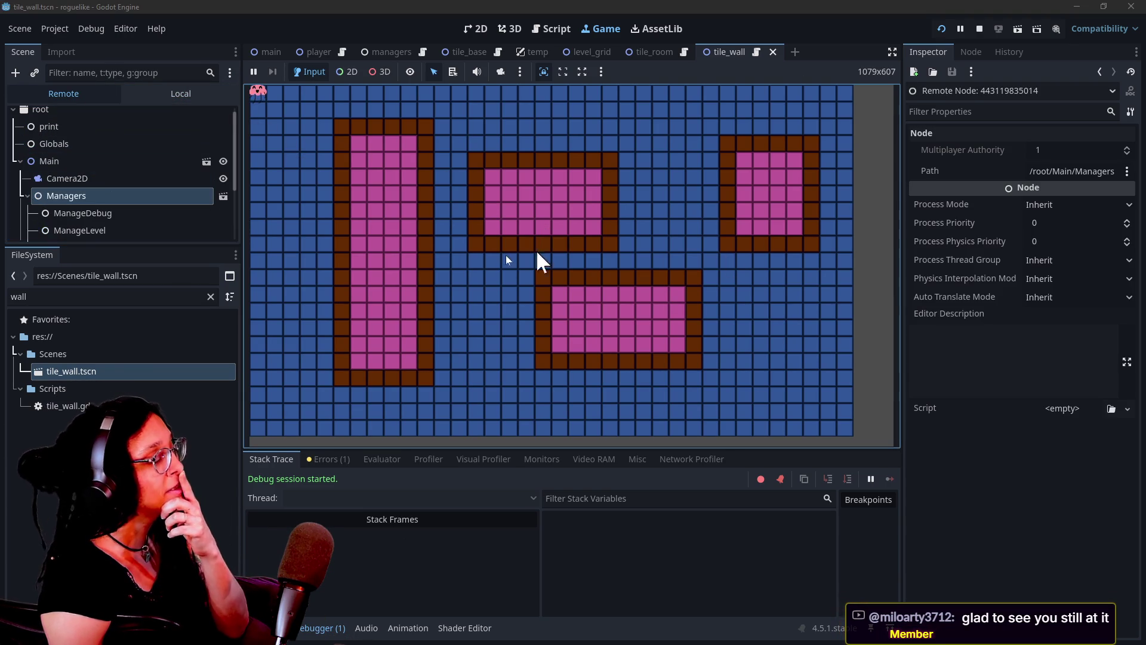
click(45, 230)
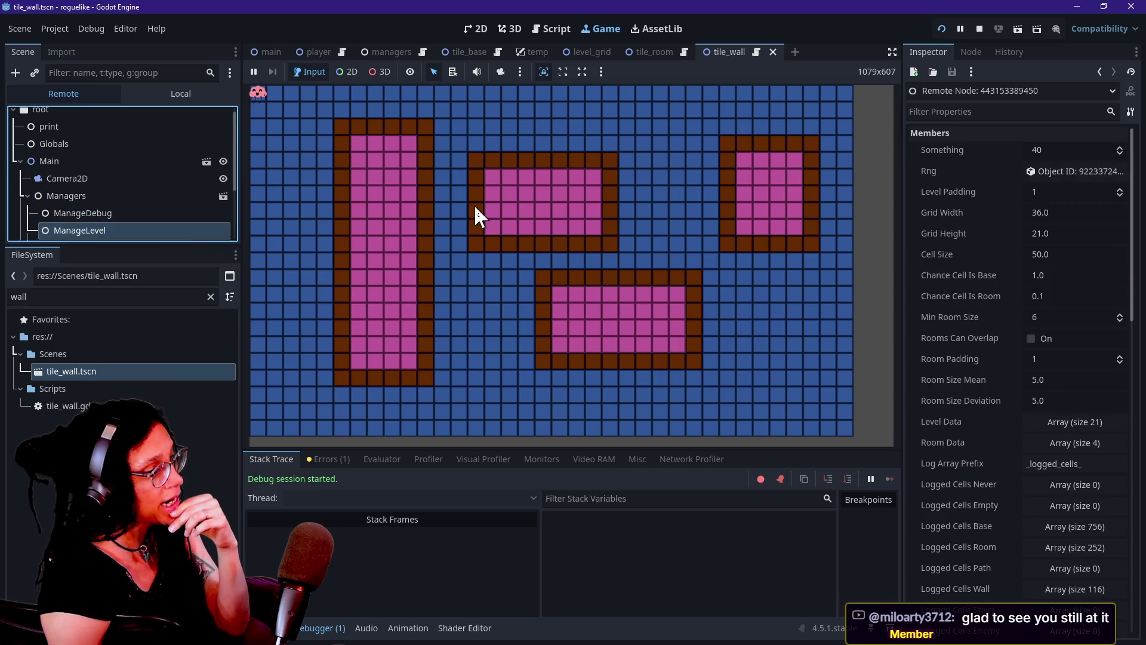
scroll(1062, 488, down, 3)
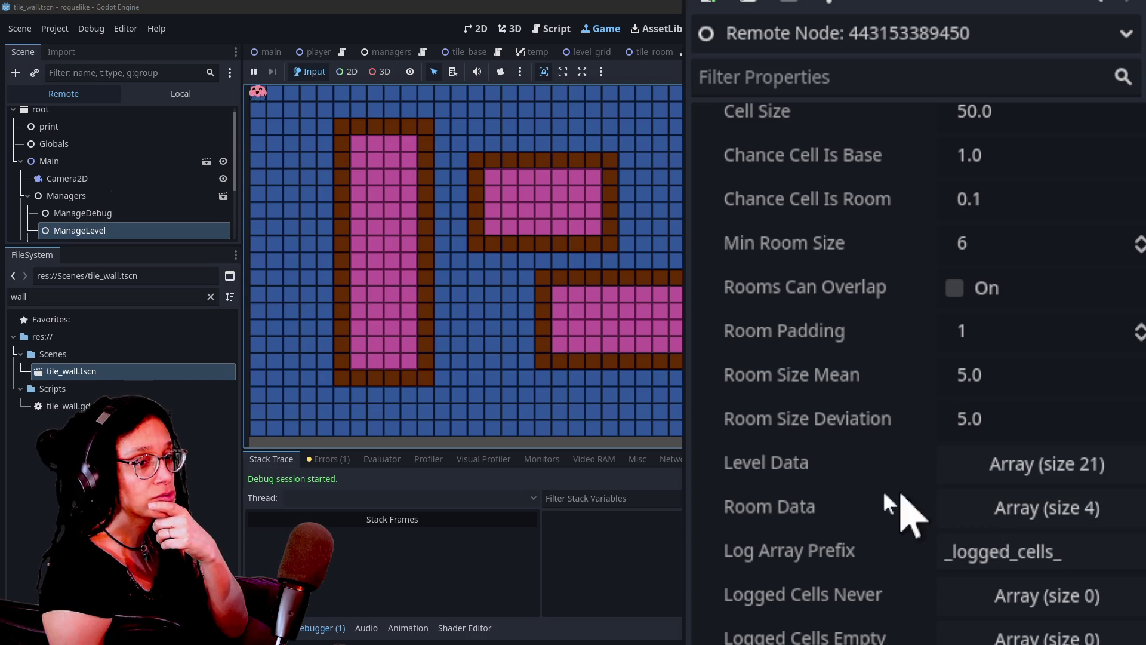
click(940, 517)
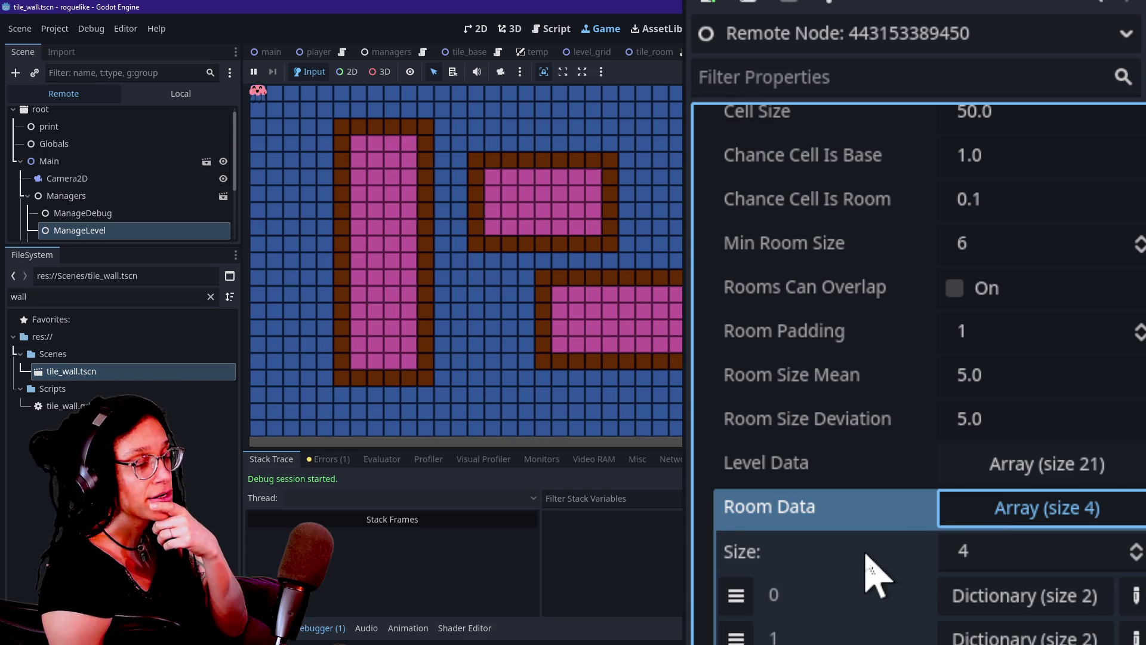
Step: Scroll through the Room Data entries, then switch to the 'Proc gen idea' Google Sheet in Chrome
scroll(890, 546, down, 2)
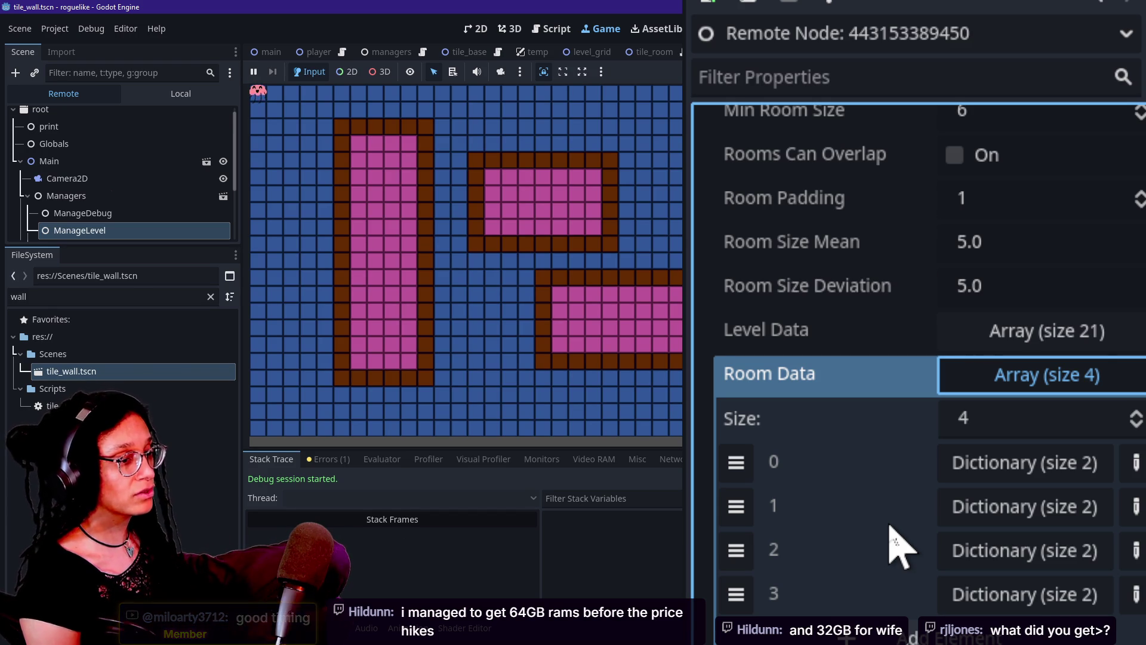
key(alt+Tab)
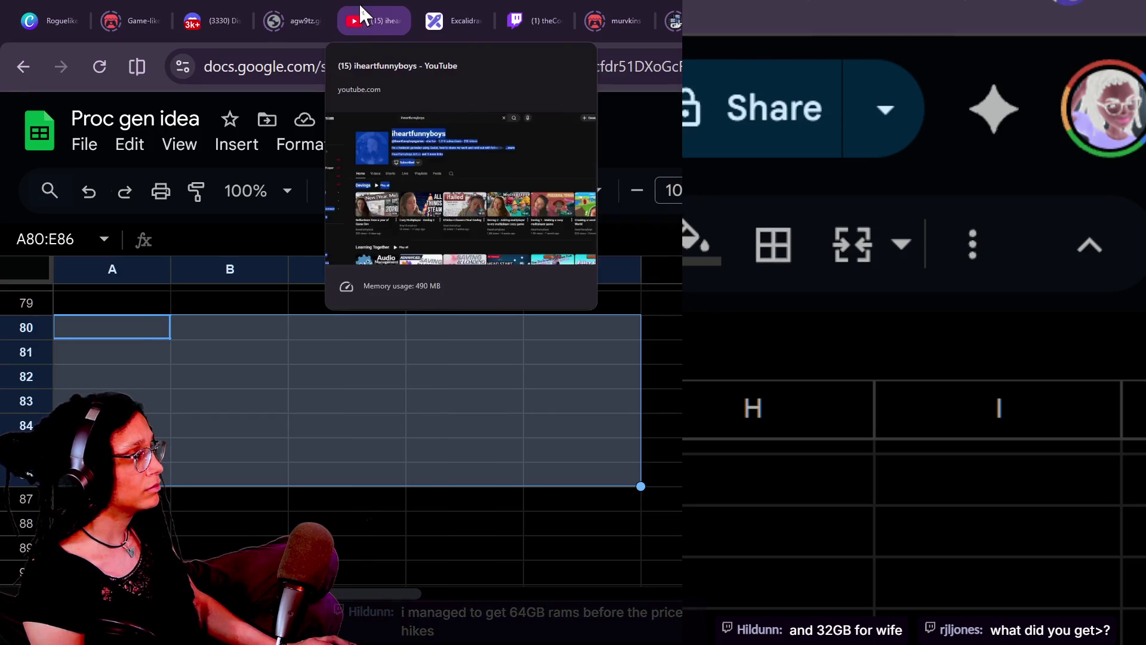
Step: Close the YouTube tab, deselect the A80:E86 range, and return to the Godot editor
click(376, 21)
click(401, 21)
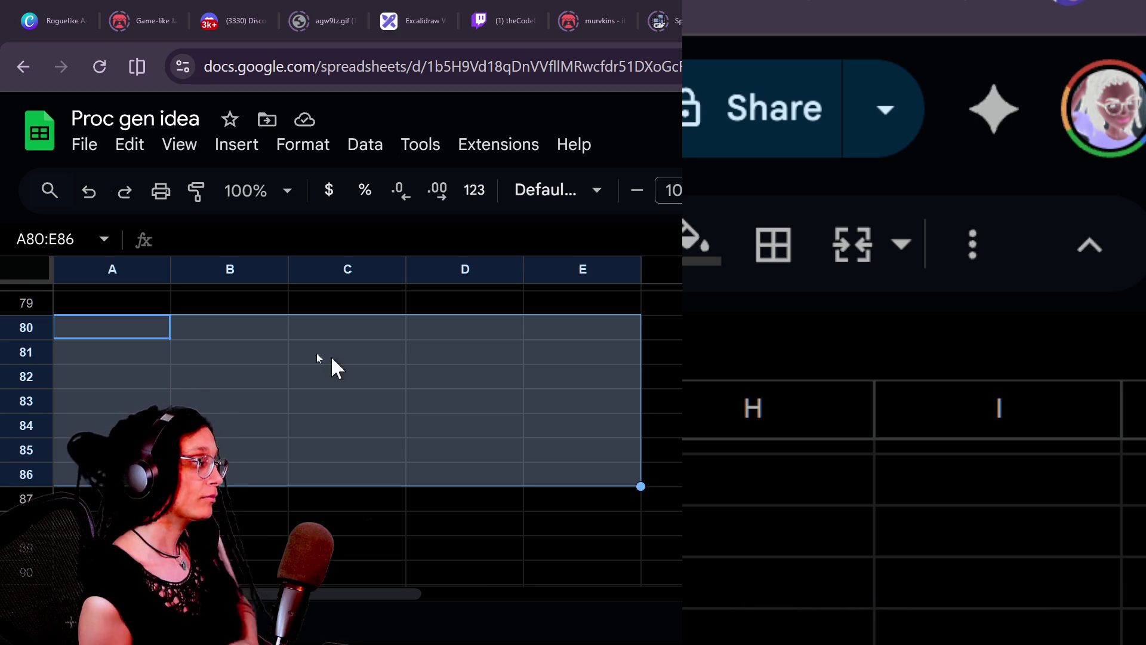
click(285, 356)
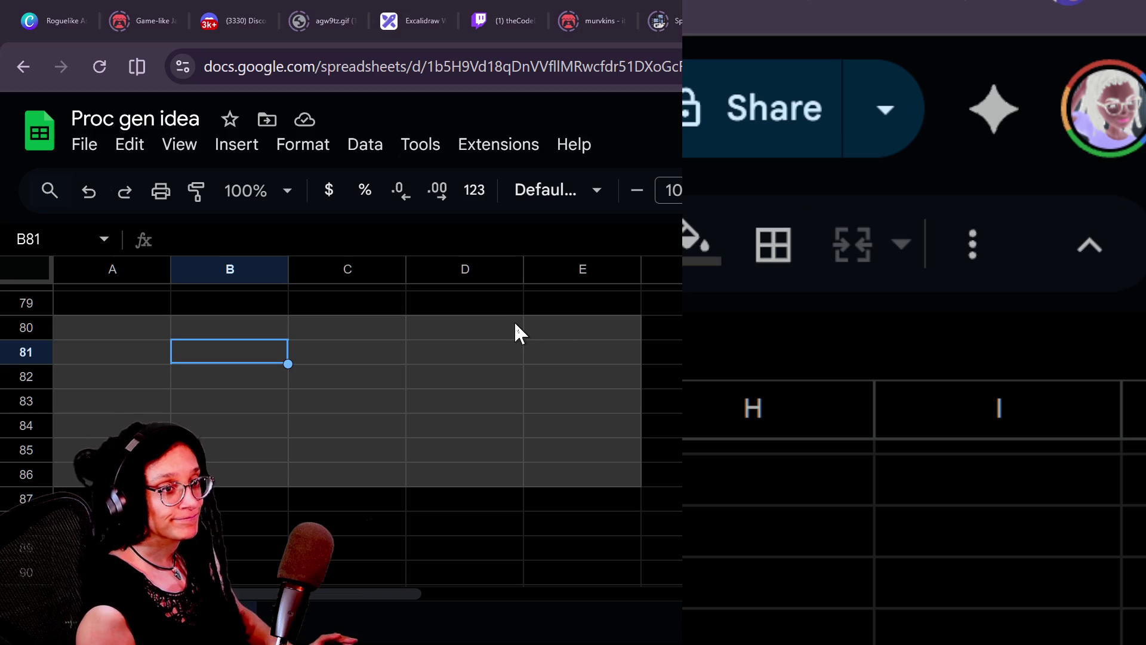
key(alt+Tab)
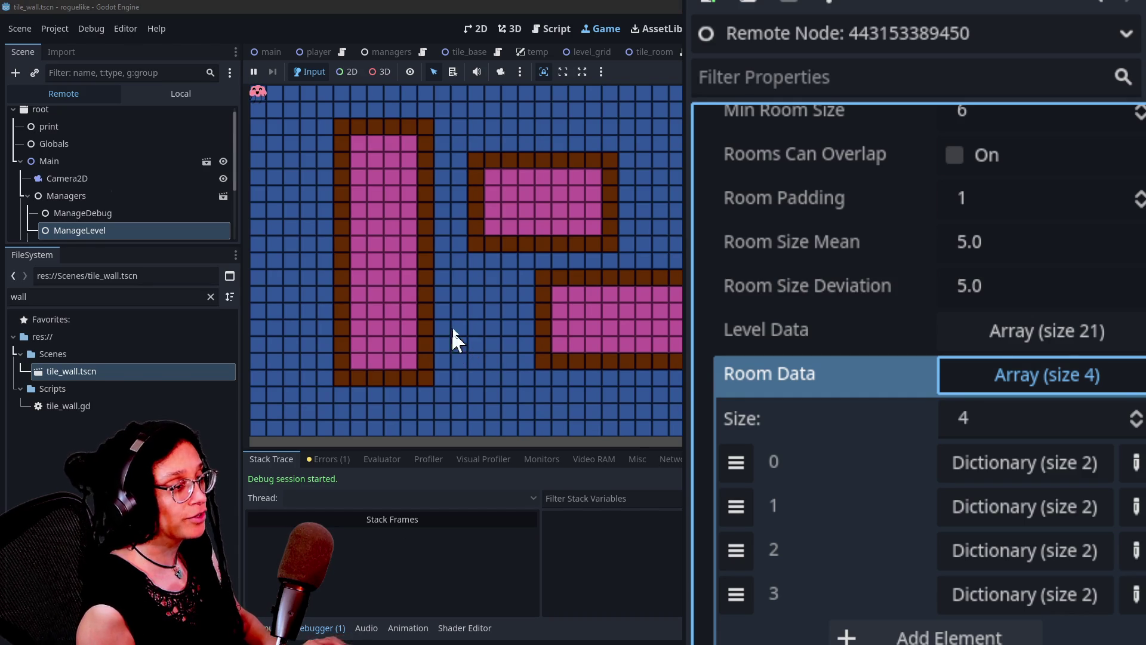
Step: Scroll ManageLevel's Inspector to review the four room dictionaries in Room Data
click(658, 362)
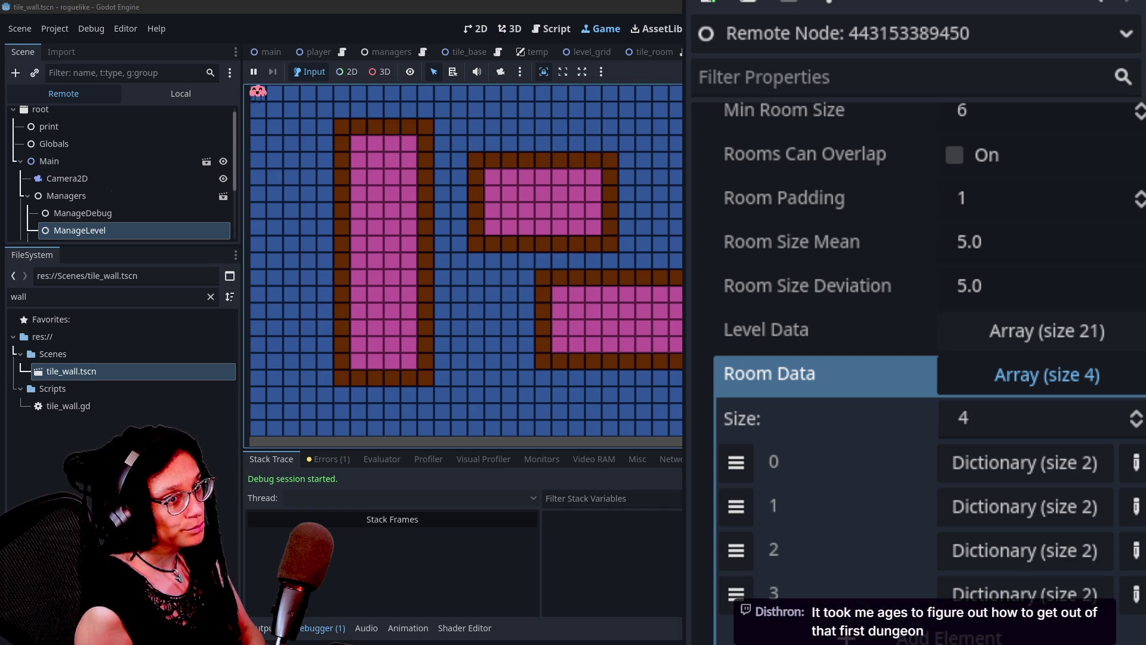
scroll(930, 370, down, 5)
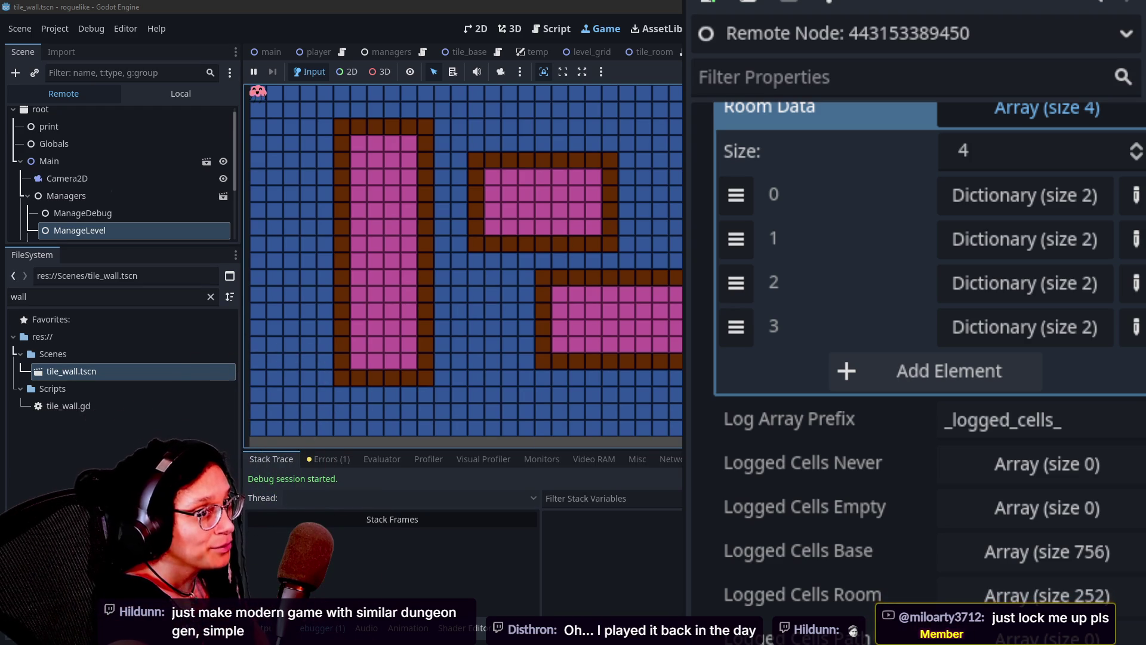
scroll(929, 358, up, 5)
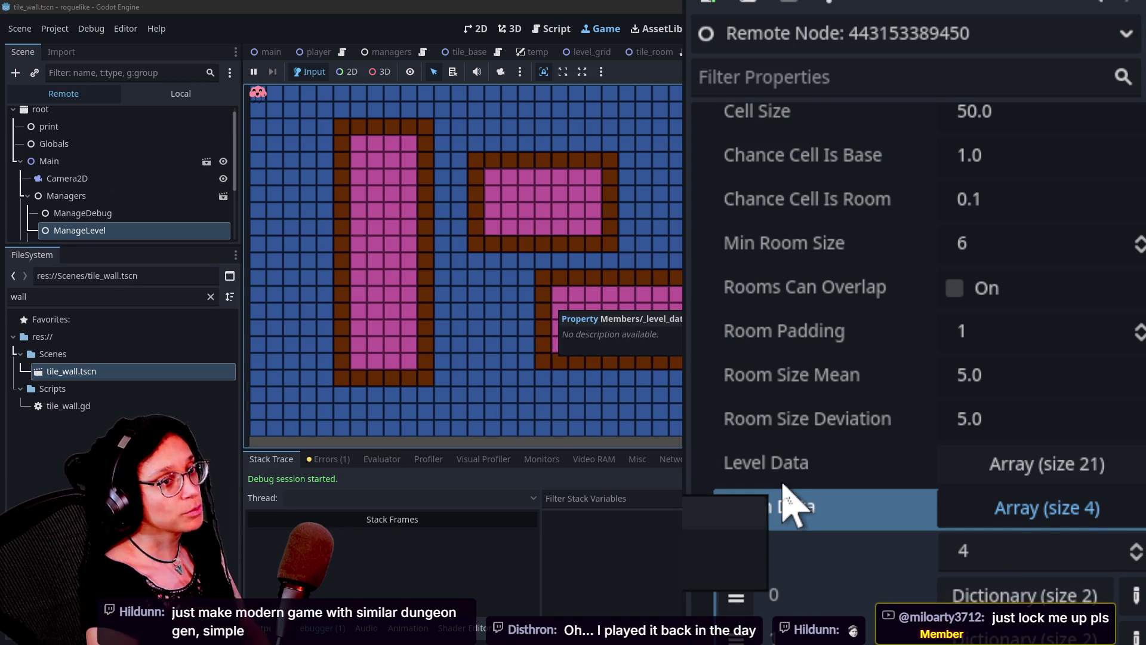
scroll(791, 504, down, 2)
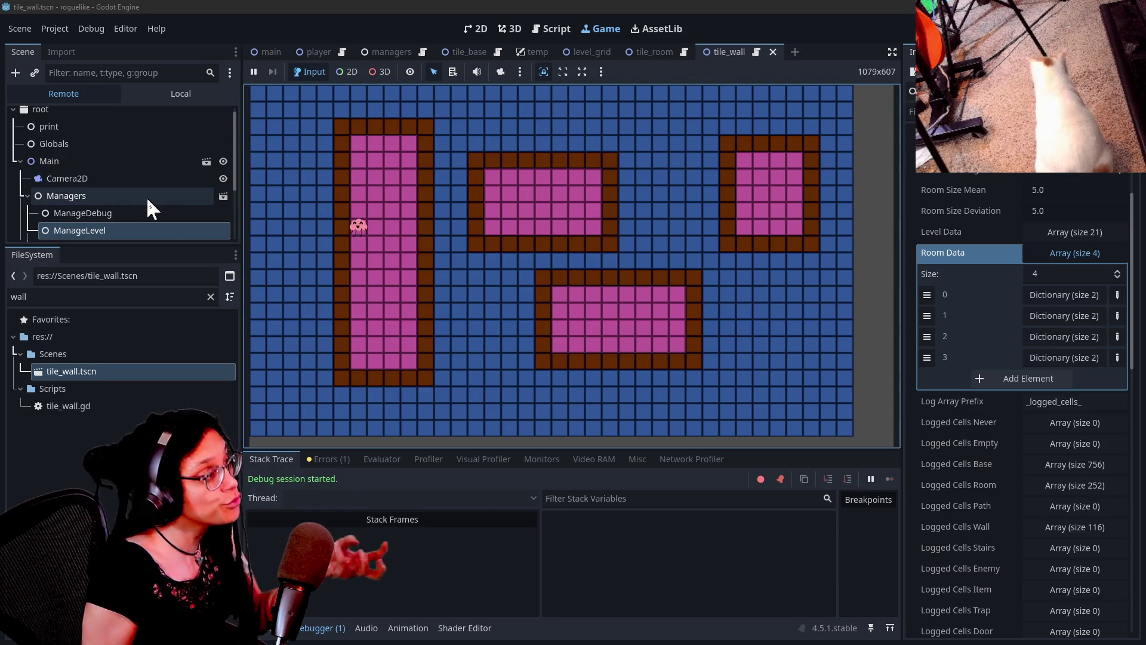
Step: Inspect the ManageDebug and ManageTileData nodes in the running tree and the tile_wall local tree
scroll(146, 196, down, 1)
click(54, 200)
click(59, 230)
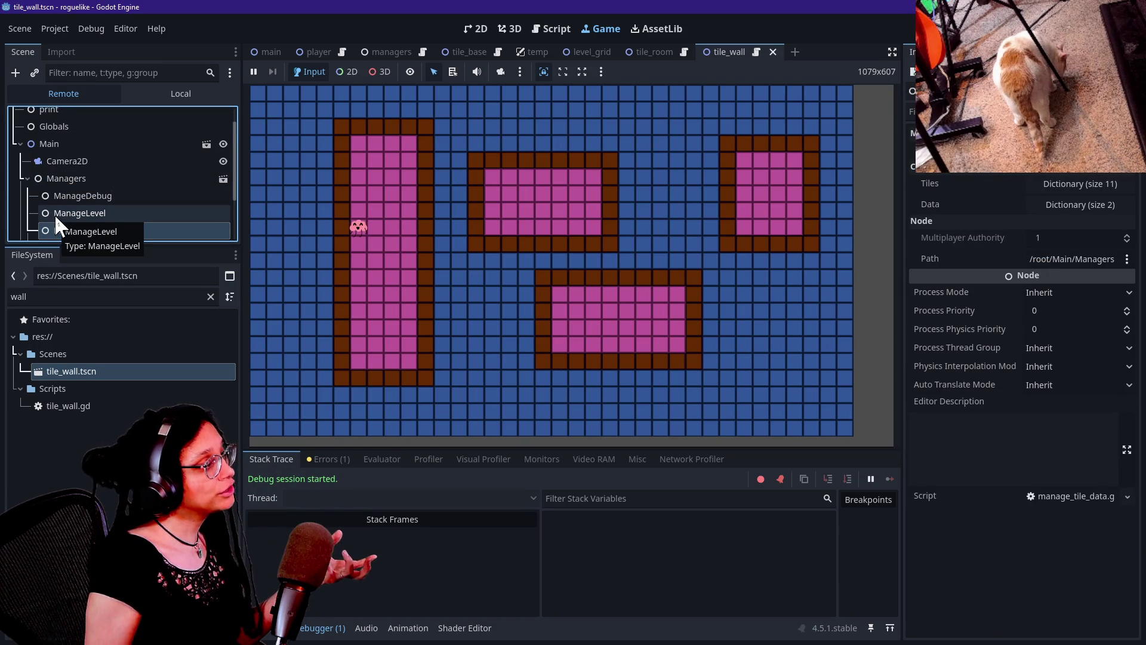
click(88, 197)
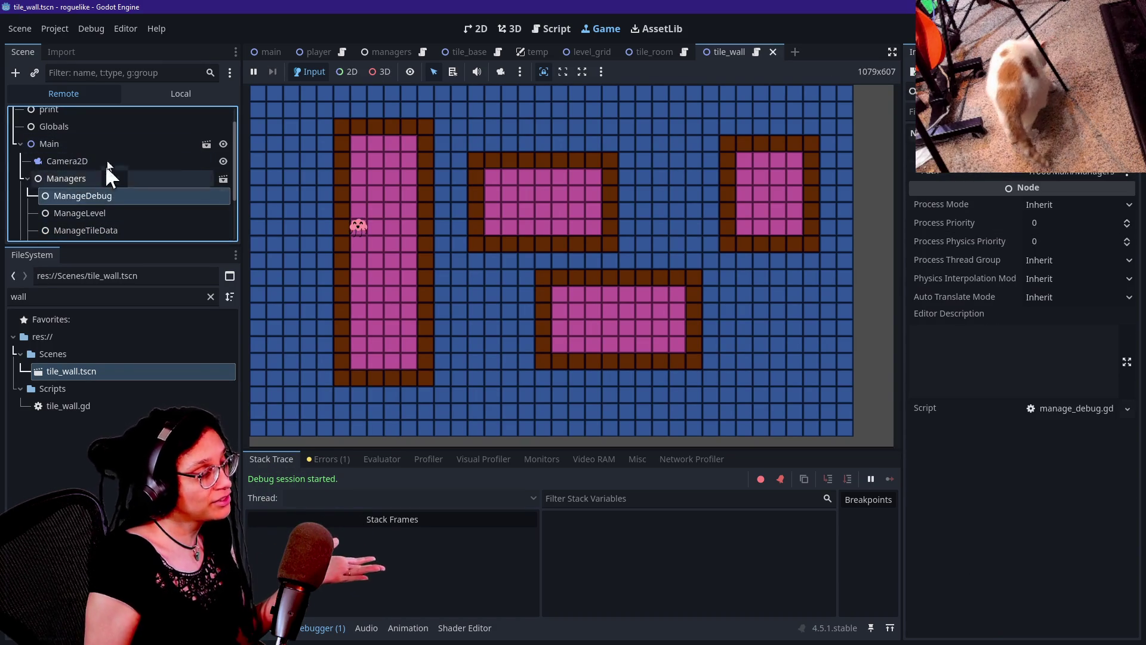
click(142, 90)
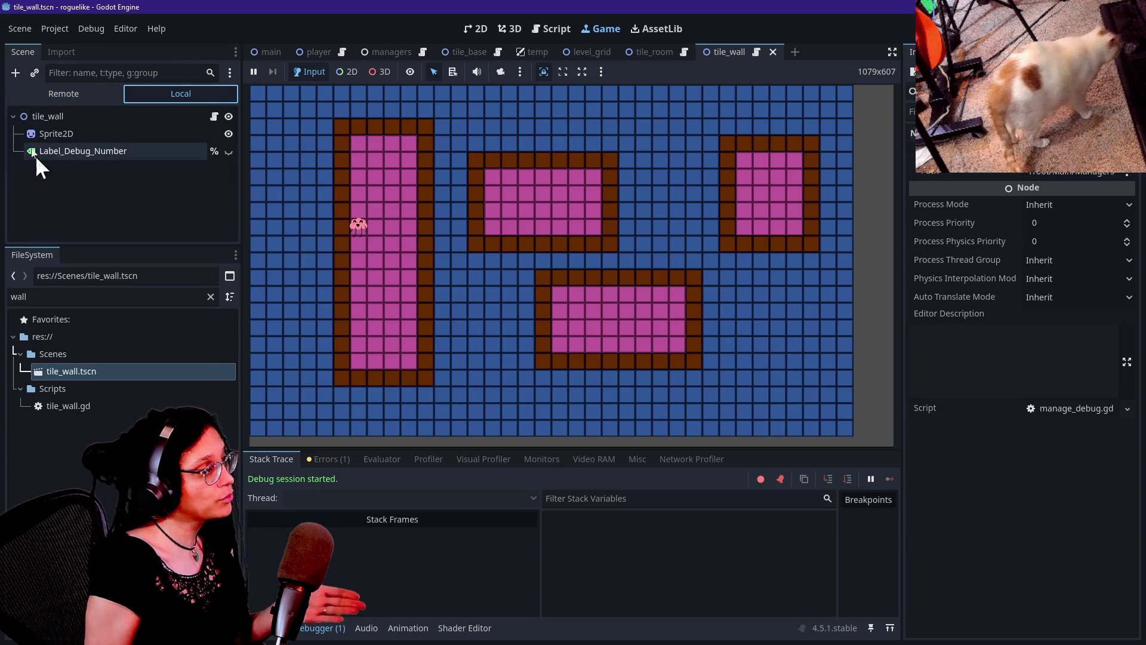
click(99, 96)
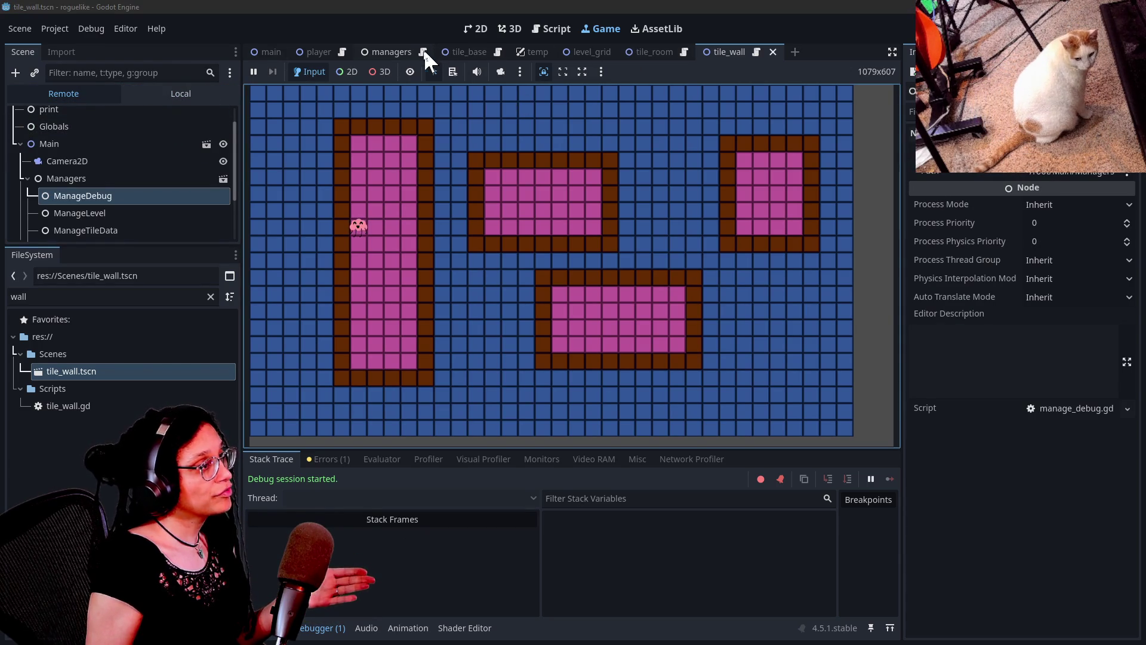
Step: In the managers scene, set ManageLevel's Room Padding to 0, then save and regenerate the level
click(394, 52)
click(152, 92)
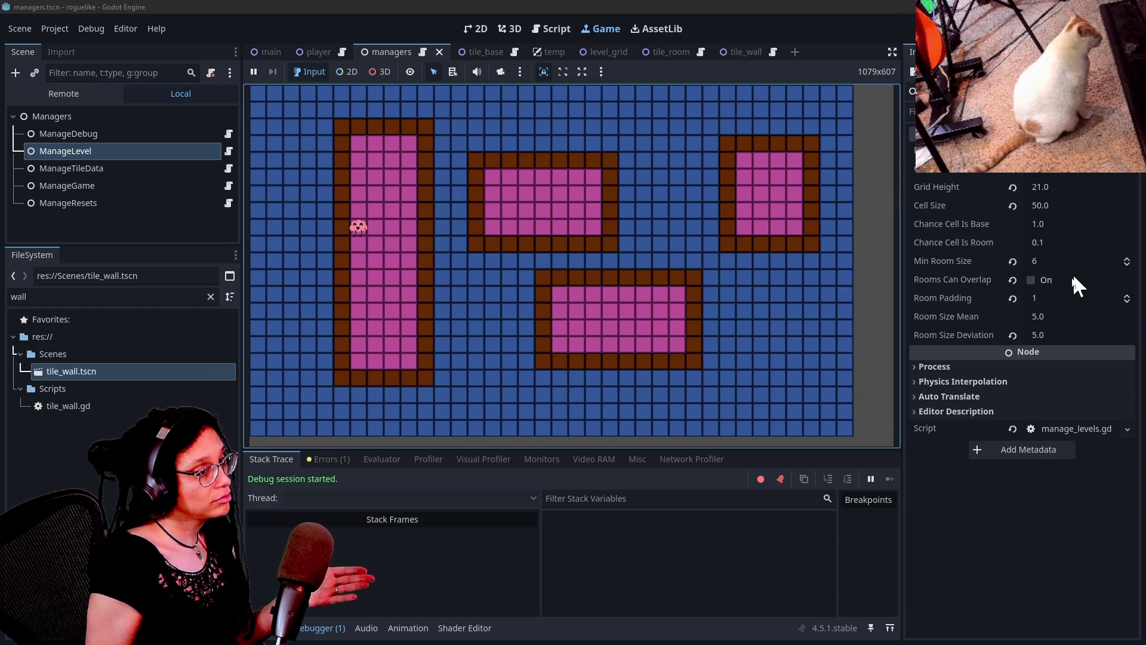
click(1048, 298)
text(0)
key(Return)
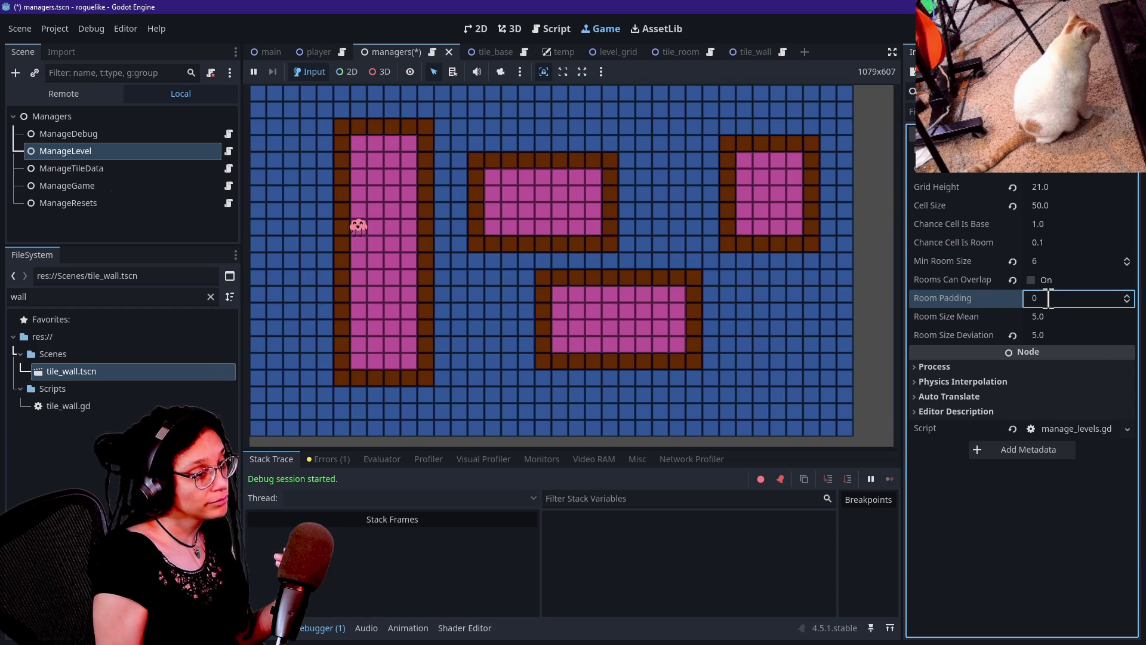
key(F5)
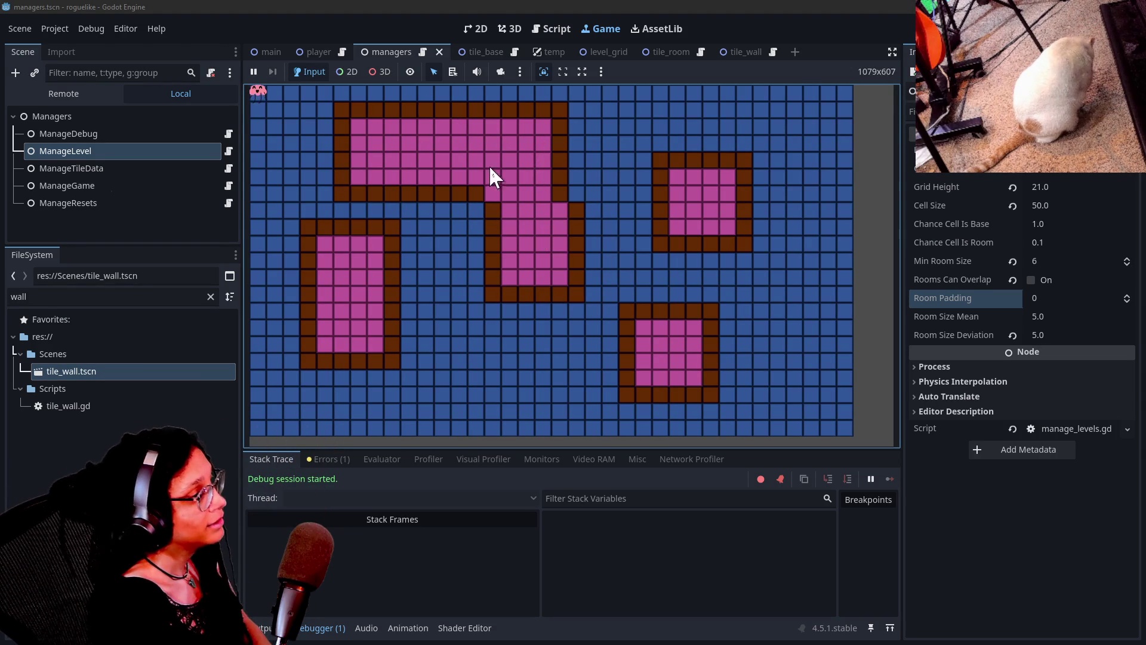
Step: Walk the player to a chosen tile and along the corridor through the regenerated rooms
click(526, 187)
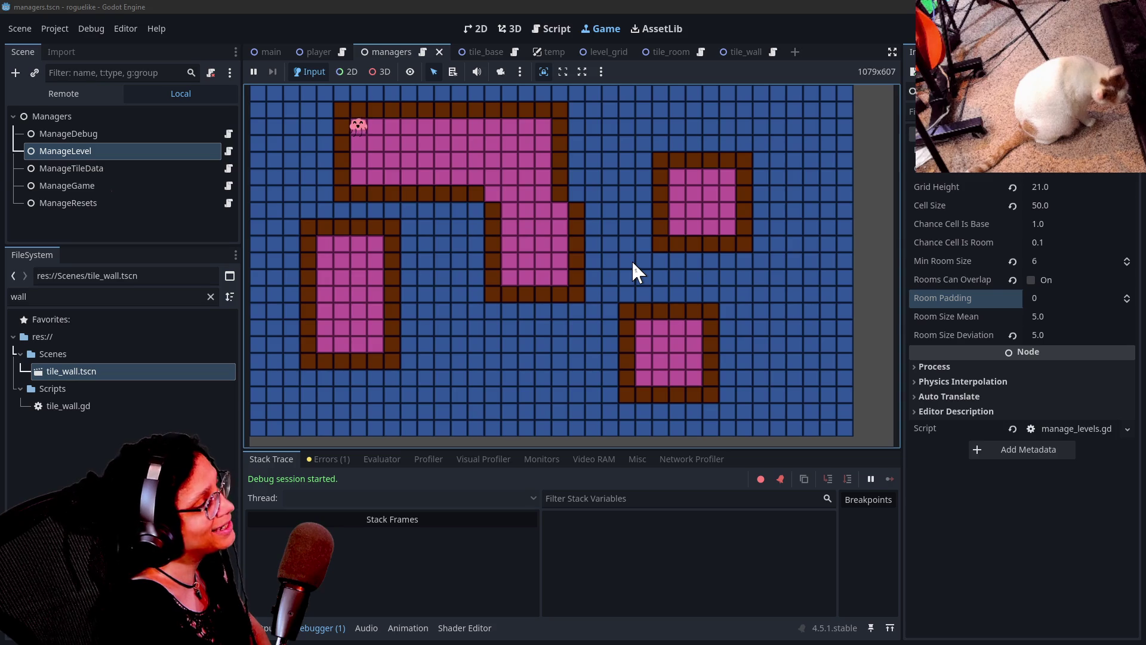
key(Right)
key(Right)
key(Right)
key(Right)
key(Right)
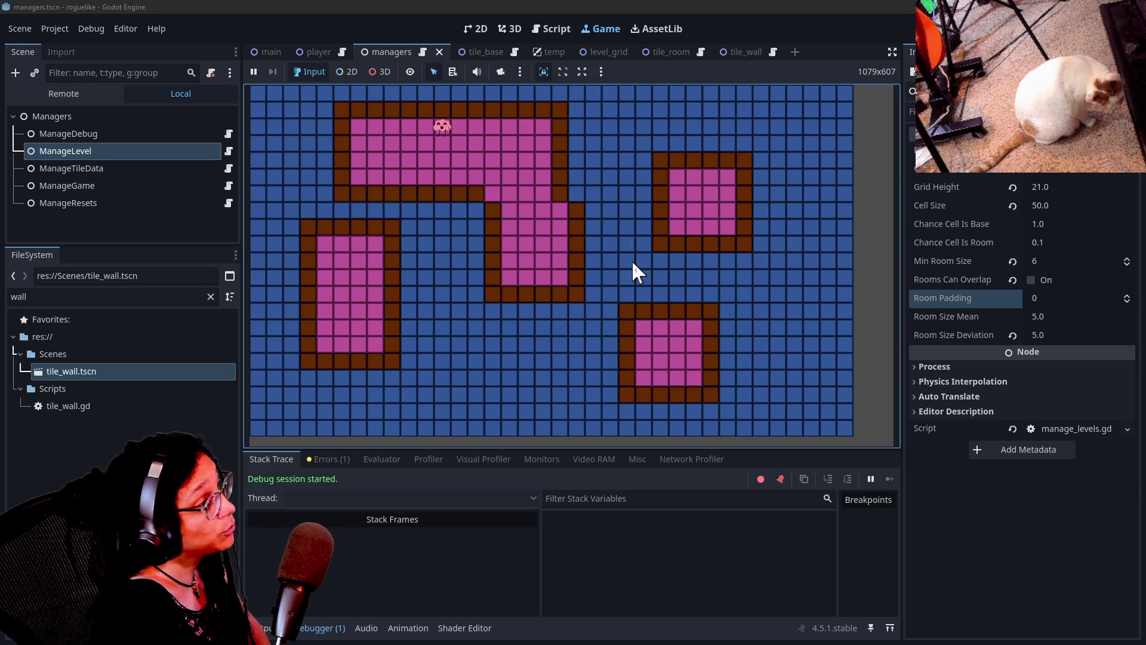
key(Down)
key(Down)
key(Down)
key(Down)
key(Down)
key(Right)
key(Down)
key(Down)
key(Down)
key(Left)
key(Left)
key(Left)
key(Up)
key(Up)
key(Up)
key(Up)
key(Left)
key(Up)
key(Left)
key(Left)
key(Left)
key(Left)
key(Left)
key(Left)
key(Up)
key(Up)
key(Right)
key(Right)
key(Right)
key(Right)
Step: Push the player into the walls to test collisions, then walk it left out of the room
key(Down)
key(Down)
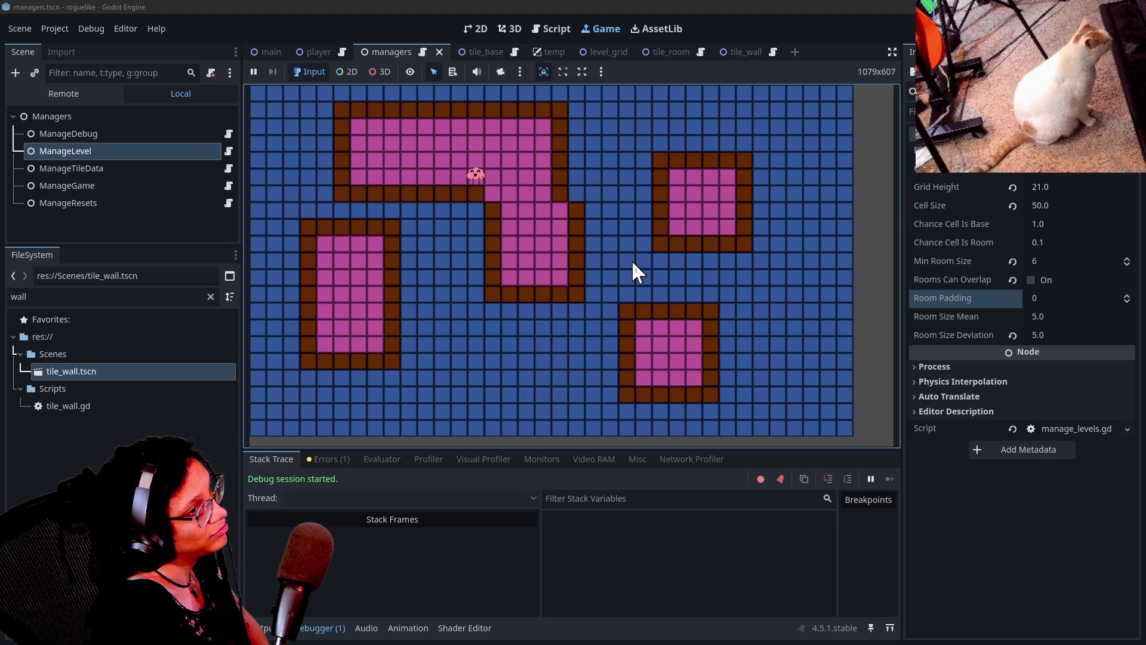
key(Down)
key(Up)
key(Right)
key(Up)
key(Right)
key(Right)
key(Right)
key(Down)
key(Down)
key(Left)
key(Right)
key(Right)
key(Right)
key(Right)
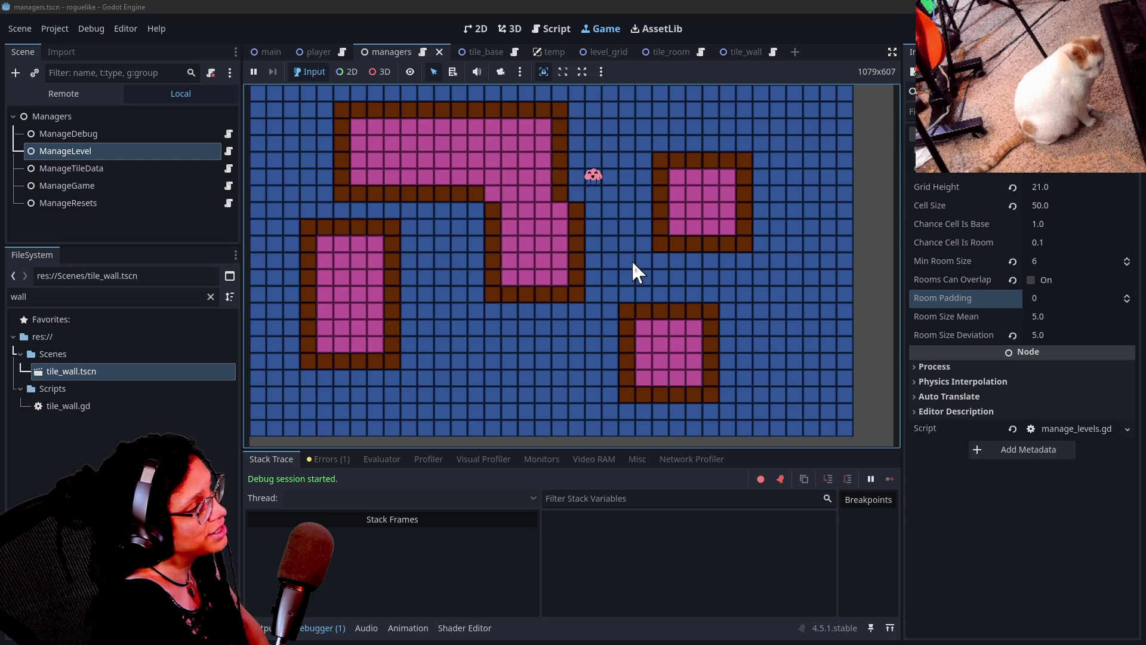
key(Down)
key(Down)
key(Down)
key(Left)
key(Left)
key(Left)
key(Up)
key(Up)
key(Up)
key(Left)
key(Left)
key(Left)
key(Left)
key(Left)
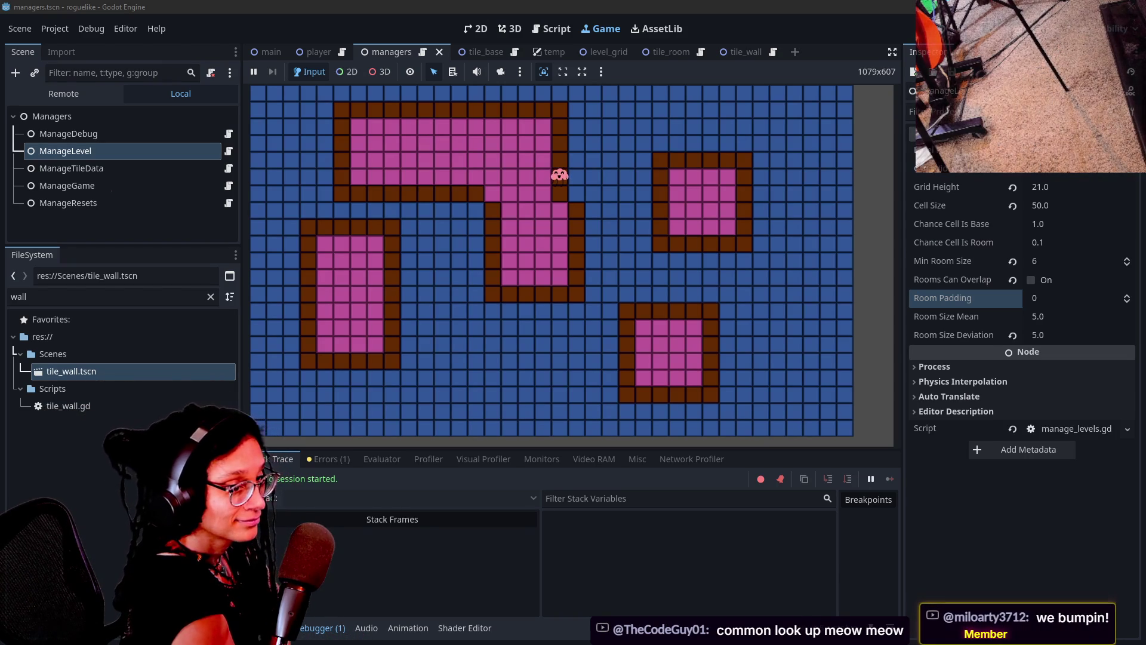
Step: Move the player left and up to the junction of the two merged room sections
click(623, 239)
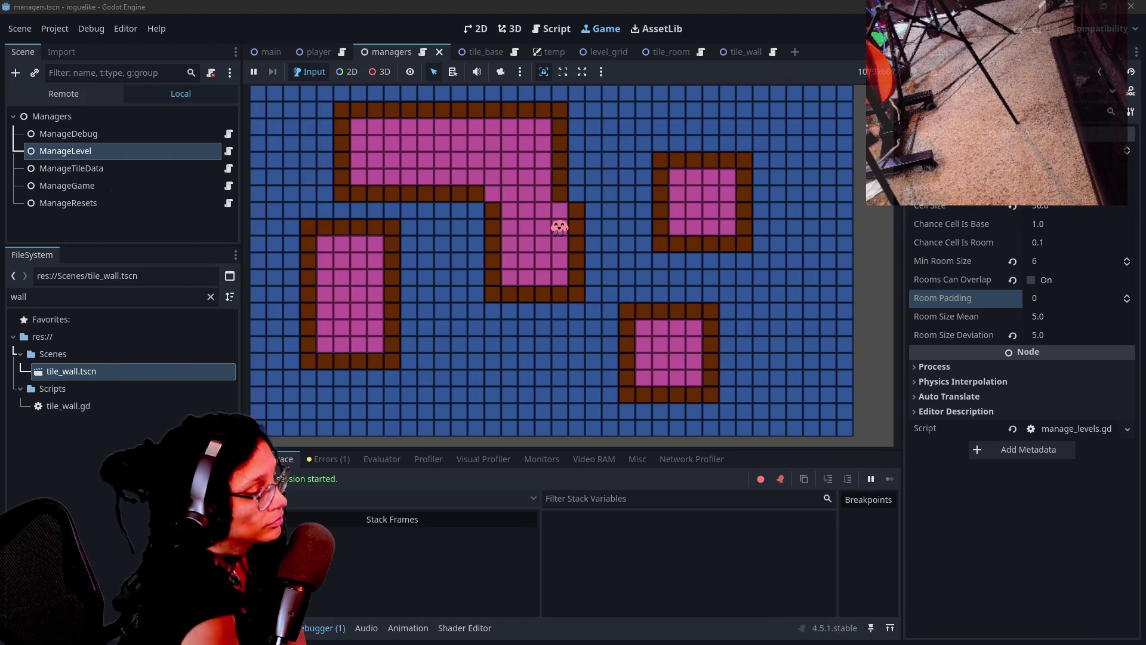
click(743, 210)
key(Left)
key(Up)
key(Up)
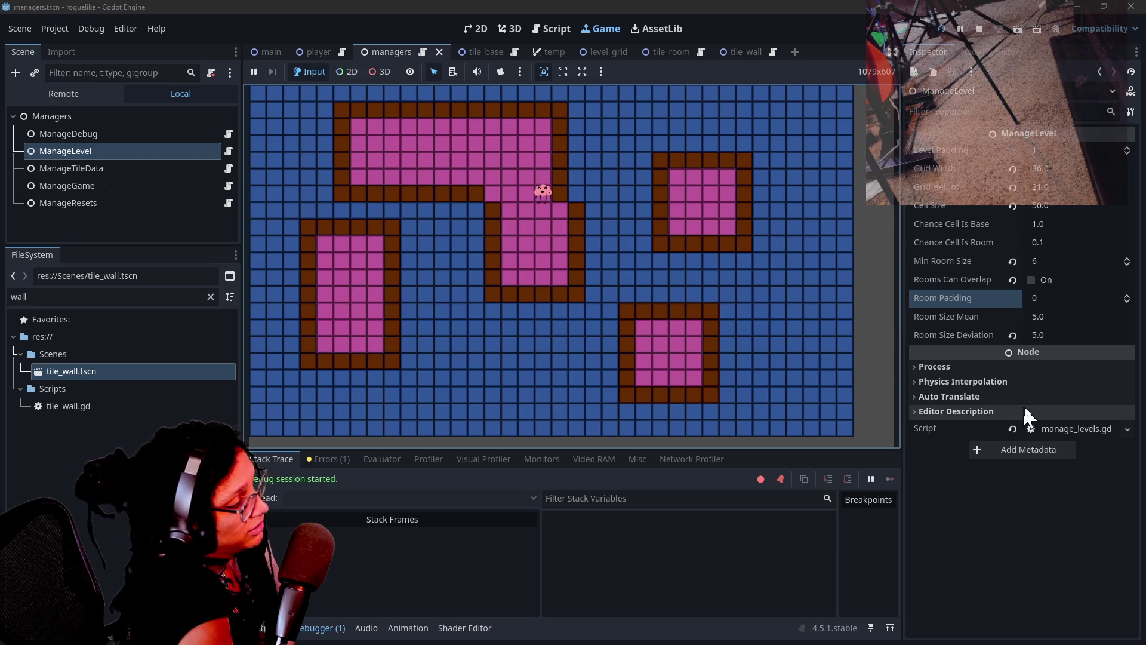
key(Left)
key(Left)
key(Down)
key(Up)
key(Up)
key(Right)
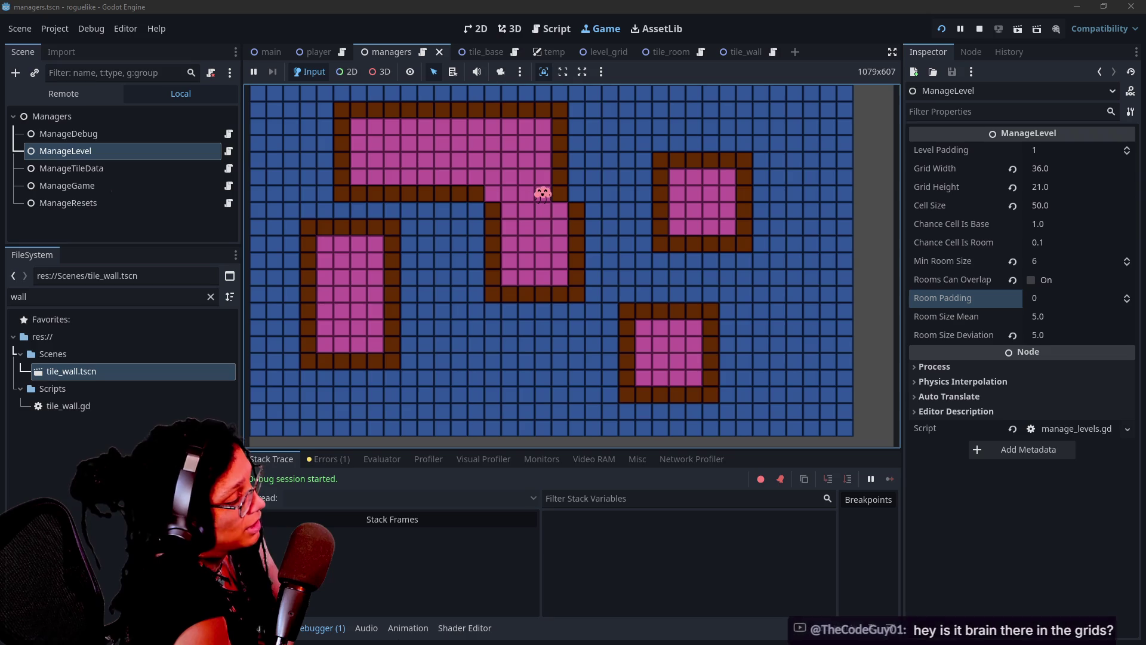
Step: Show the Output log of wall messages, then move the player right and one cell down
click(269, 627)
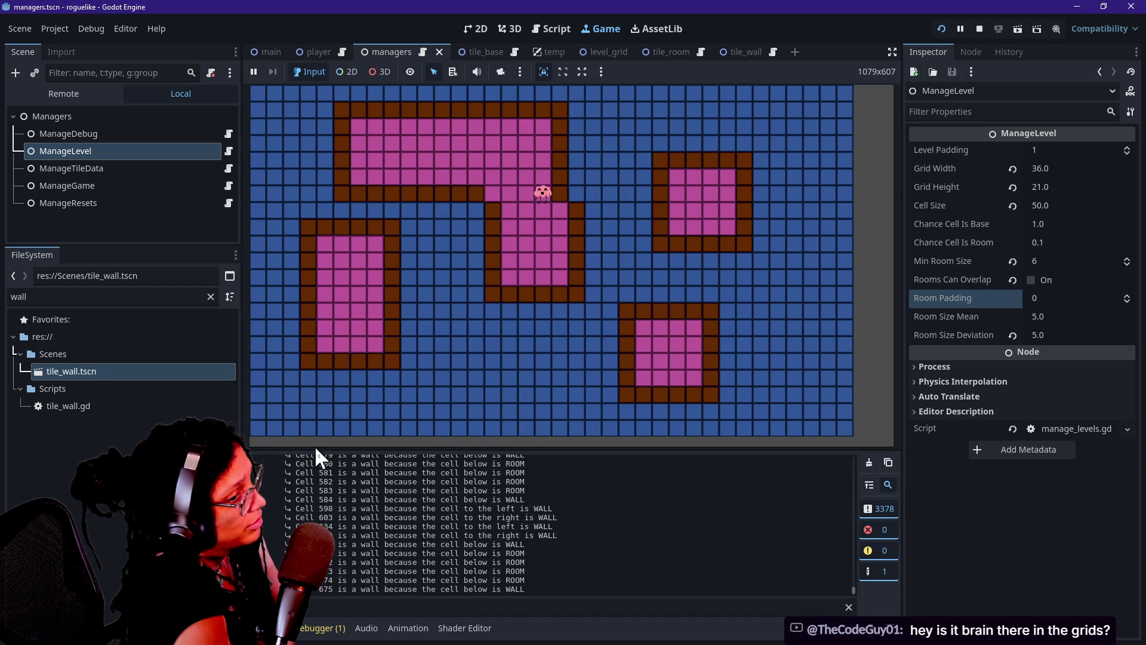
click(325, 425)
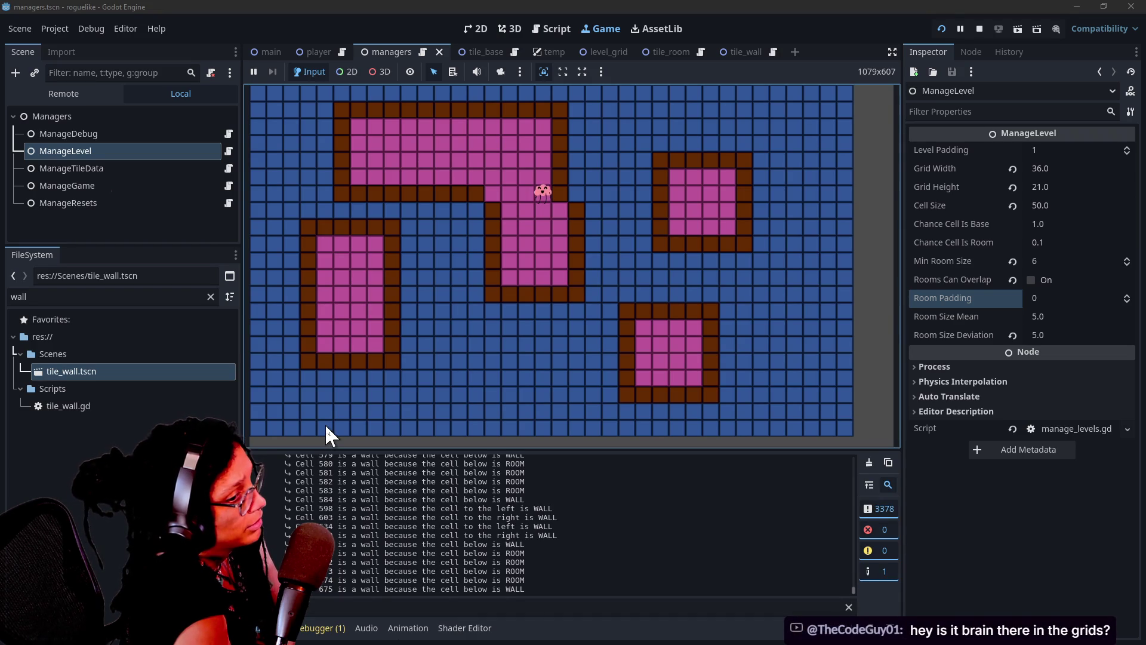
key(Right)
key(Right)
key(Right)
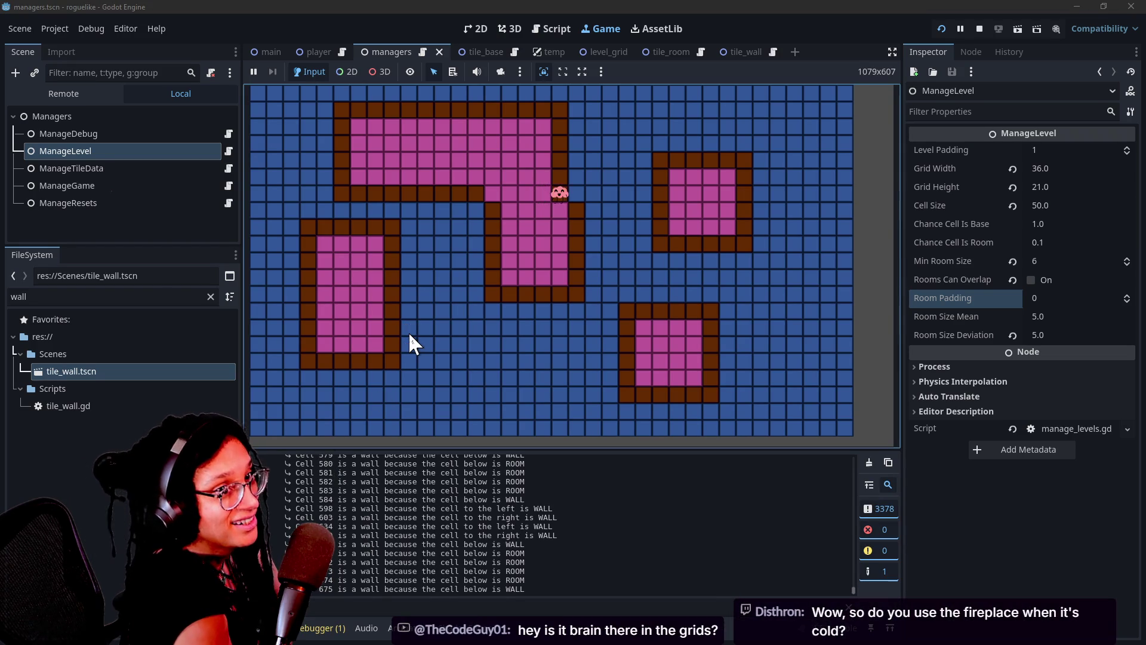
key(Down)
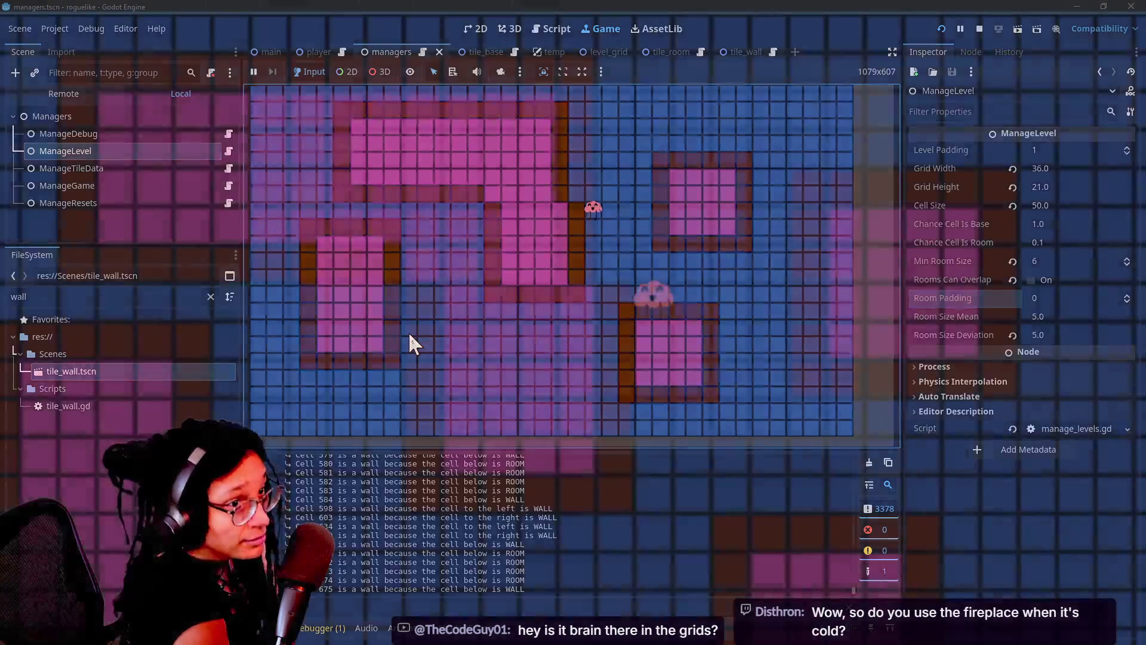
Step: Move the player right, up, and right again, then down toward the lower room
key(Right)
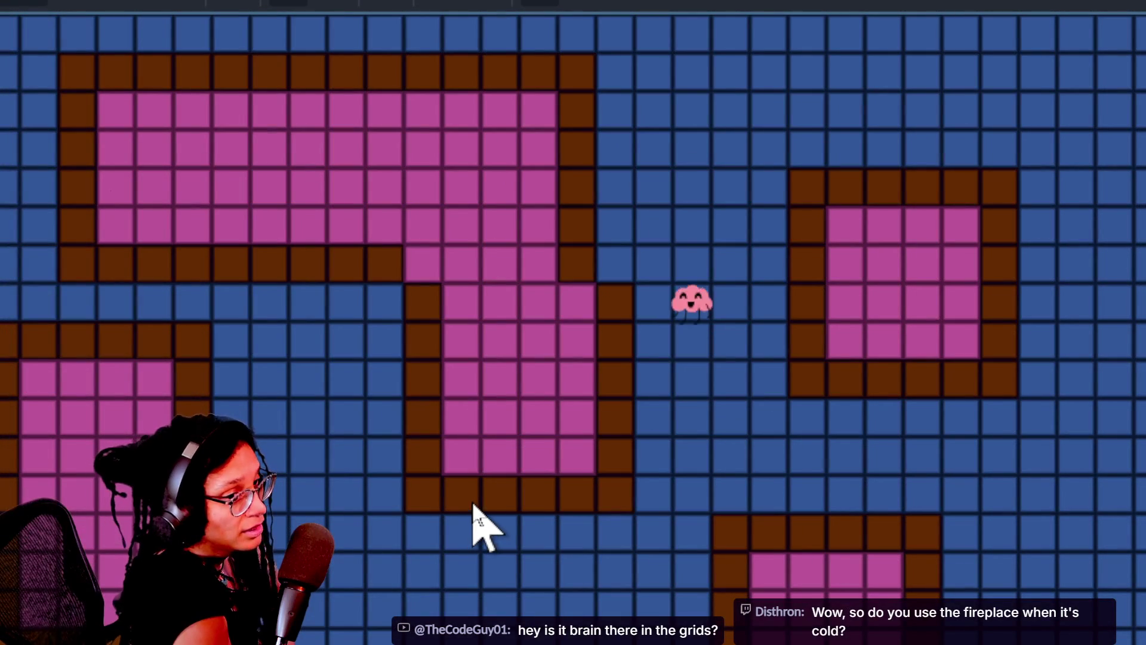
key(Up)
key(Right)
key(Right)
key(Right)
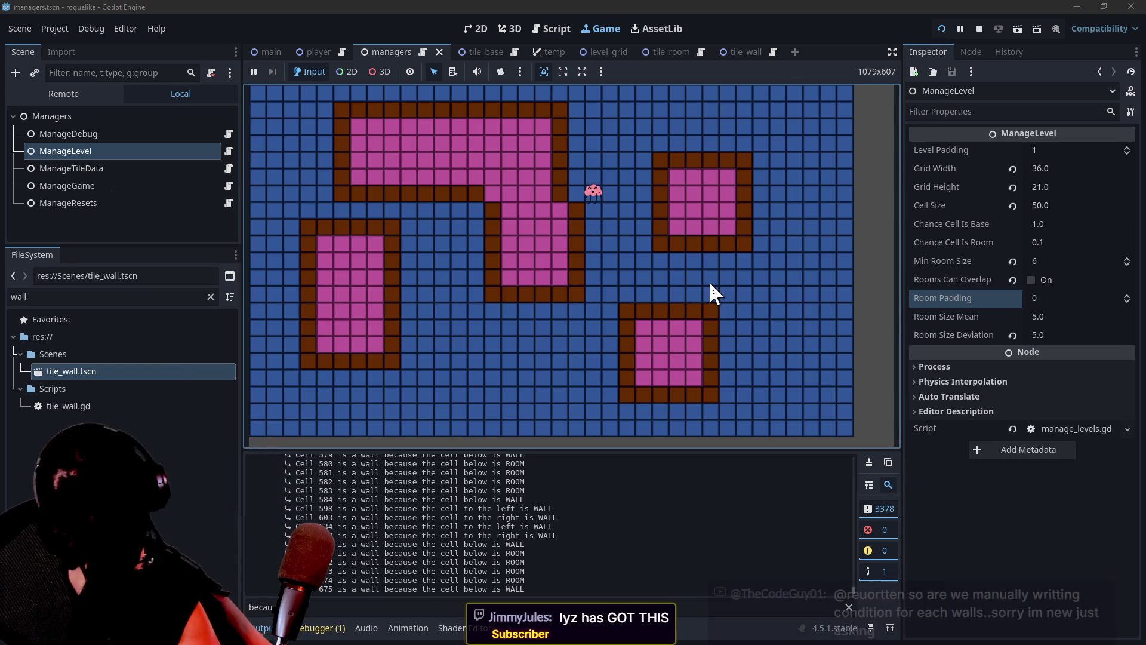
key(Down)
key(Down)
key(Down)
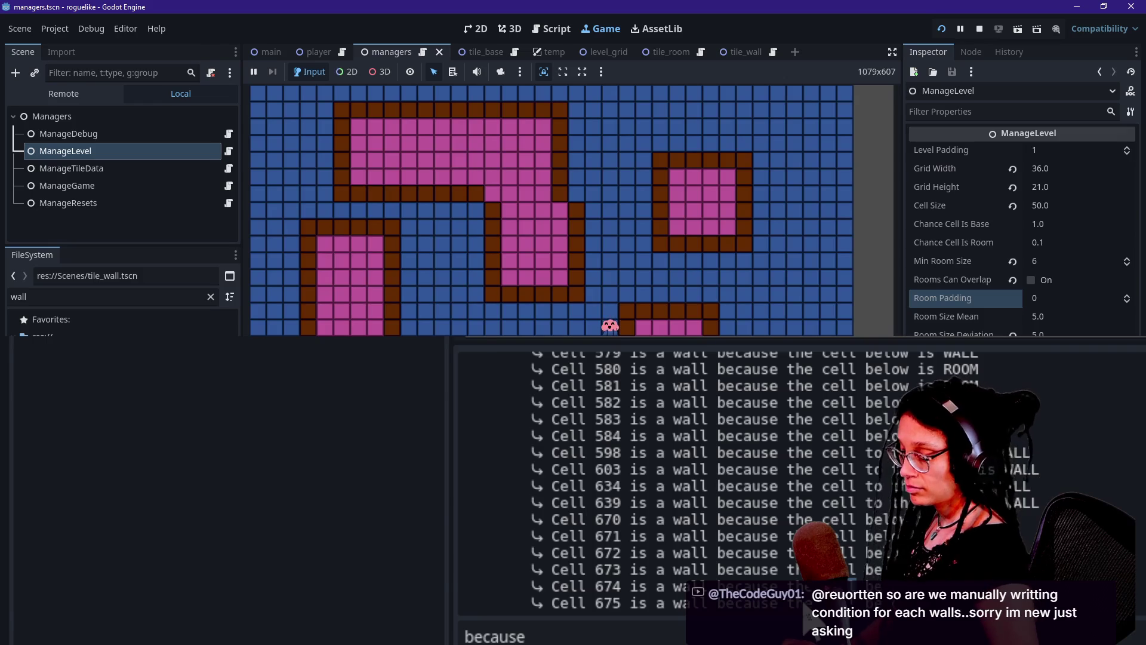
Step: Enable distraction-free mode and scroll the wall-reason log, highlighting the Cell 39 line
key(ctrl+shift+F11)
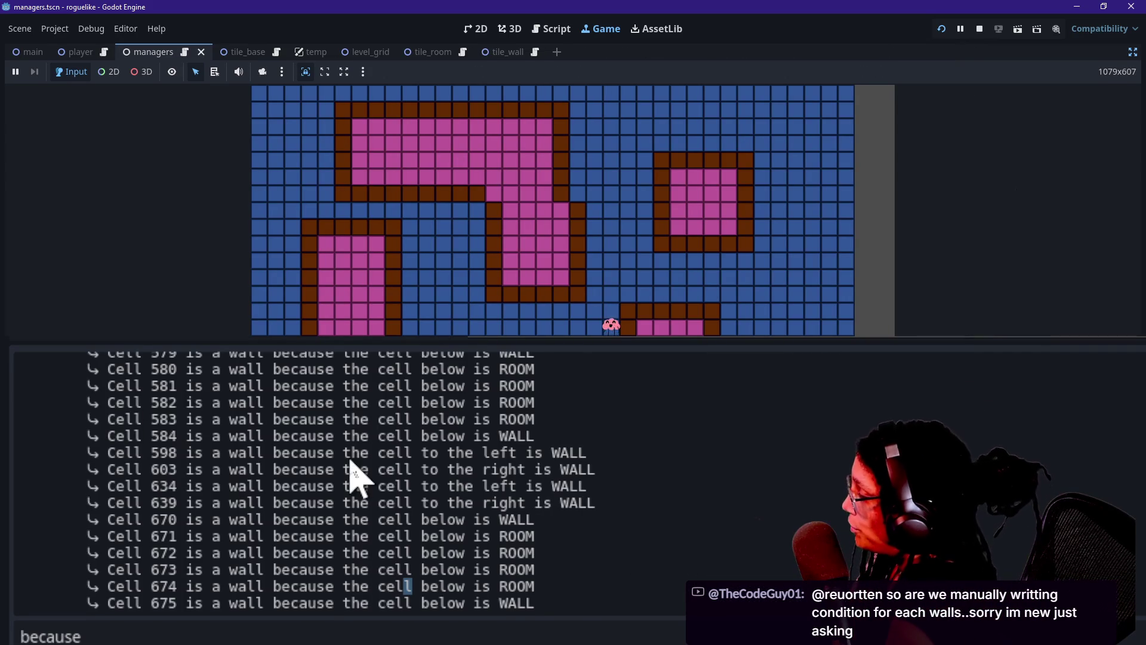
scroll(352, 468, up, 10)
scroll(355, 475, up, 3)
scroll(216, 426, up, 10)
scroll(217, 426, down, 20)
scroll(216, 426, up, 15)
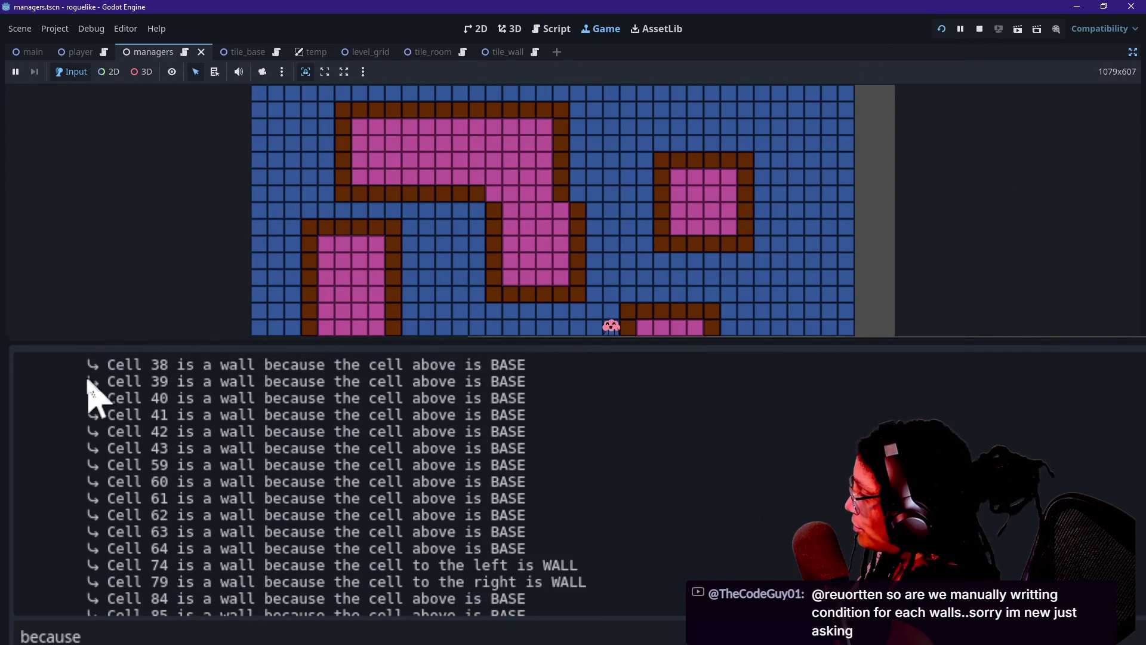
drag(203, 380, 327, 381)
click(434, 382)
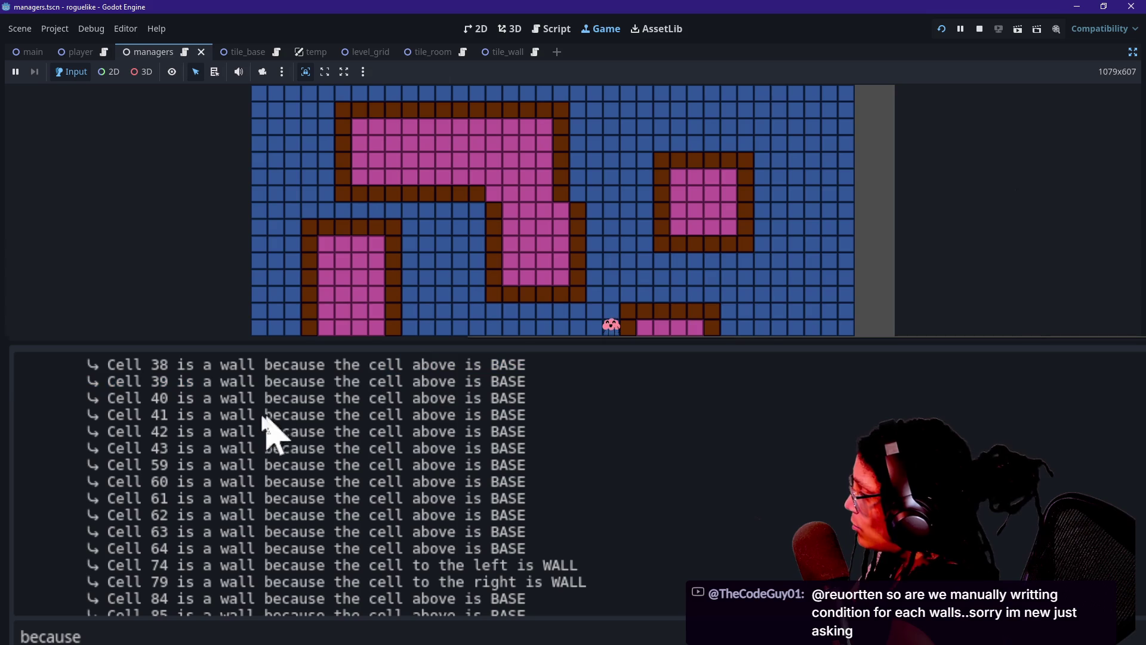
scroll(167, 507, down, 20)
scroll(167, 507, up, 15)
scroll(167, 507, down, 10)
scroll(164, 507, up, 8)
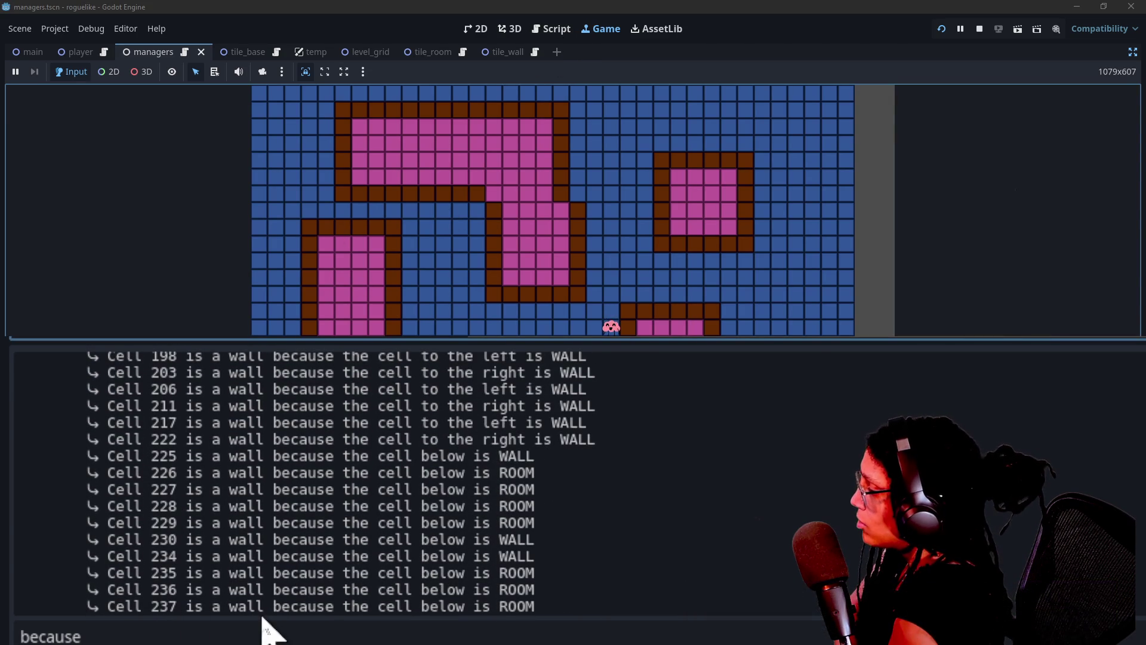
Step: Glance at line 5 of the ManageDebug script, then return to Game and select log lines like Cell 228
click(560, 28)
click(578, 188)
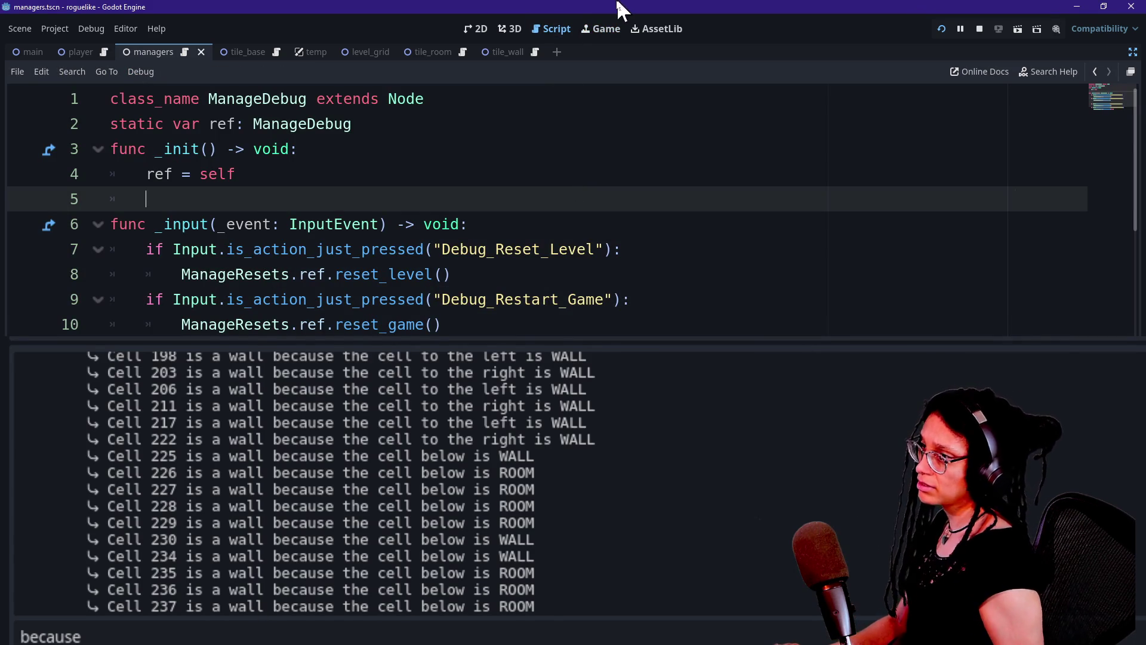
click(594, 30)
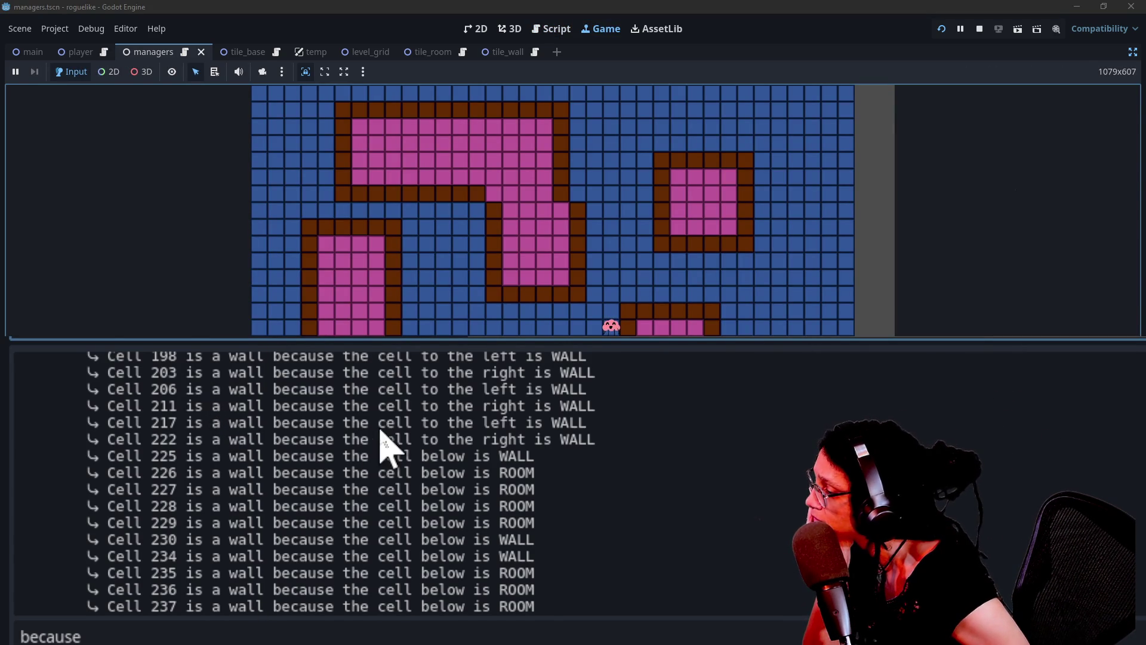
scroll(381, 440, up, 1)
drag(353, 404, 667, 425)
triple_click(248, 504)
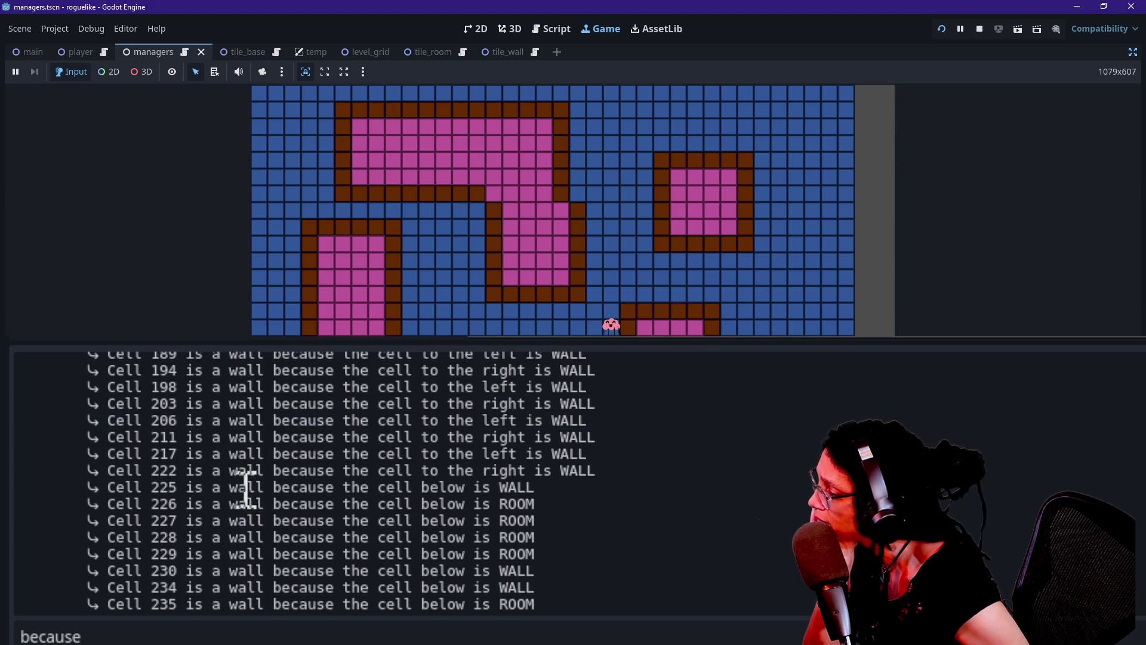
click(588, 513)
triple_click(422, 536)
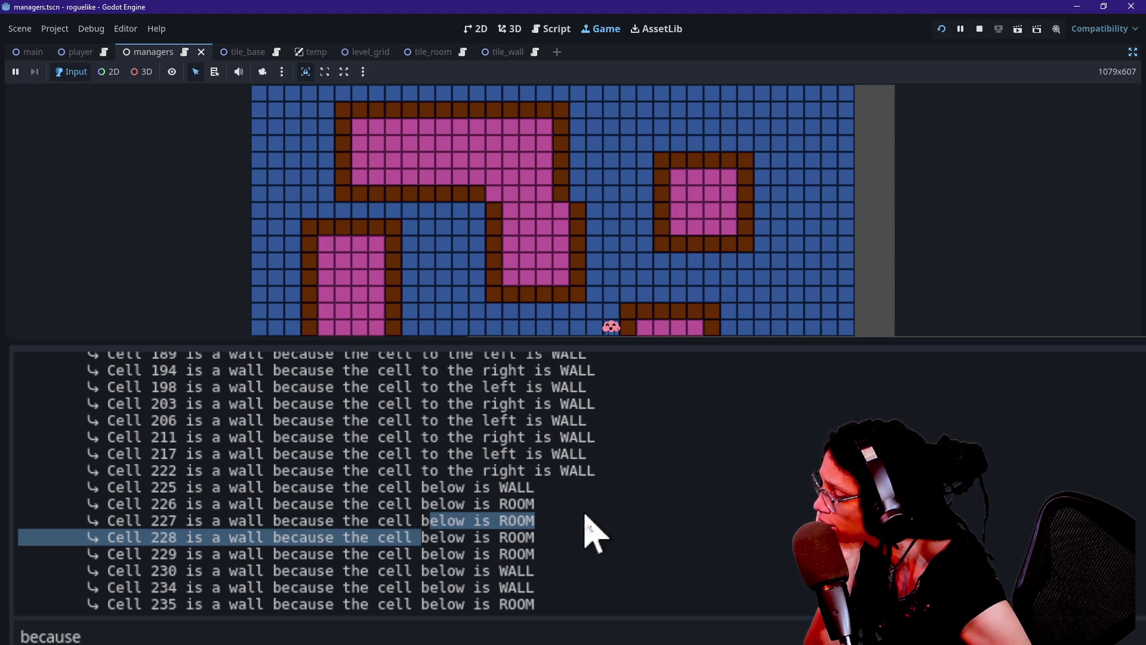
click(513, 522)
scroll(506, 509, up, 5)
scroll(504, 526, up, 15)
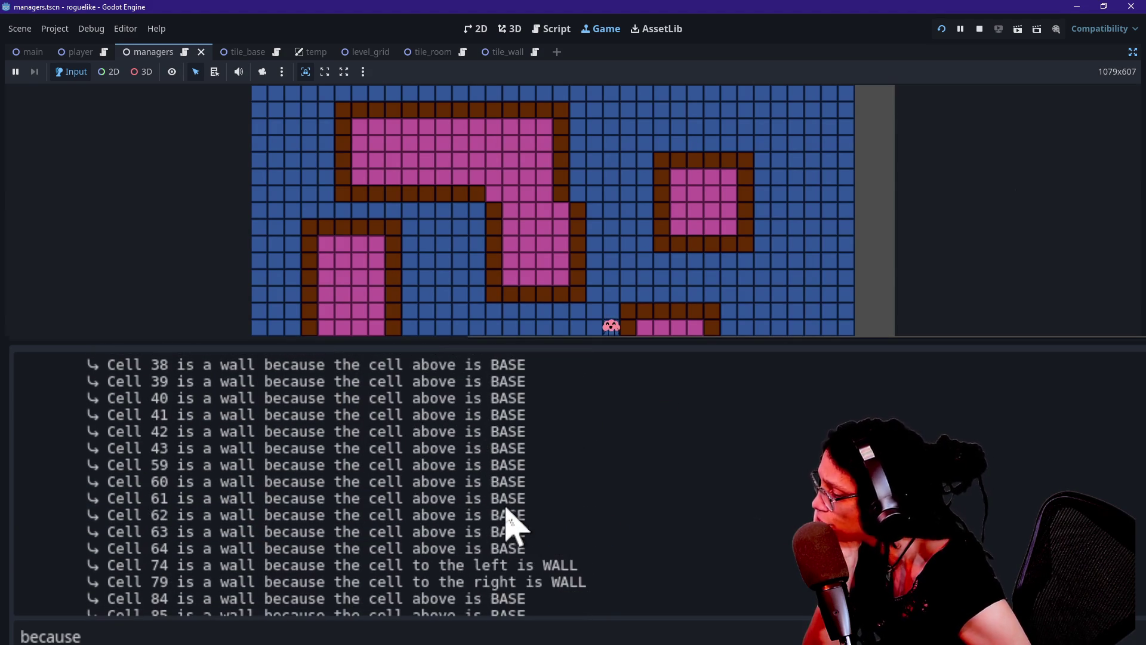
click(460, 622)
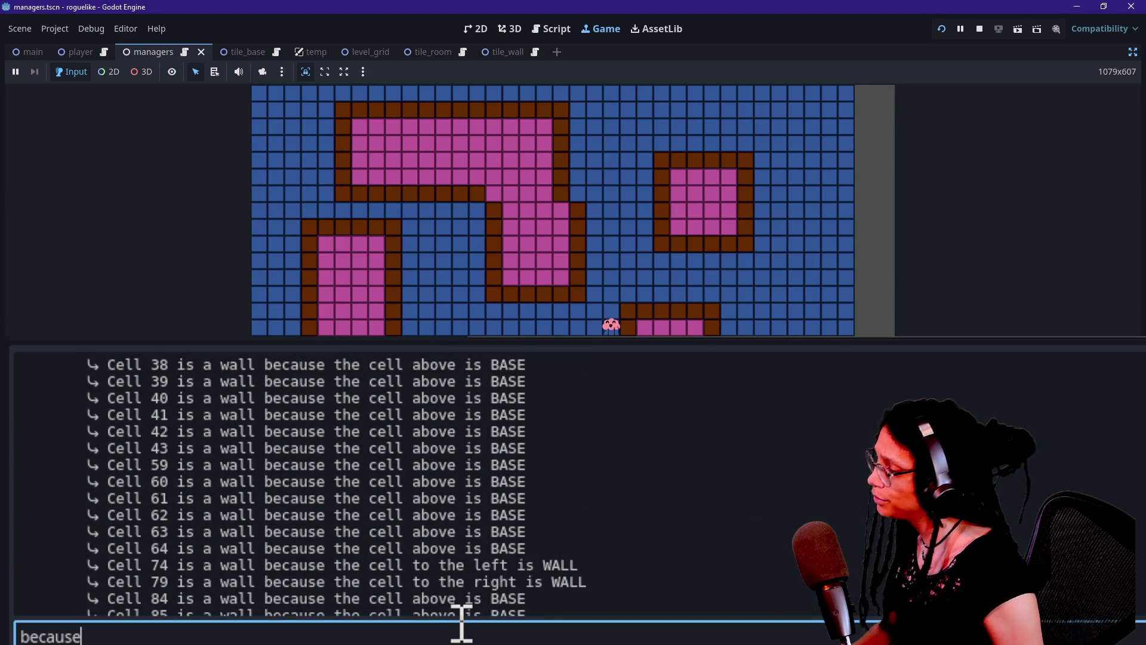
Step: Clear the 'because' Output filter and type a first ROOM-based filter
key(ctrl+a)
key(BackSpace)
text(is a room)
key(BackSpace)
key(BackSpace)
key(BackSpace)
text(ROOM)
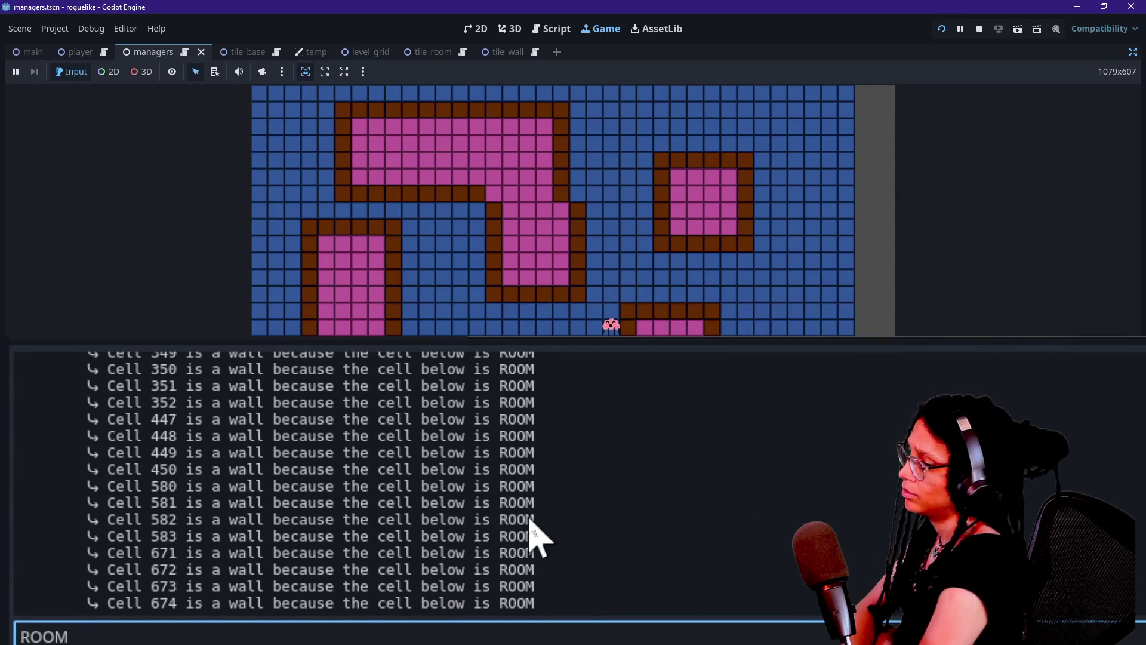
scroll(530, 531, down, 10)
Step: Correct the Output filter text to 'is ROOM' and leave the field
click(329, 605)
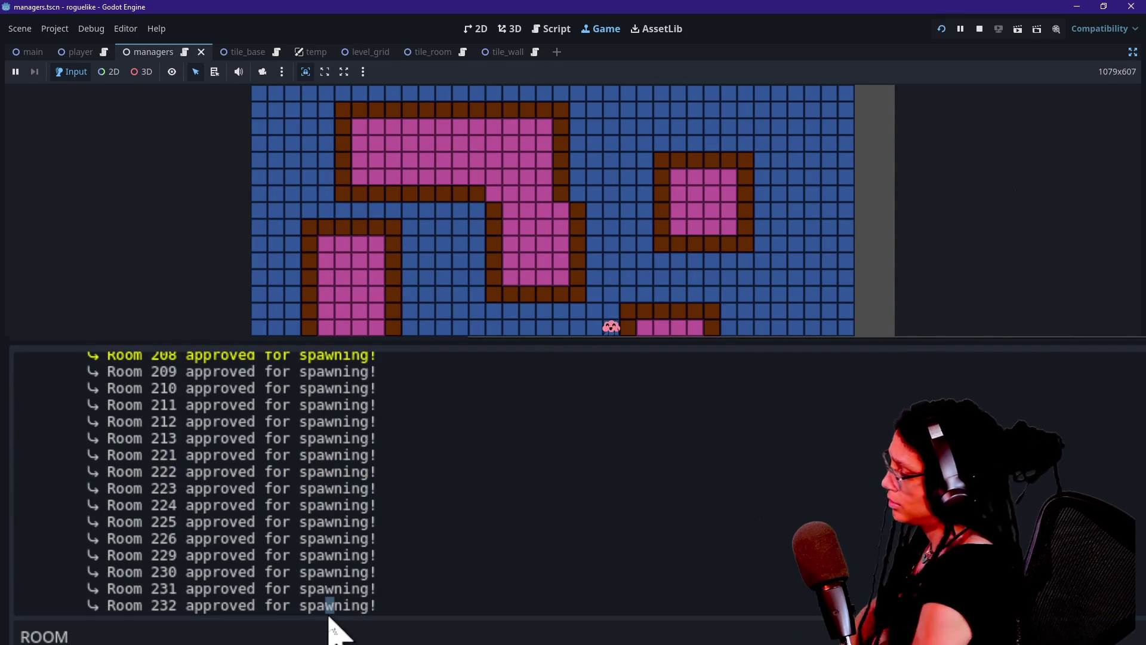
click(330, 633)
key(BackSpace)
key(BackSpace)
key(BackSpace)
text(is a RO)
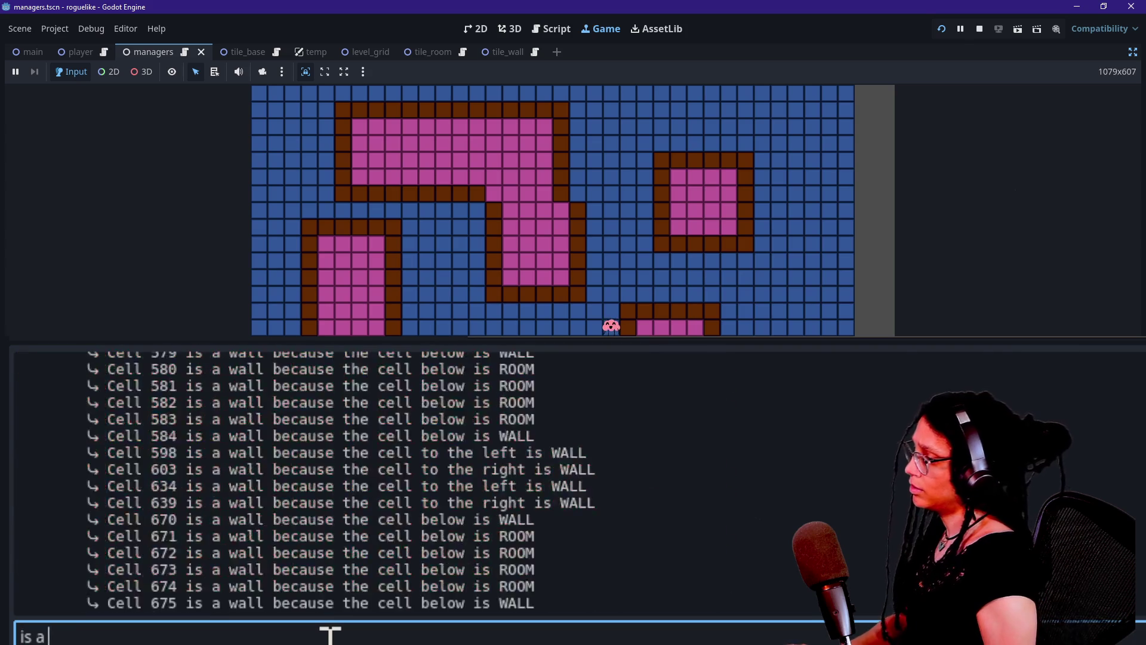
key(BackSpace)
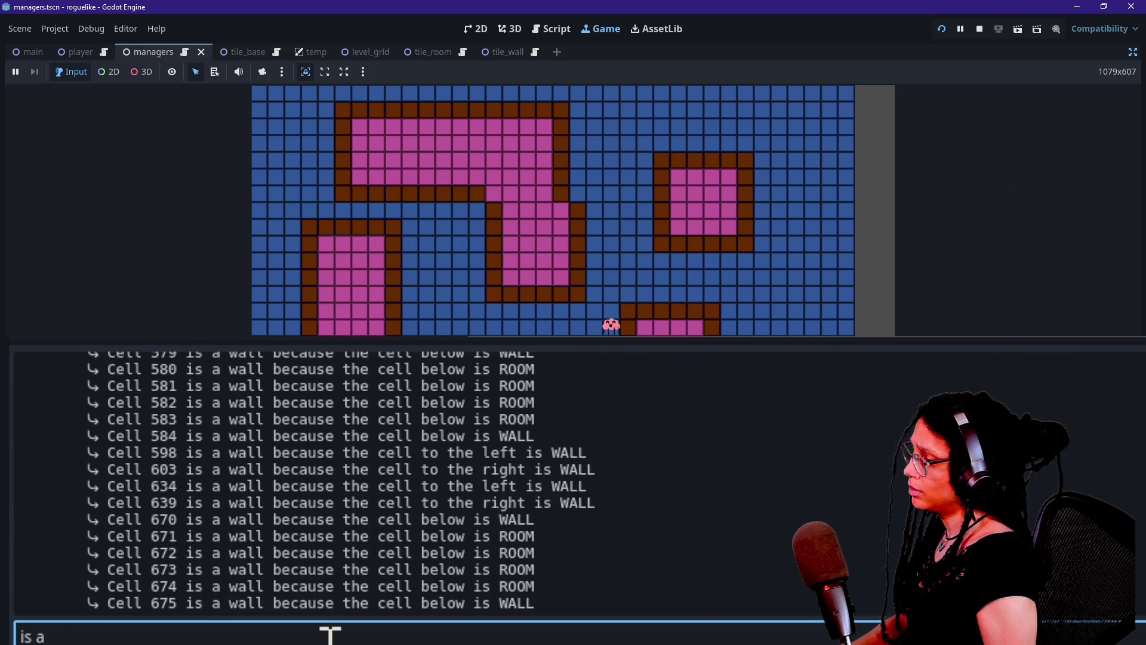
key(BackSpace)
text(ROOM)
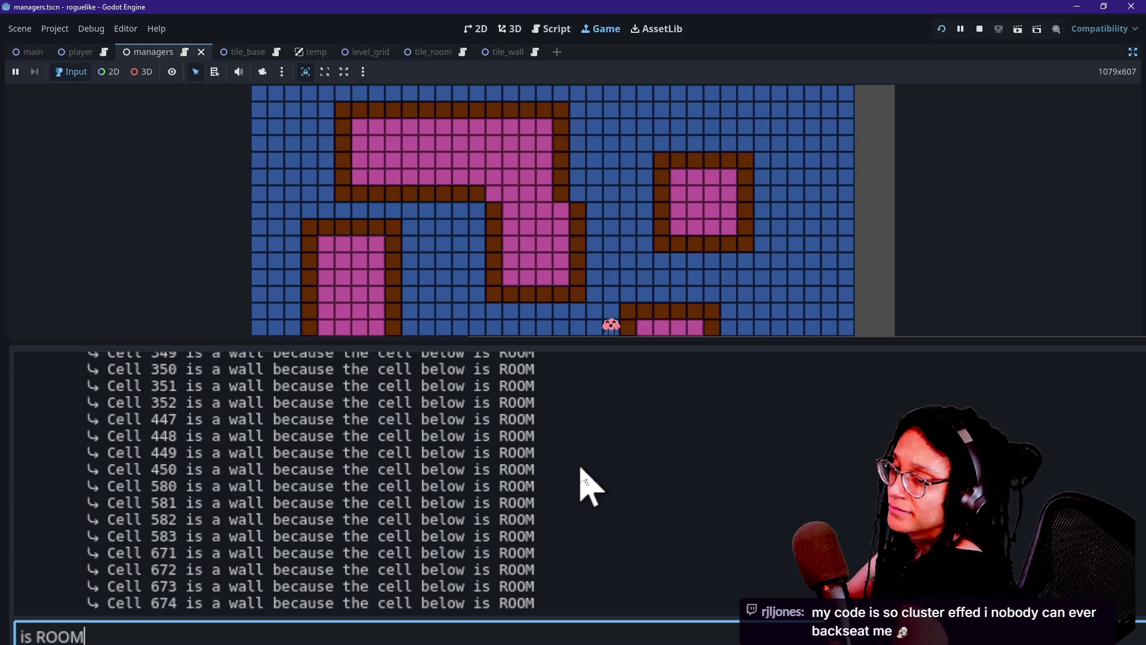
click(564, 479)
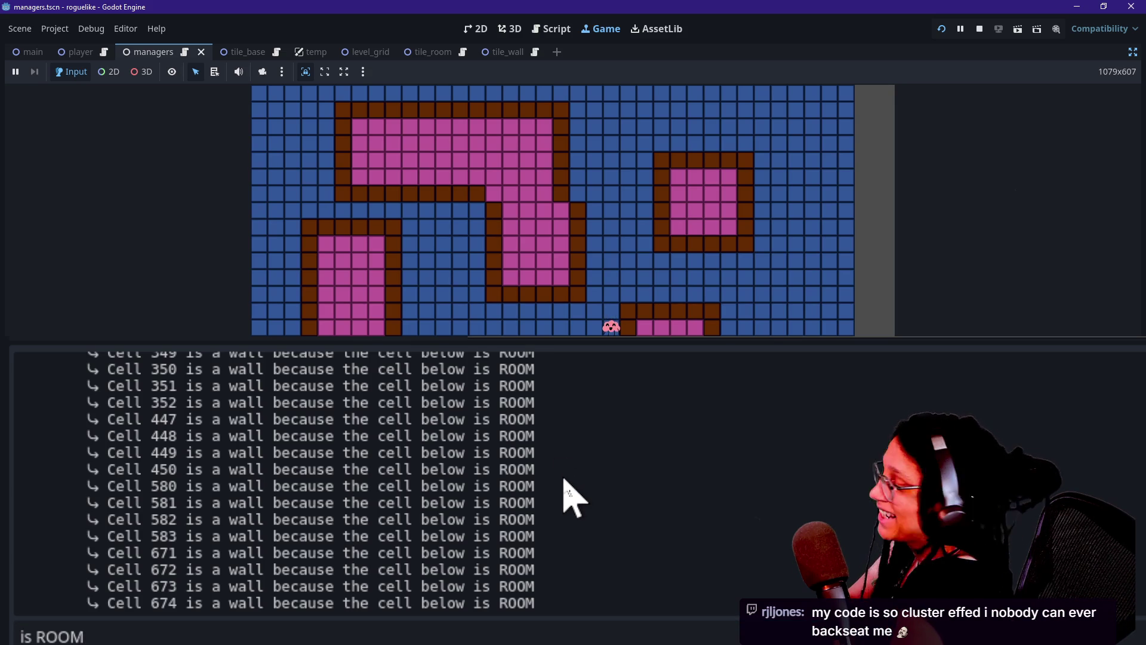
scroll(570, 498, up, 10)
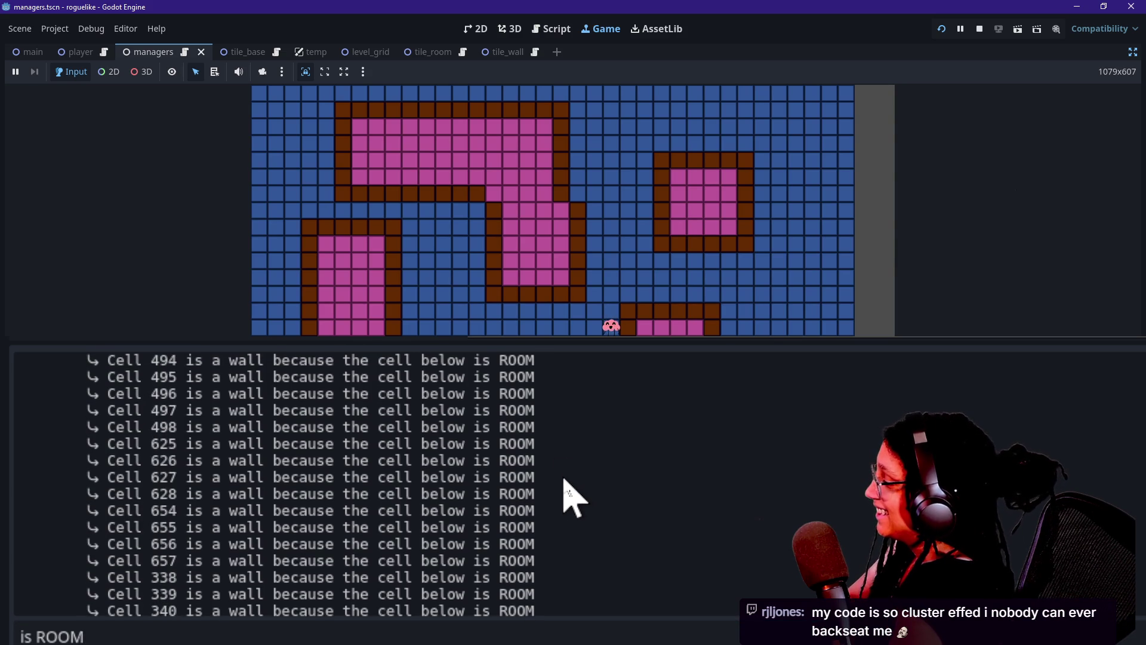
scroll(561, 486, down, 5)
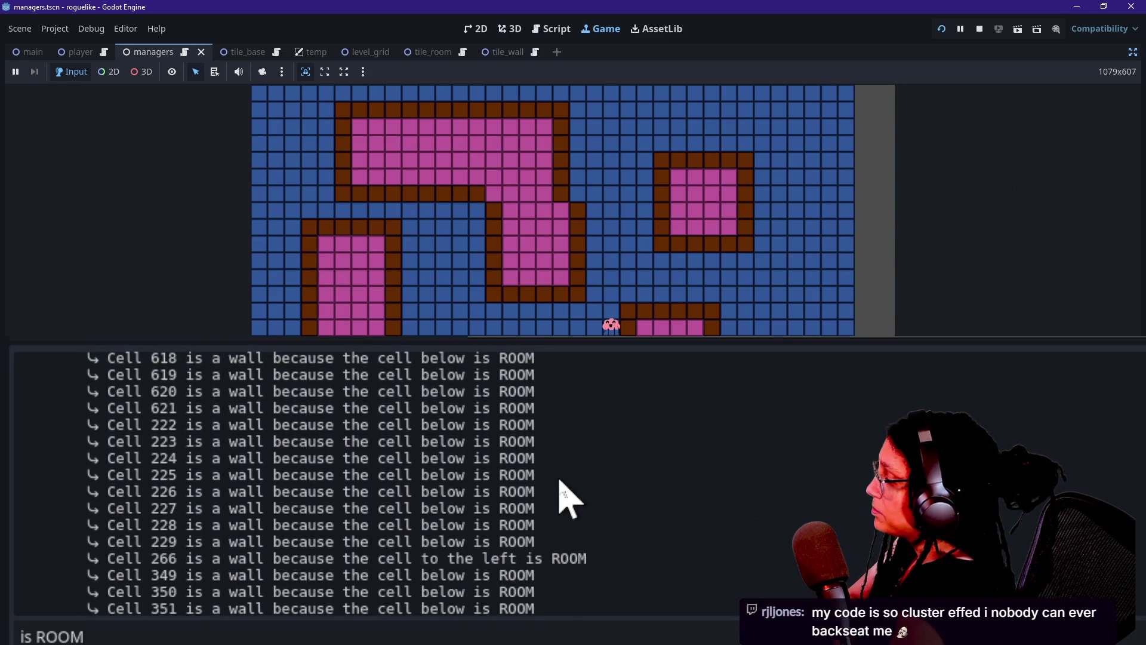
drag(654, 580, 538, 402)
click(507, 422)
drag(413, 396, 734, 627)
drag(536, 567, 448, 504)
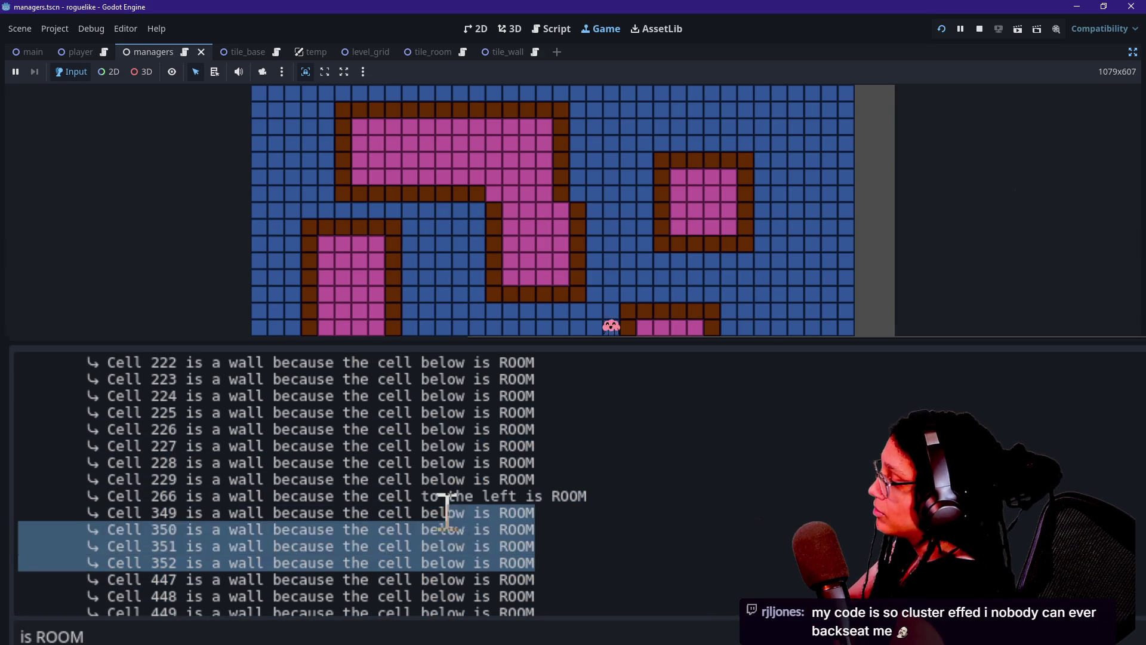
click(435, 525)
mouse_move(526, 496)
mouse_down()
mouse_move(534, 515)
mouse_move(584, 510)
mouse_move(527, 512)
mouse_up()
click(538, 507)
mouse_move(385, 498)
mouse_down()
mouse_move(389, 508)
mouse_move(494, 491)
mouse_move(696, 540)
mouse_up()
click(728, 488)
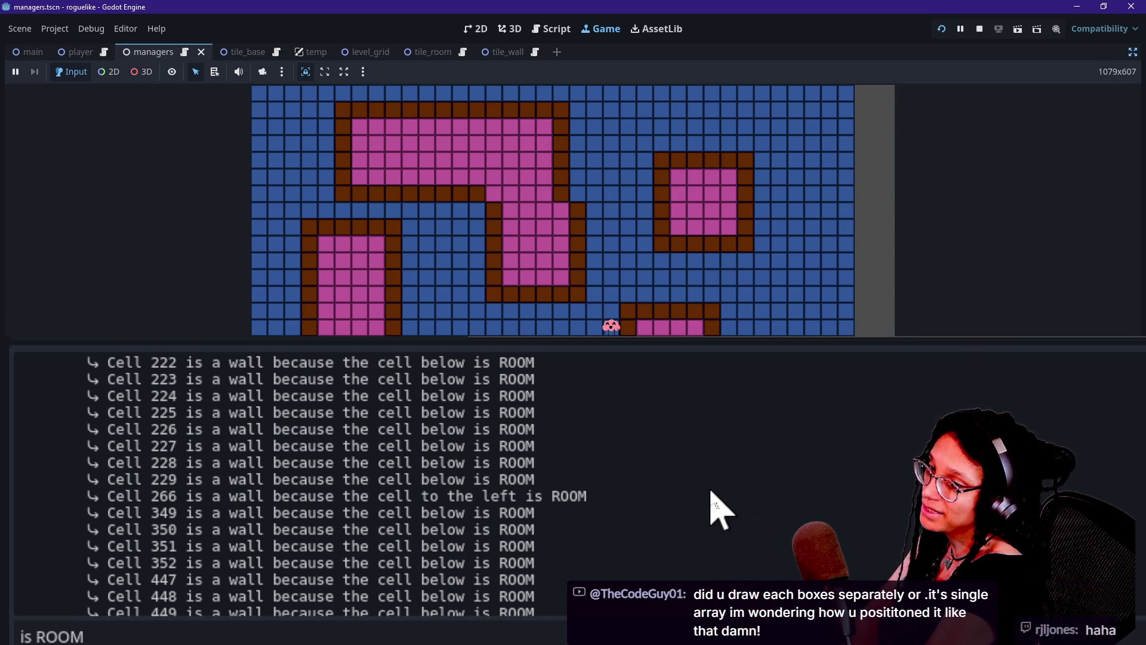
scroll(719, 511, up, 1)
scroll(720, 511, up, 1)
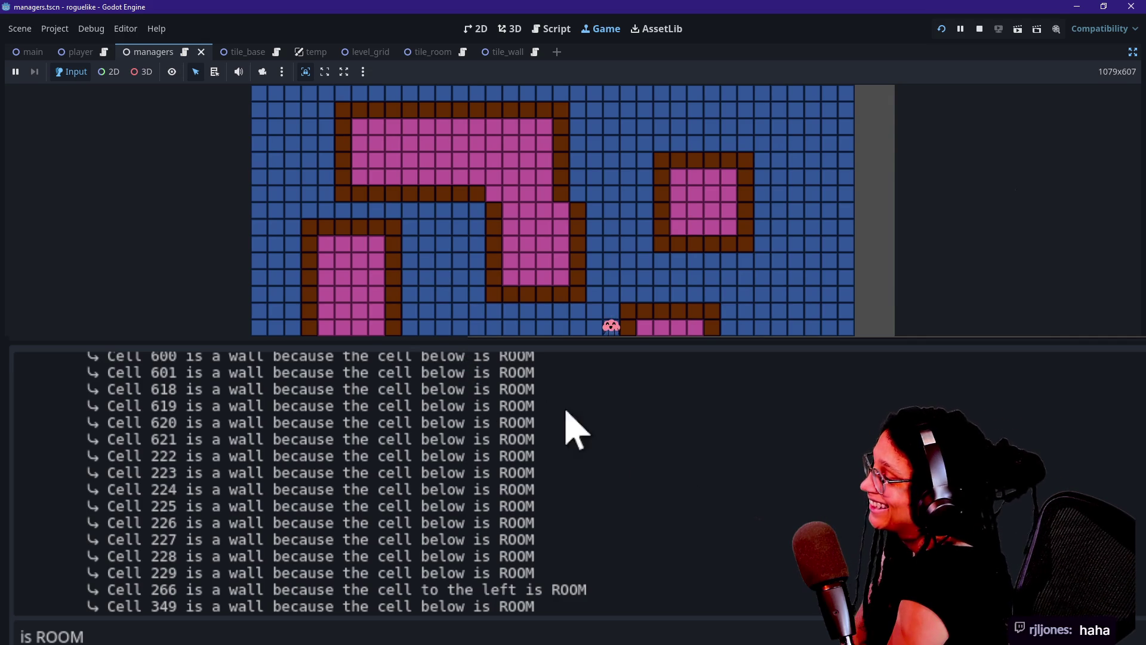
scroll(592, 406, up, 1)
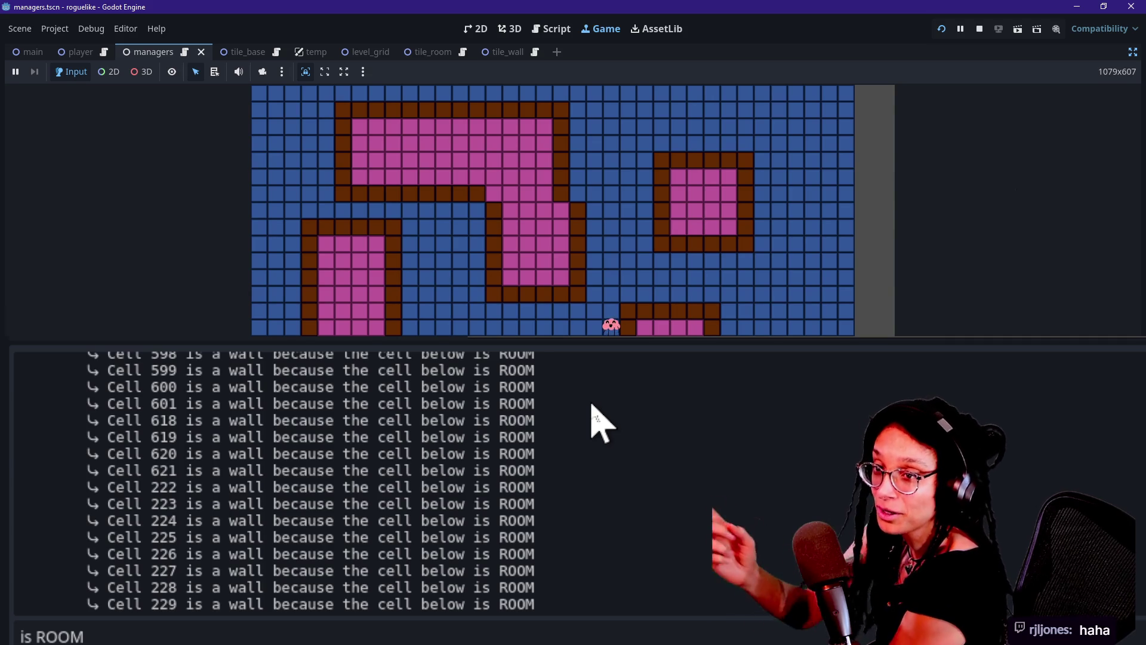
click(602, 331)
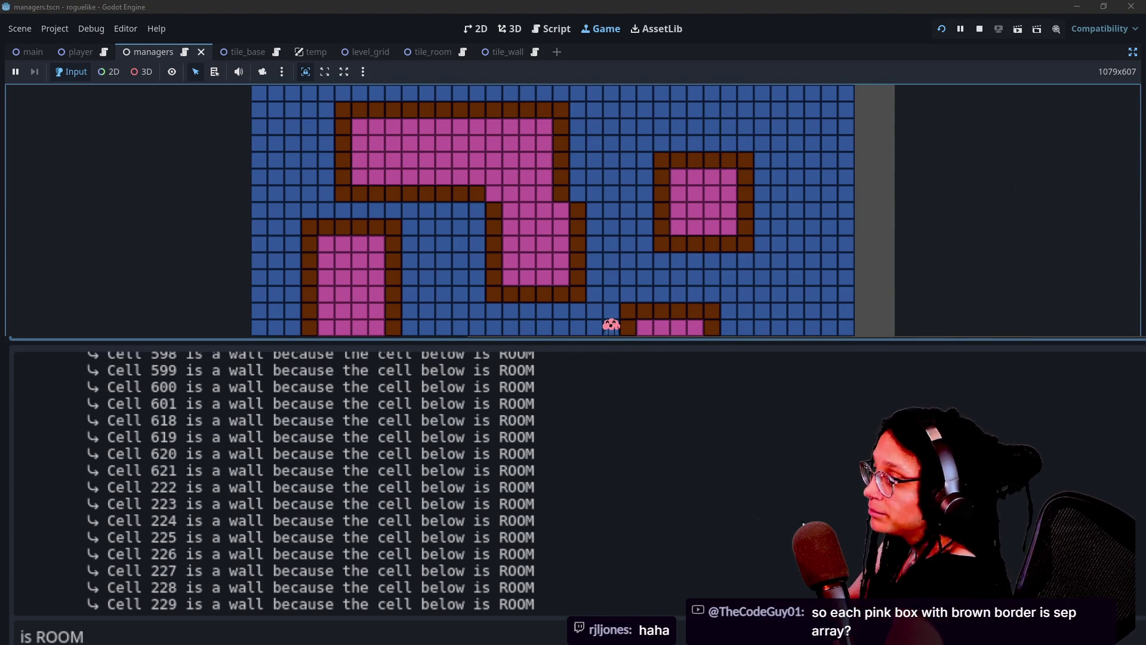
click(692, 504)
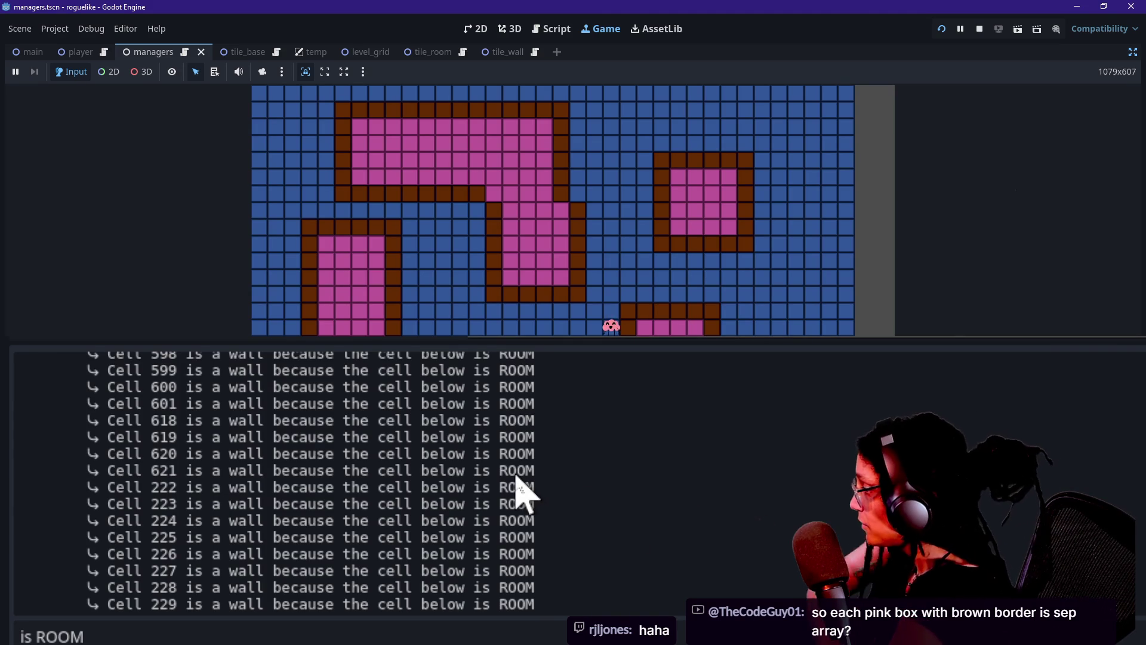
scroll(440, 537, up, 3)
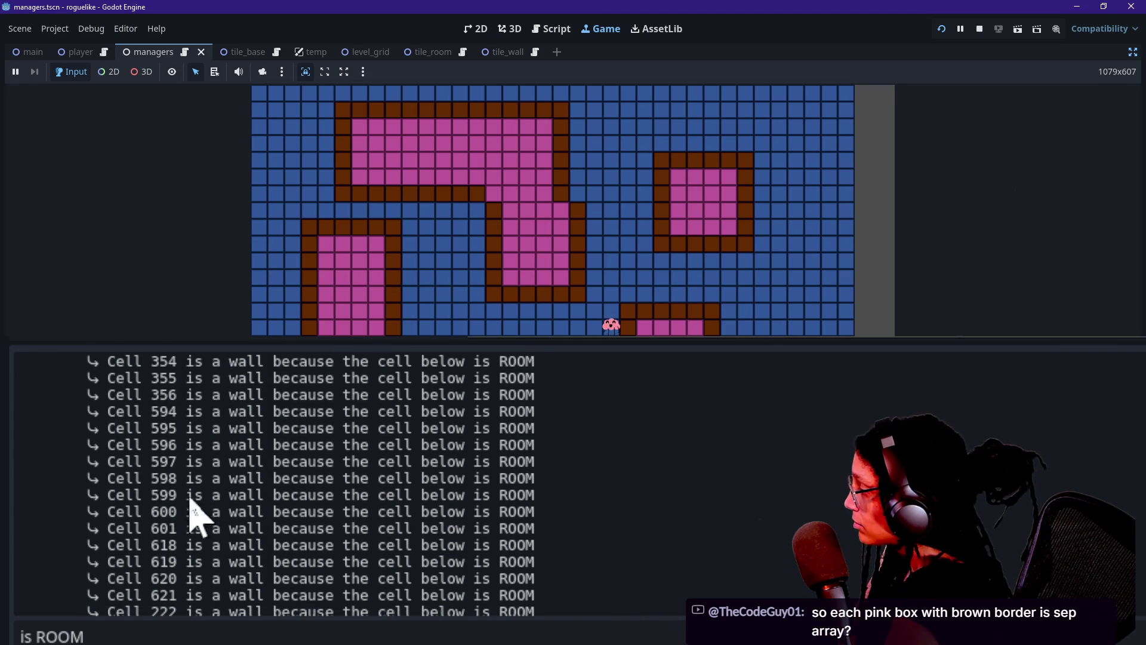
drag(229, 446, 512, 452)
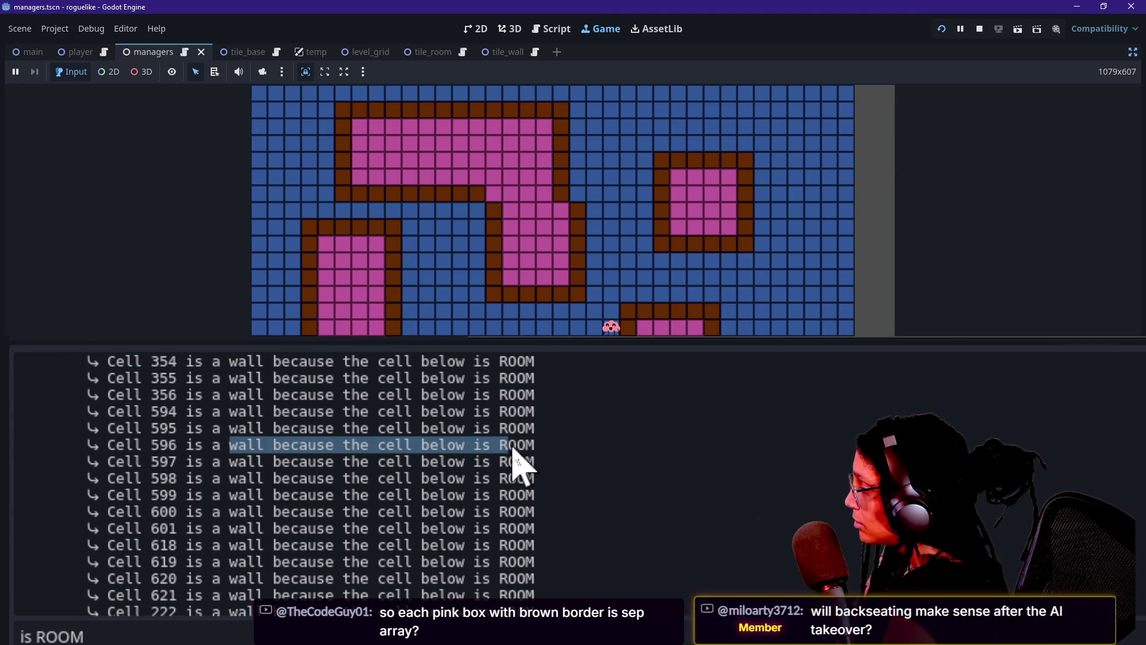
click(512, 452)
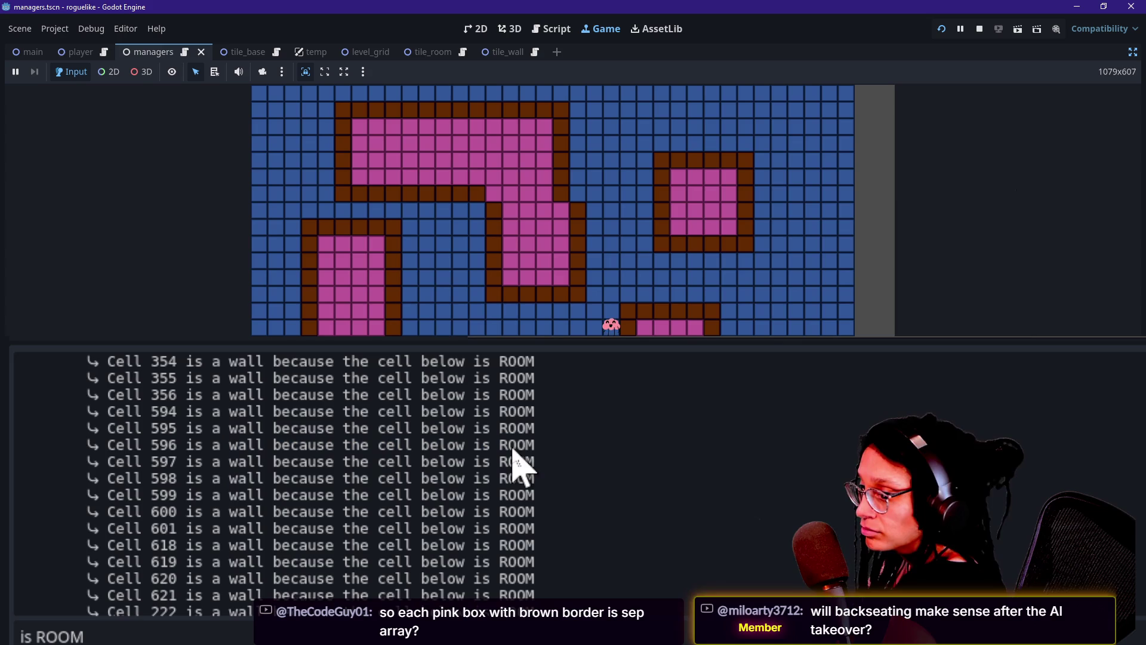
triple_click(693, 442)
mouse_move(693, 442)
mouse_down()
mouse_move(524, 409)
mouse_move(533, 430)
mouse_move(686, 453)
mouse_up()
triple_click(525, 424)
click(689, 458)
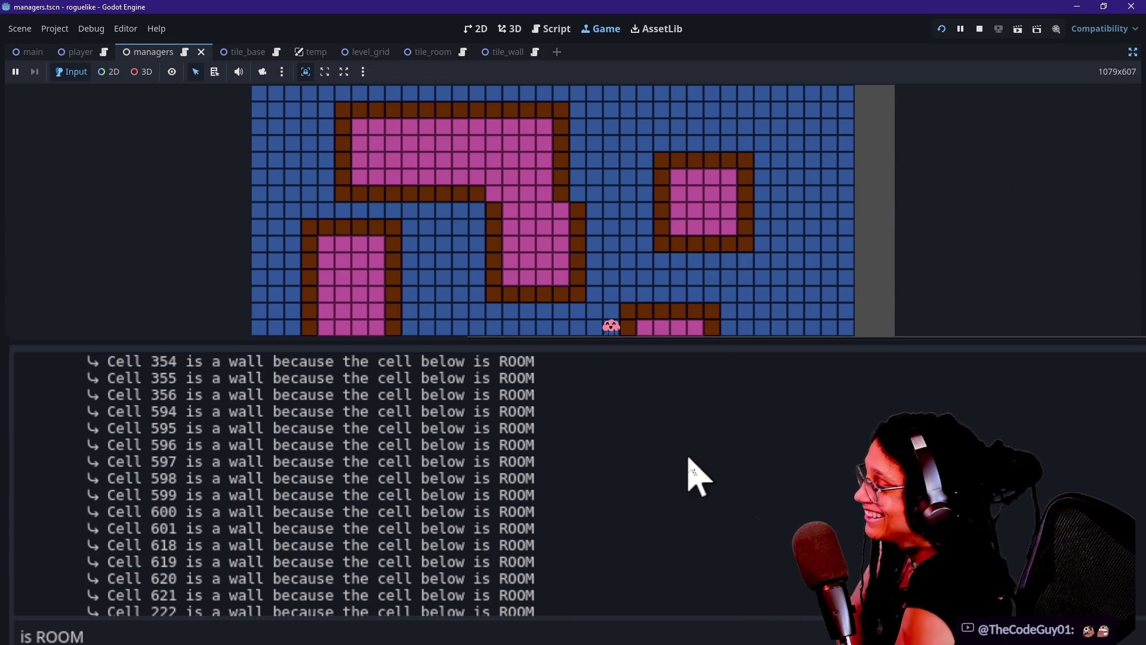
scroll(624, 486, up, 5)
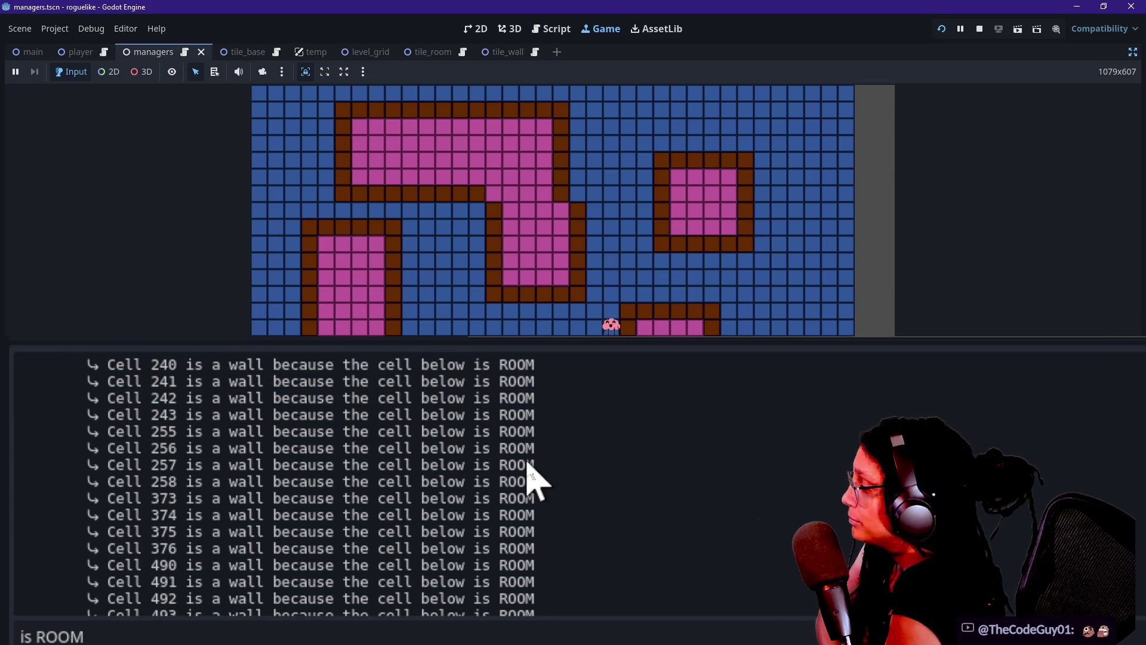
Step: Turn on Label_Debug_Number in the tile_wall scene so wall tiles show cell numbers, then hide the docks
click(453, 86)
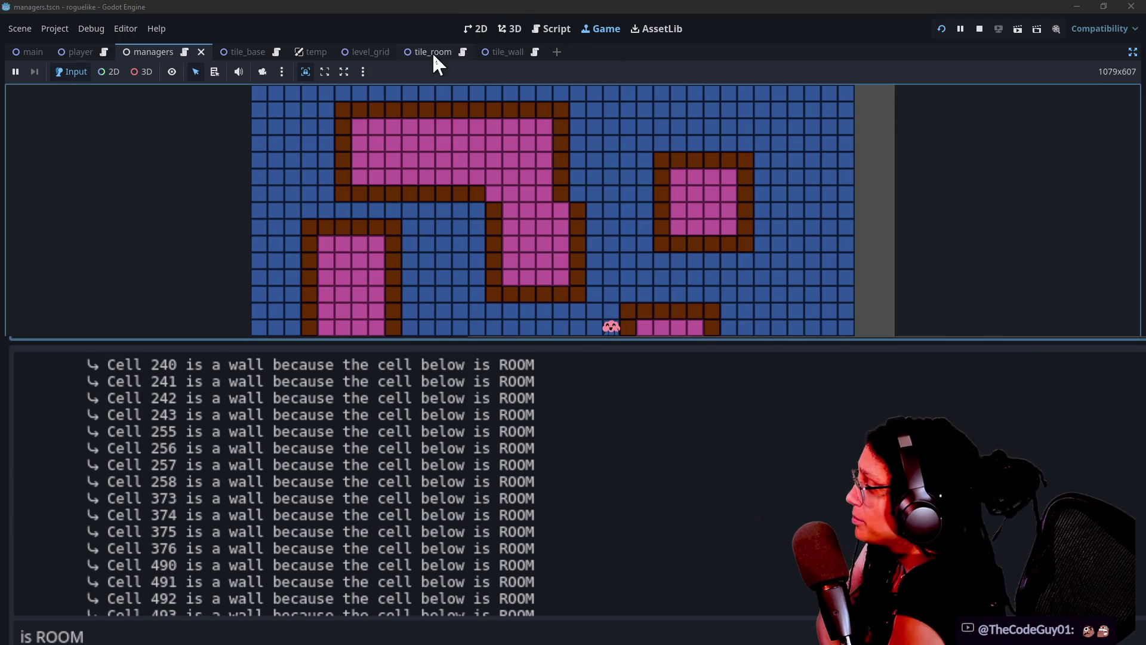
click(487, 55)
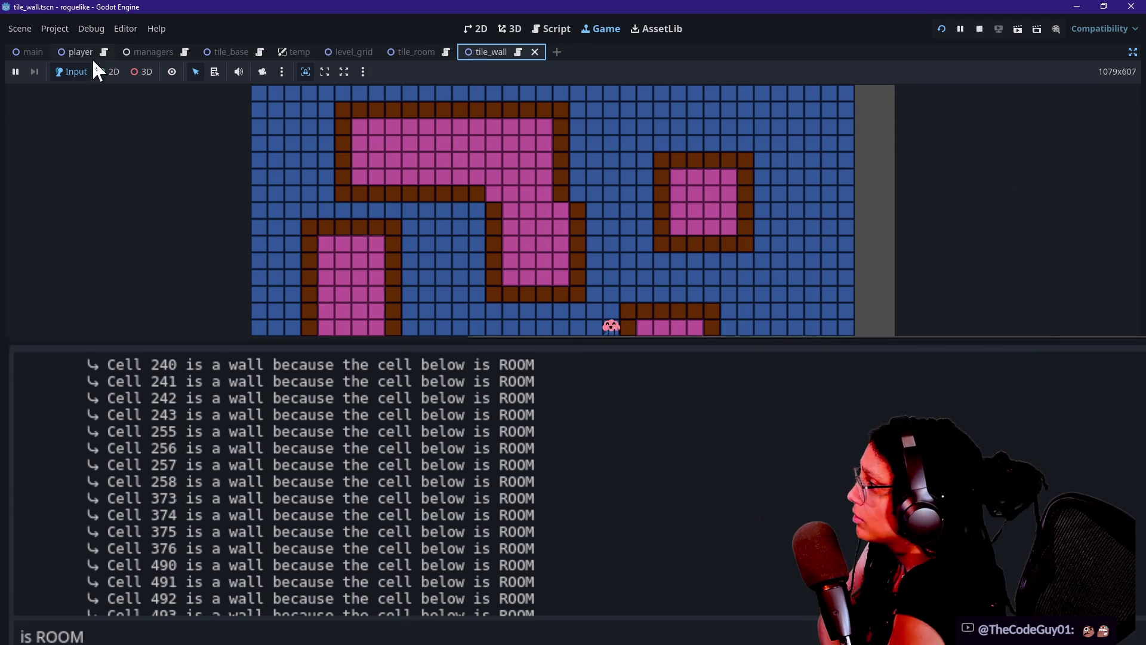
click(1132, 52)
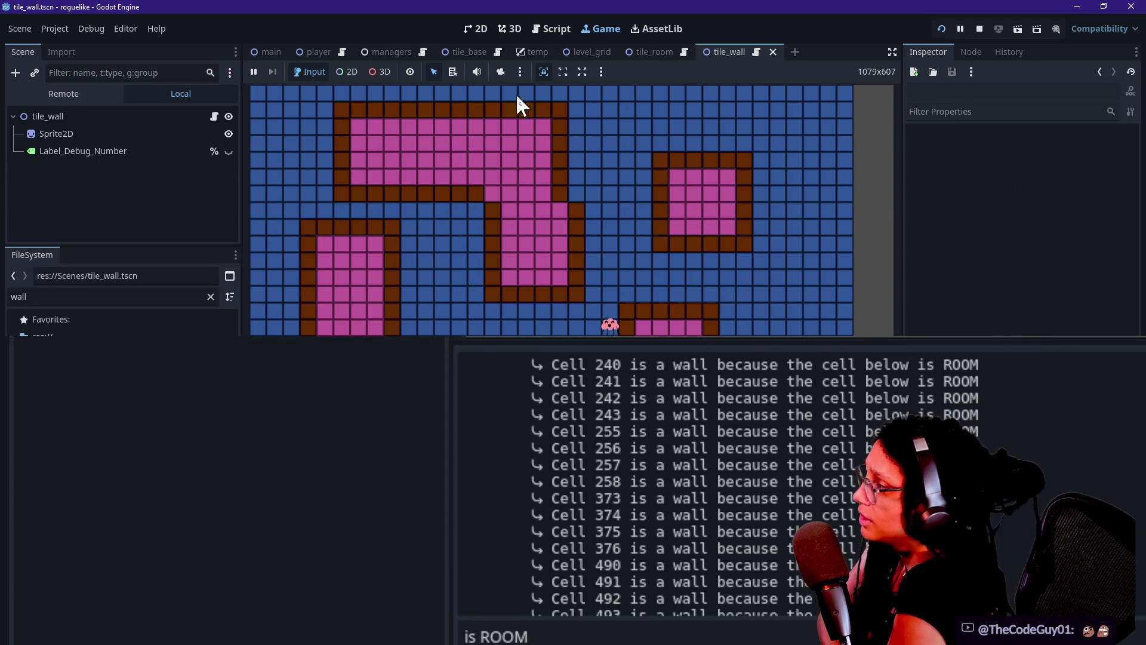
click(229, 151)
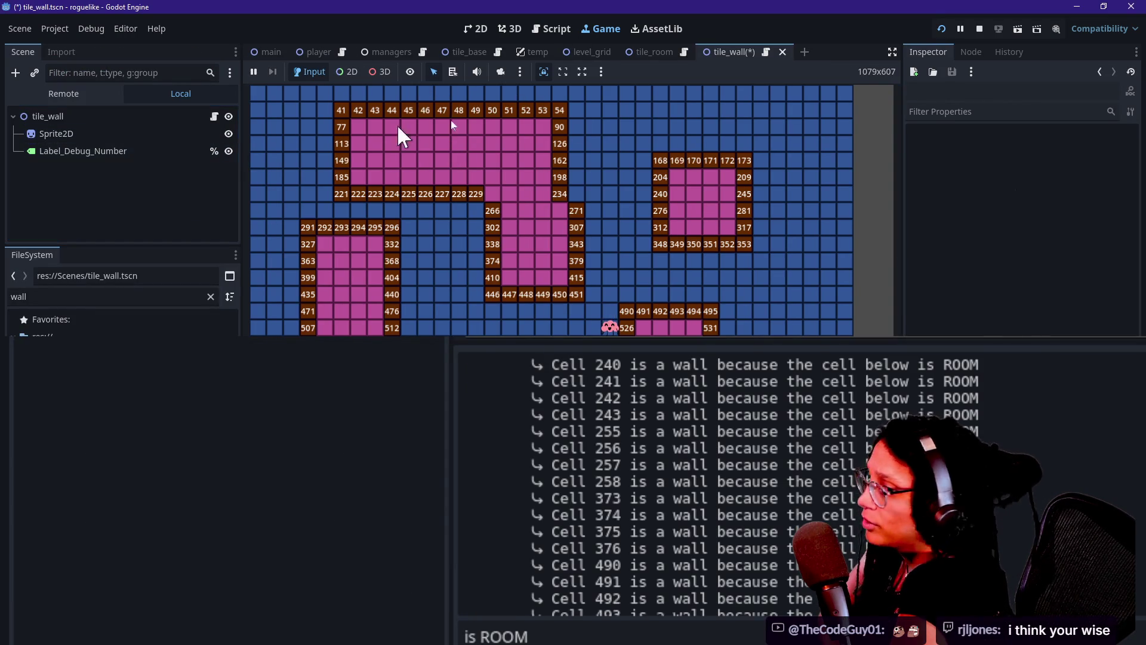
click(892, 52)
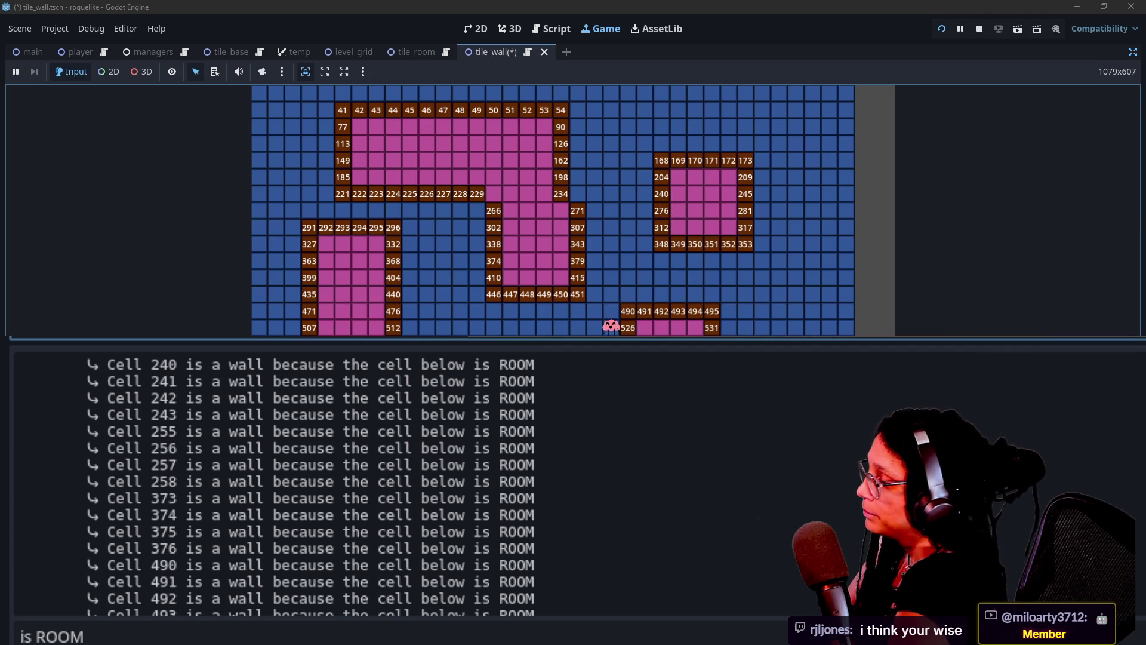
double_click(682, 636)
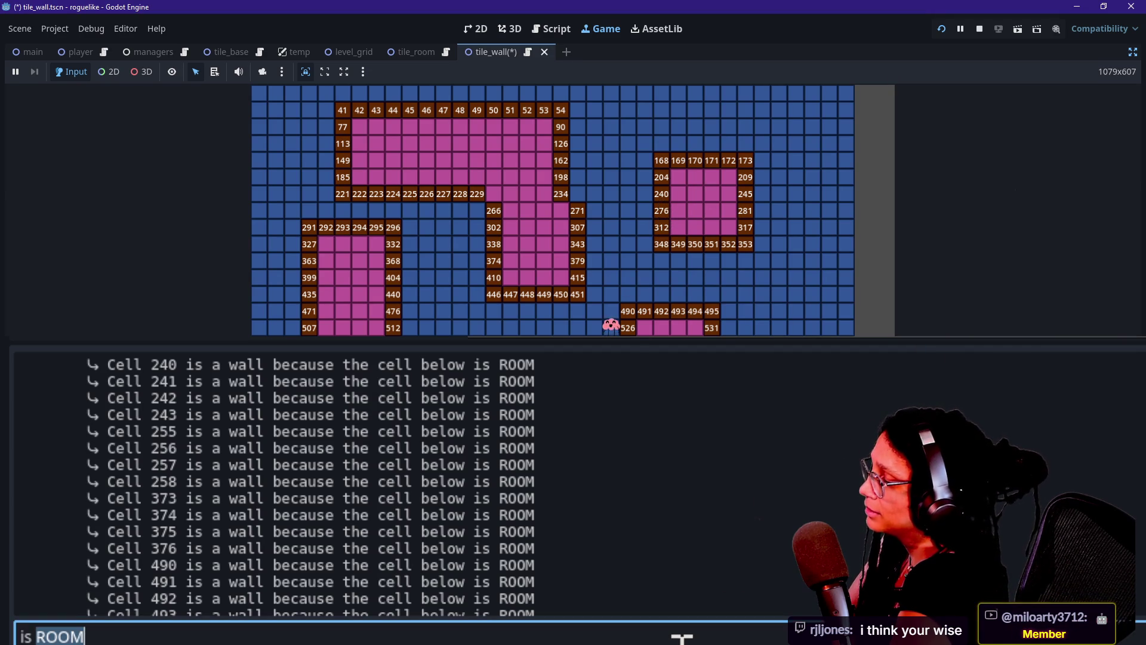
Step: Filter the Output log to show only lines containing '240'
key(ctrl+a)
text(249)
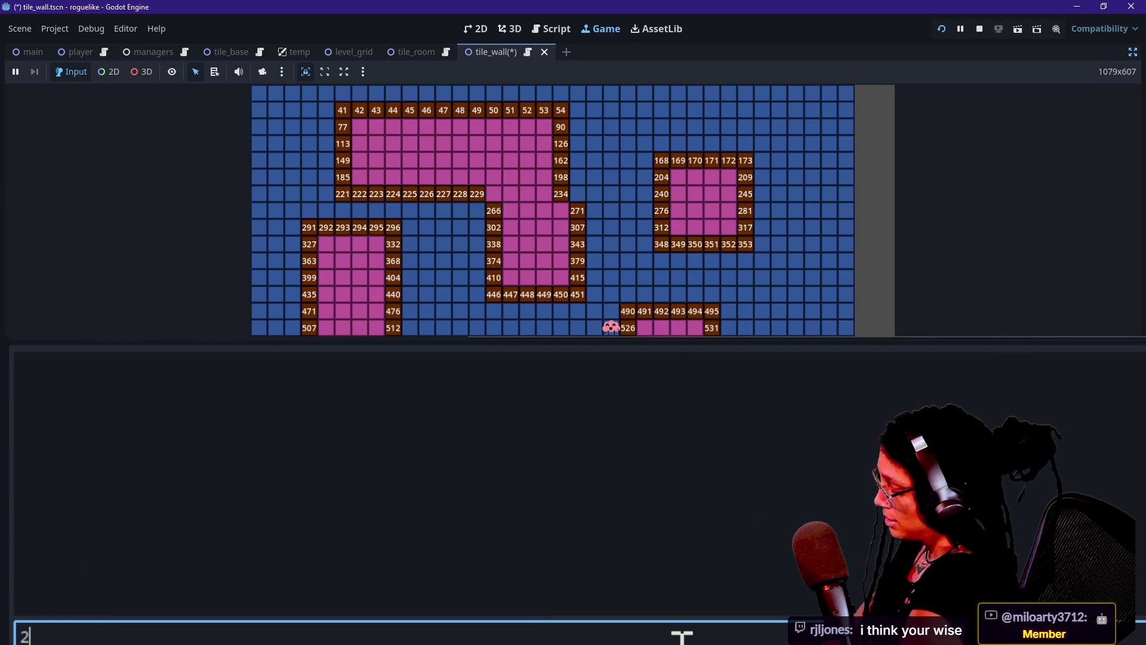
key(BackSpace)
text(0)
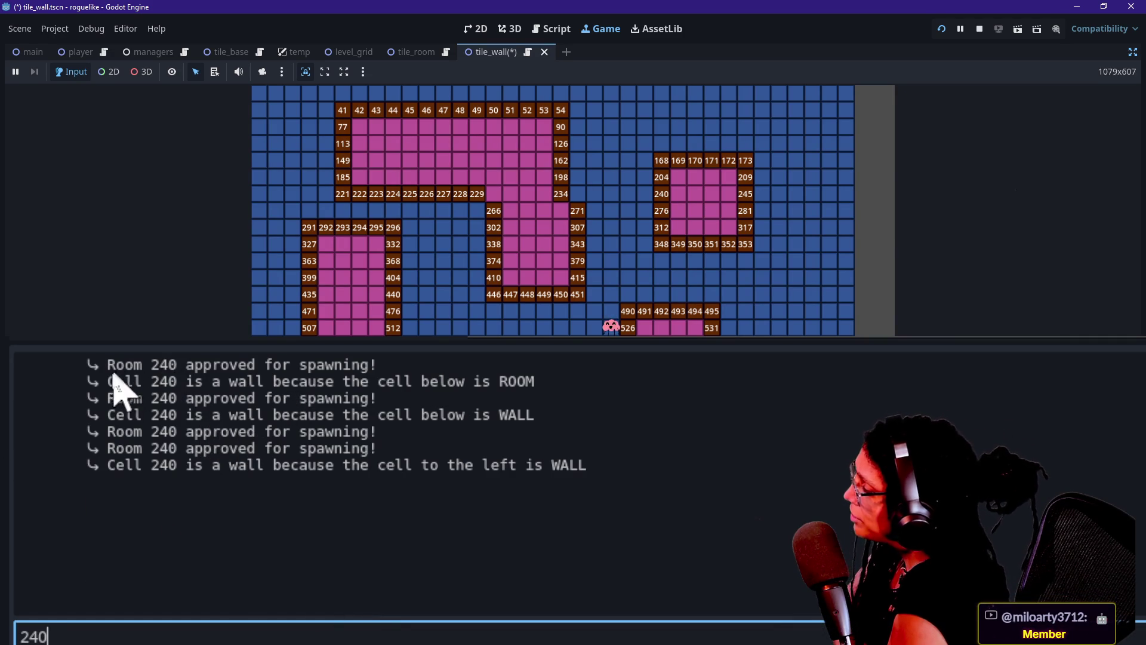
Step: Review cell 240's room-approved, cell-to-the-left and wall messages, then bring up the tile_wall script
mouse_move(109, 399)
mouse_down()
mouse_move(317, 411)
mouse_move(409, 396)
mouse_up()
click(410, 399)
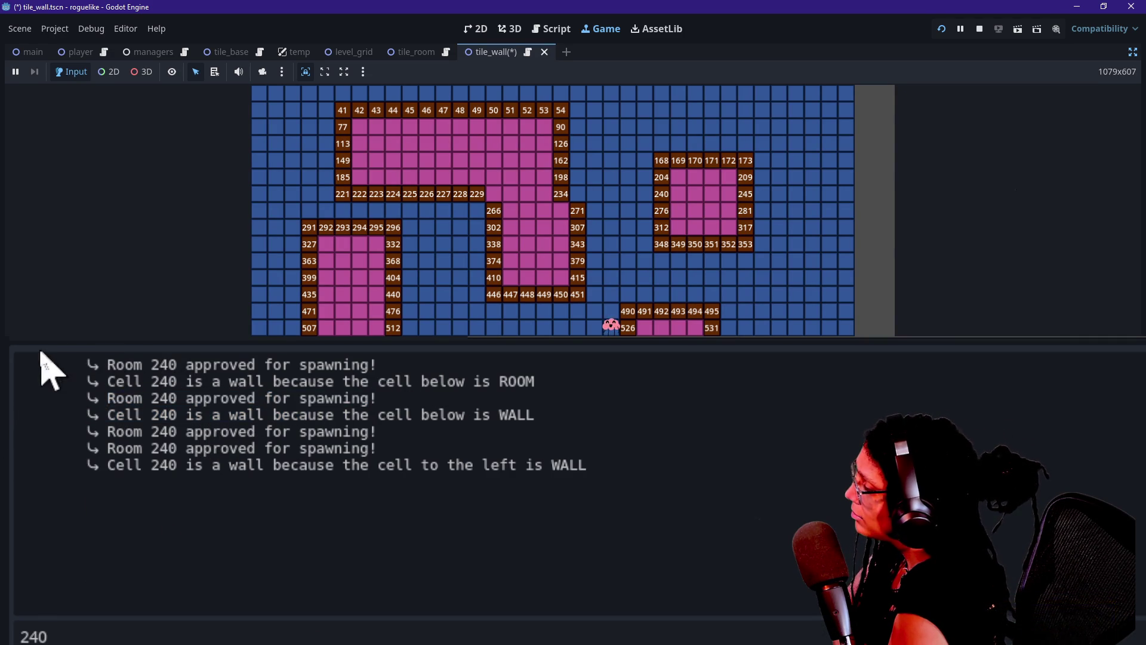
drag(60, 448, 312, 473)
click(336, 484)
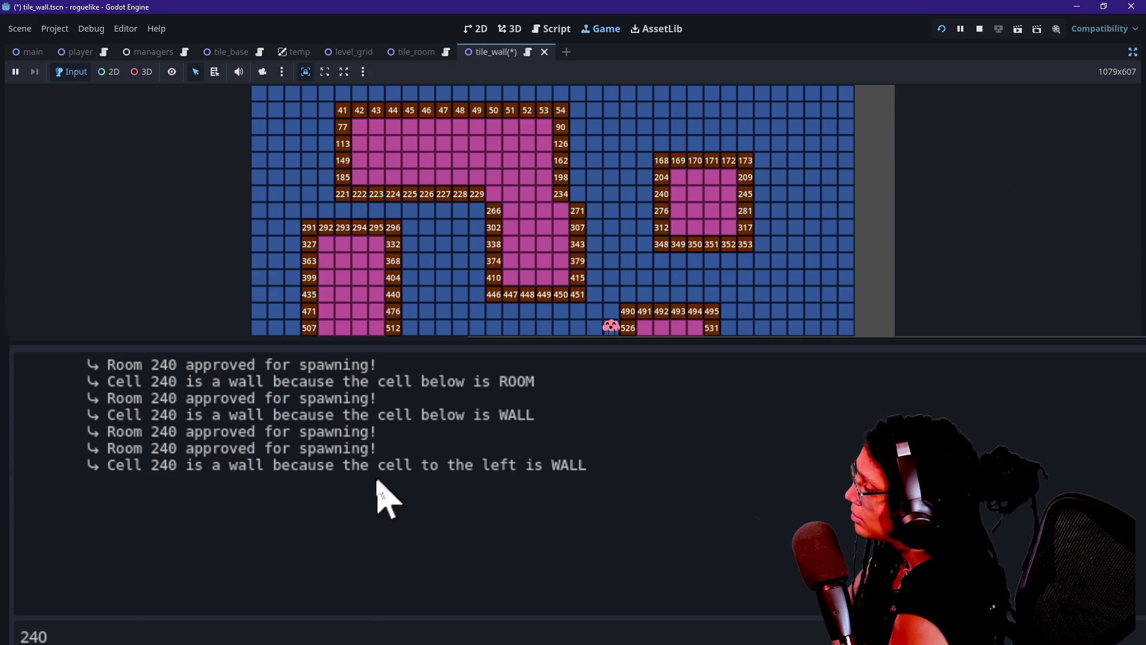
drag(336, 466, 536, 468)
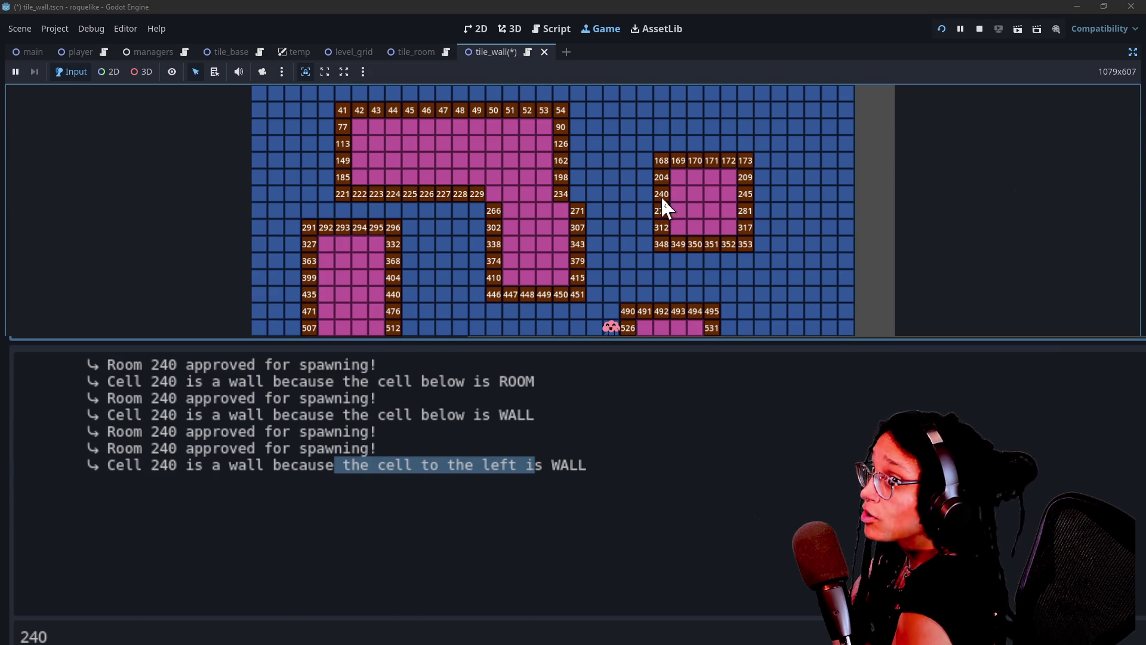
click(121, 469)
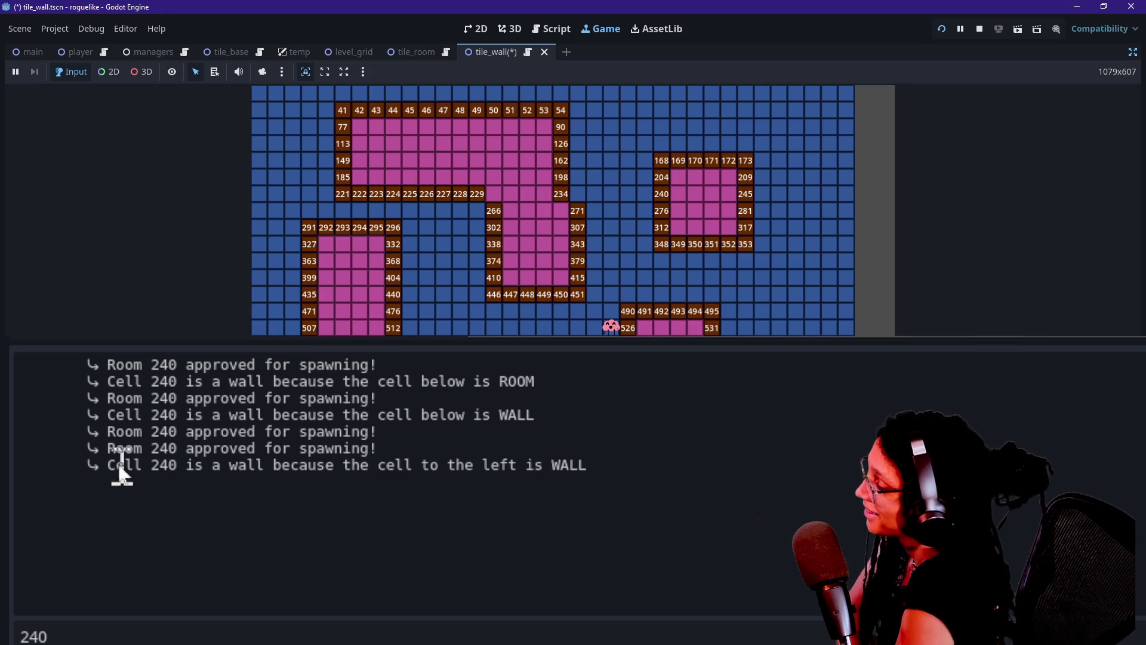
drag(131, 469, 326, 469)
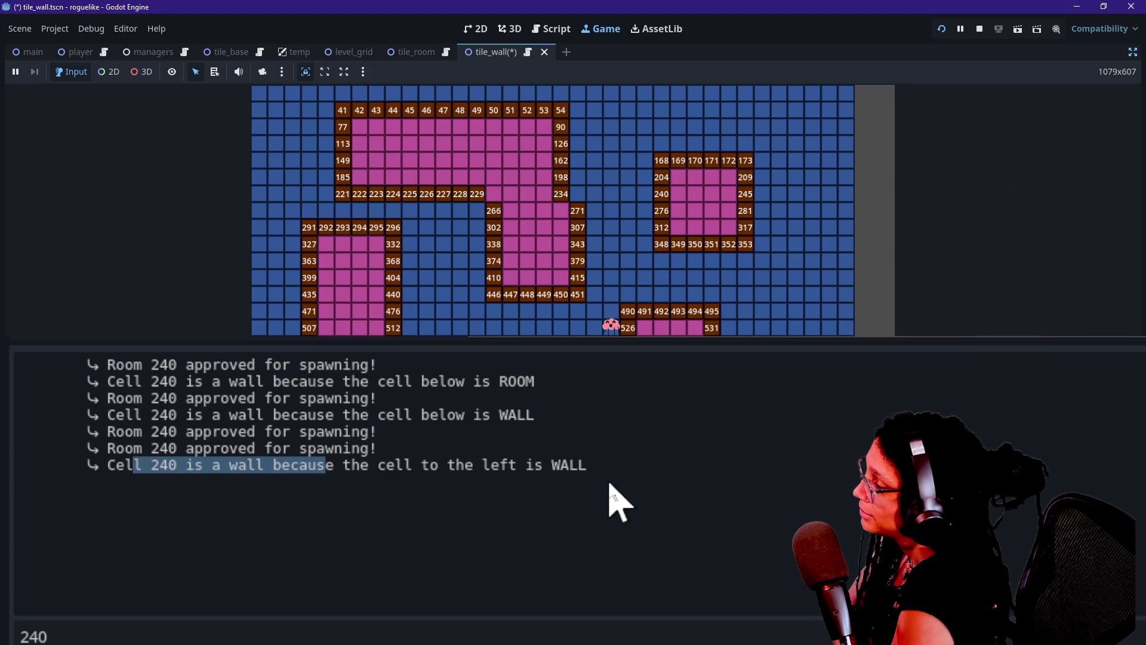
click(584, 469)
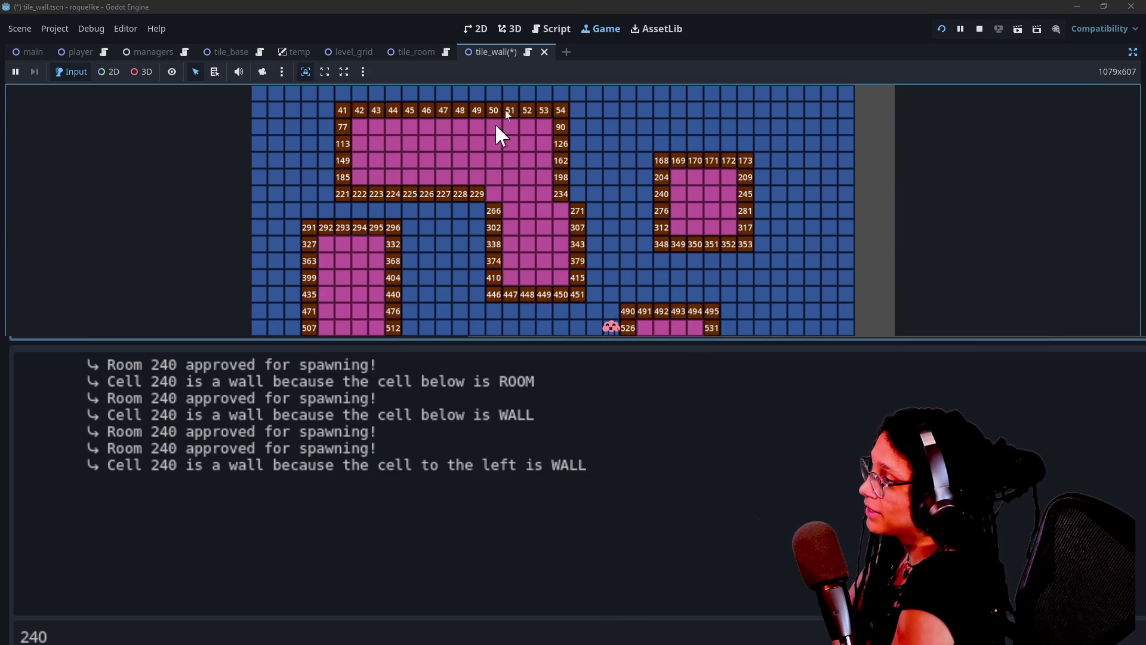
click(544, 27)
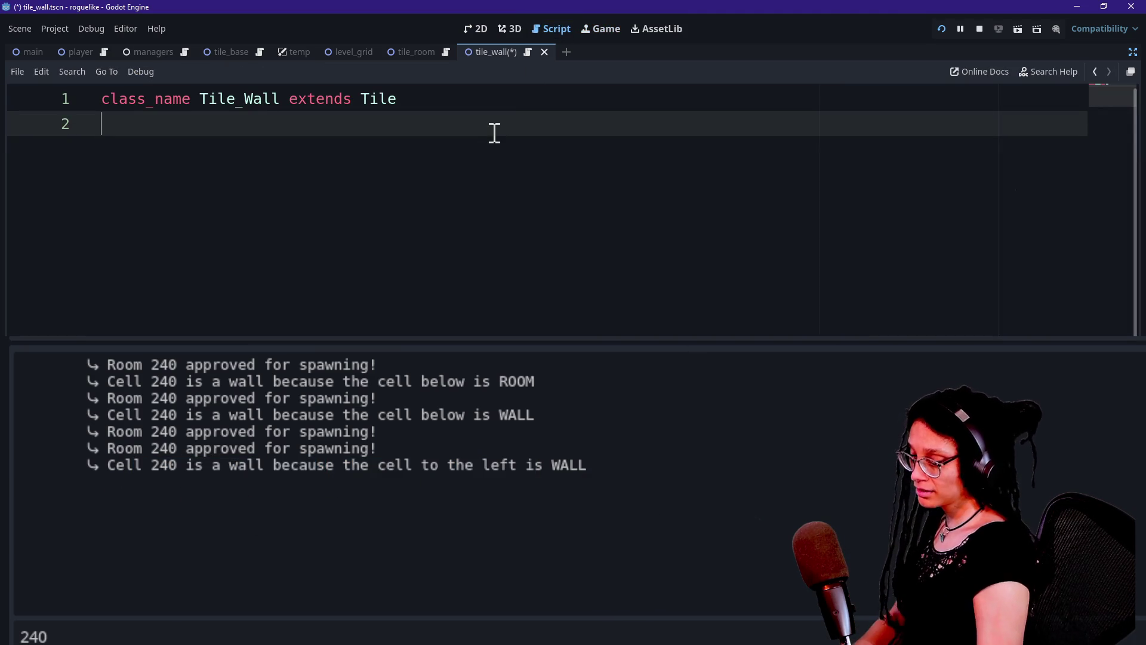
Step: Open the ManageDebug script and collapse the output log for more code space
click(184, 51)
click(486, 285)
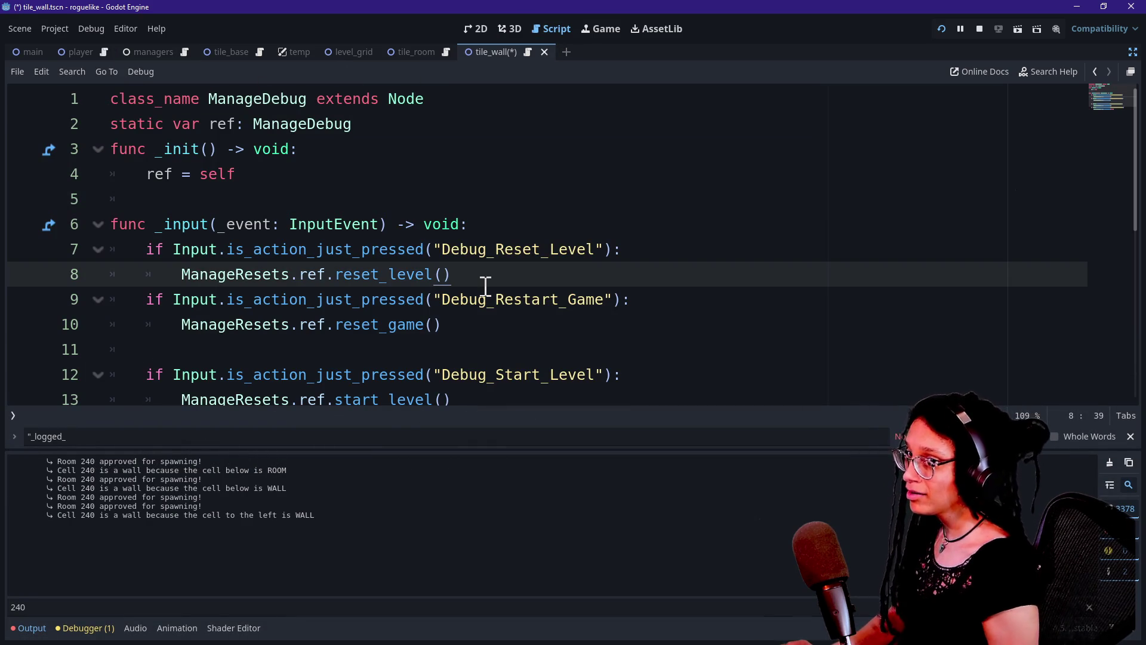
key(ctrl+j)
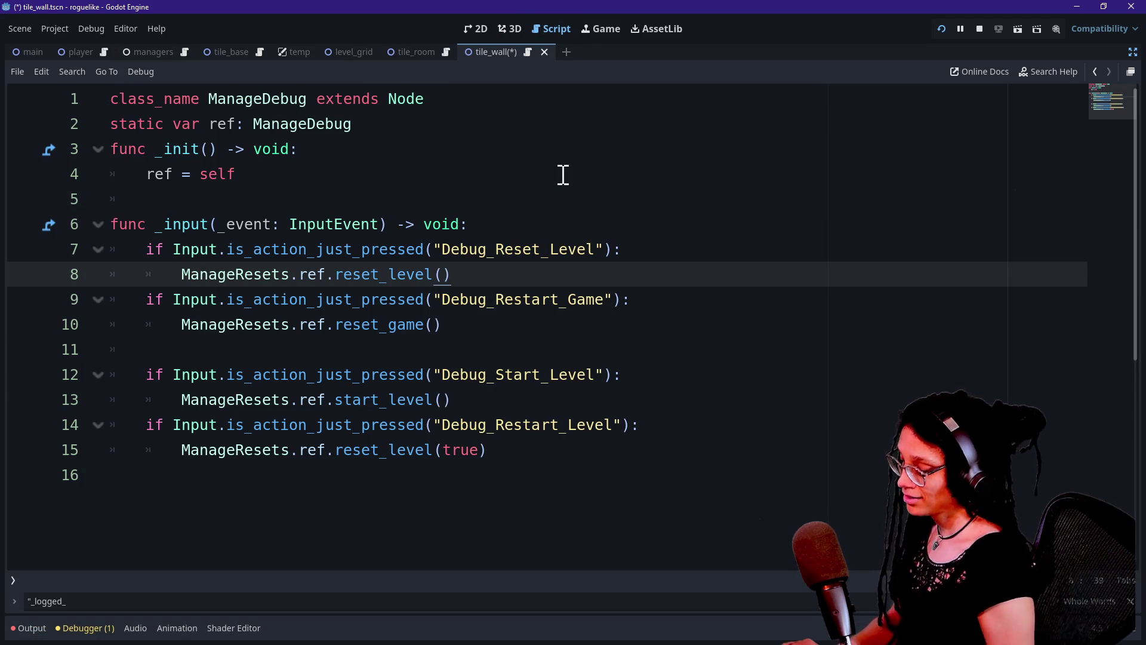
Step: Quick-open the level script and place the caret in the _get_cell_content signature
key(ctrl+alt+o)
text(level)
key(Down)
key(Down)
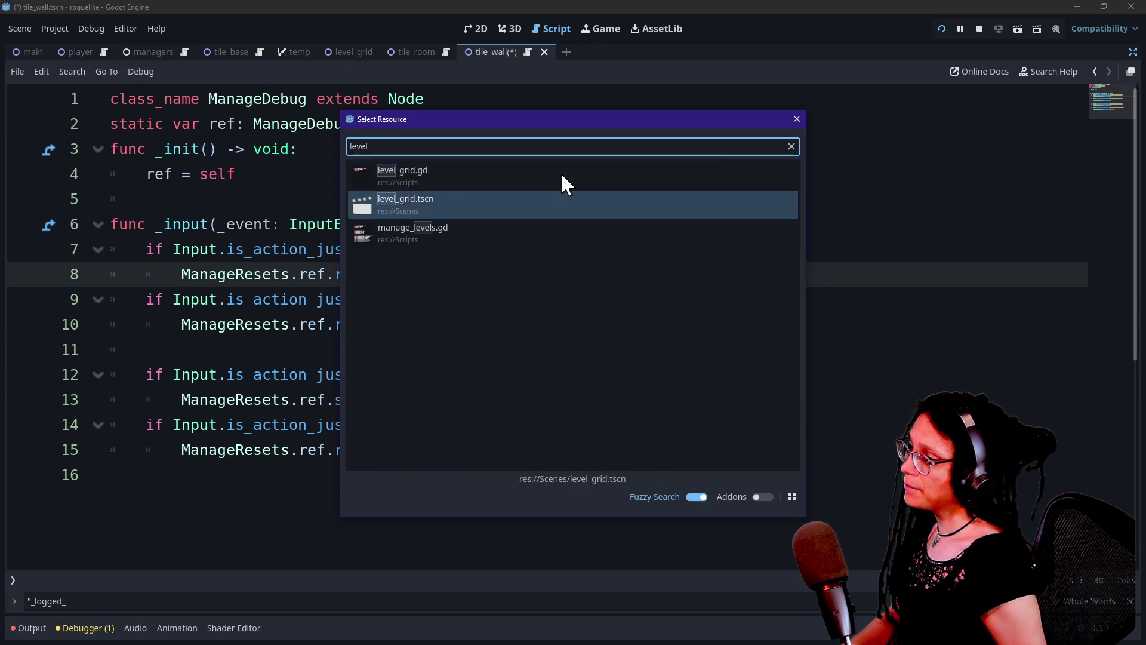
key(Escape)
key(Down)
key(Down)
key(Down)
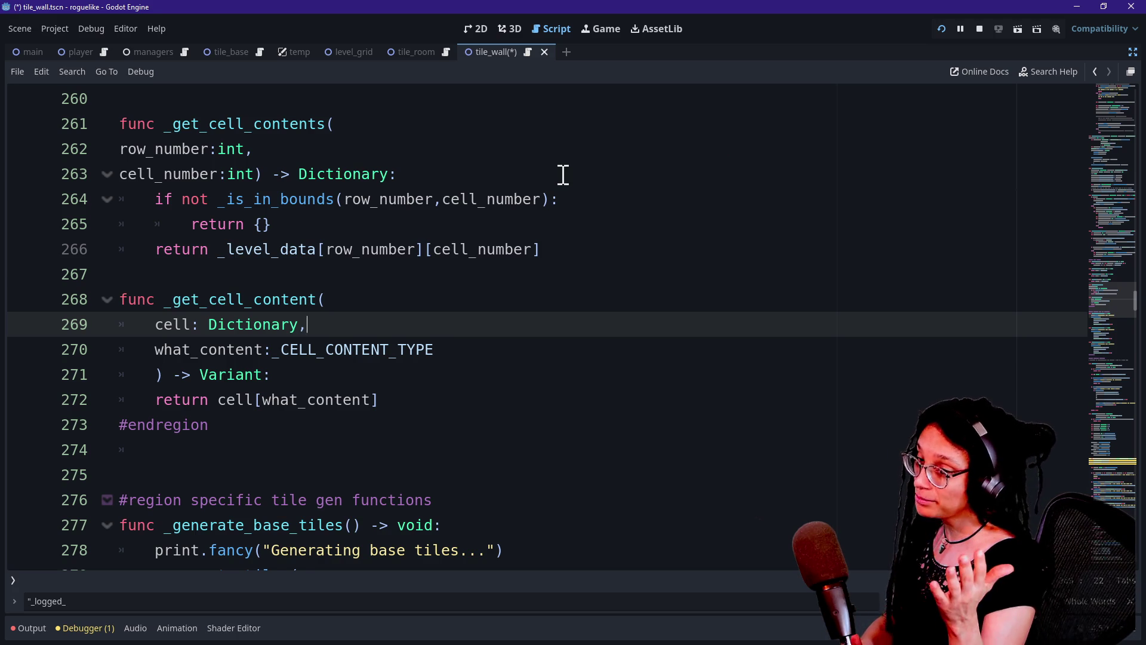
click(346, 374)
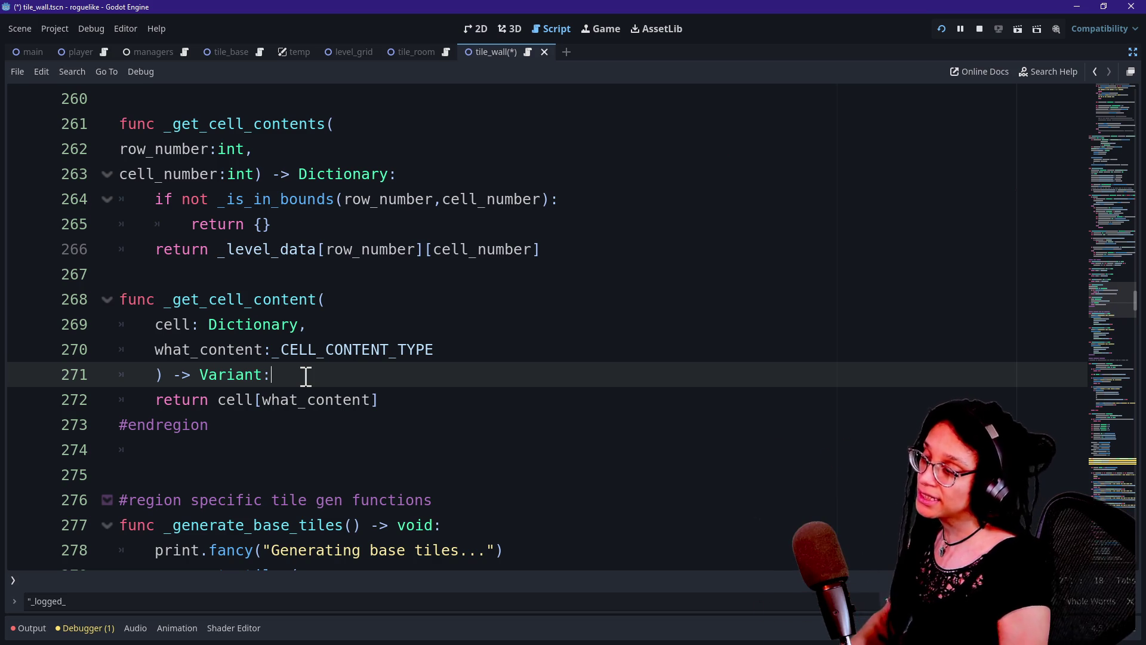
key(ctrl+f)
Step: Search for 'left' and step through the cell-above, cell-below and cell-left wall checks
text(left)
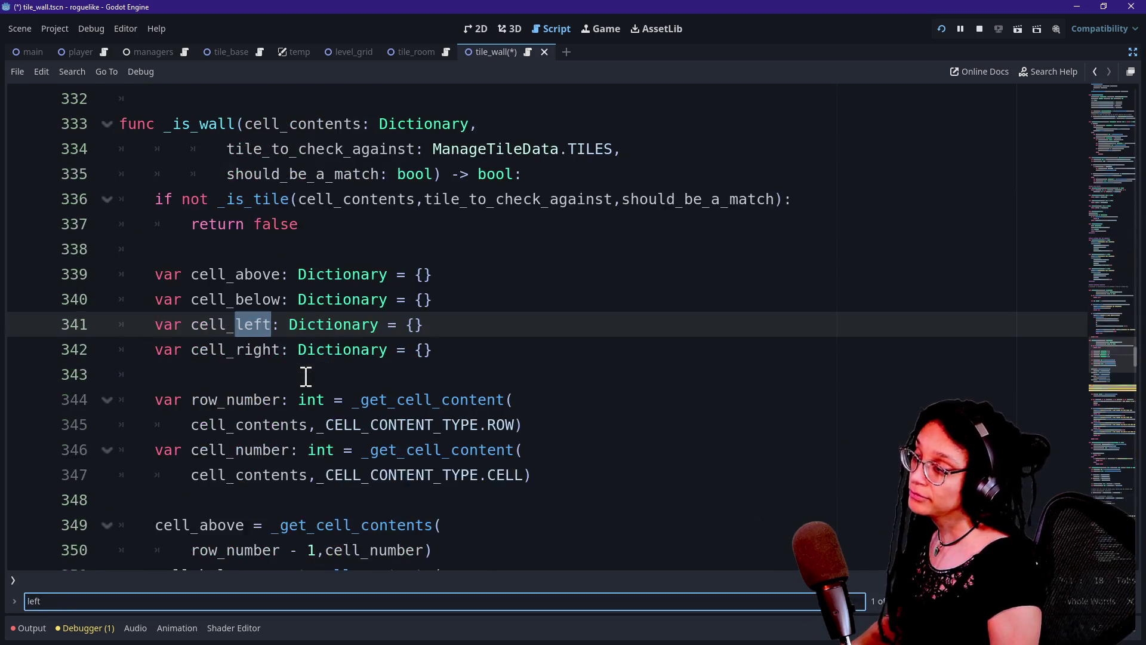
key(Return)
key(Return)
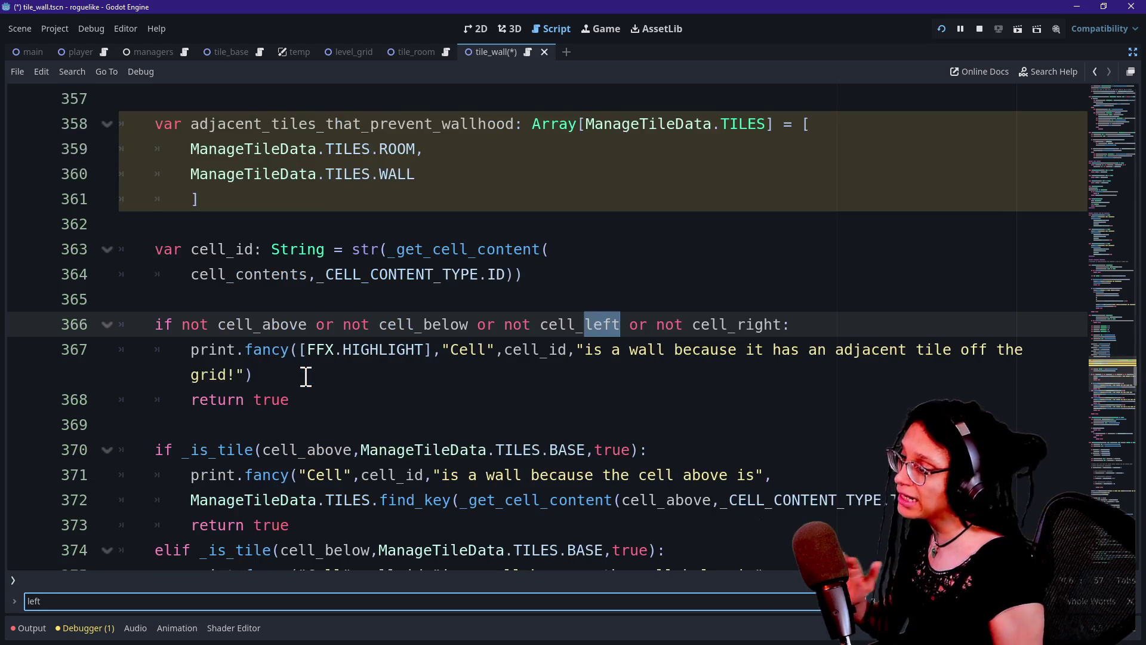
scroll(334, 382, down, 1)
click(363, 371)
scroll(289, 359, down, 1)
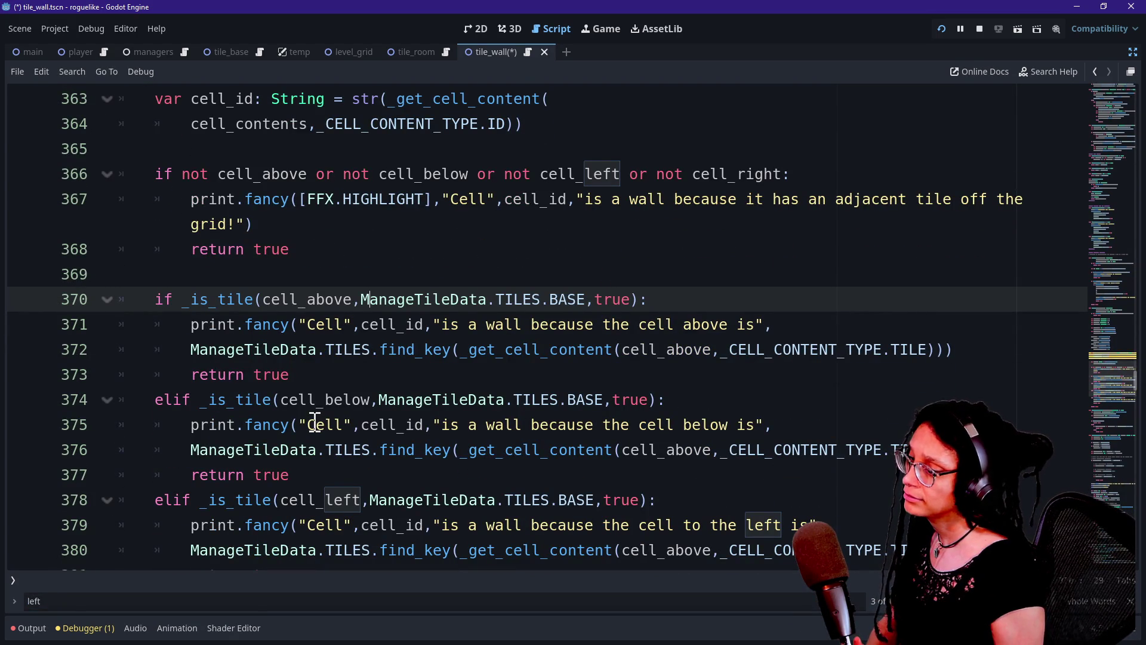
scroll(314, 421, down, 1)
click(475, 425)
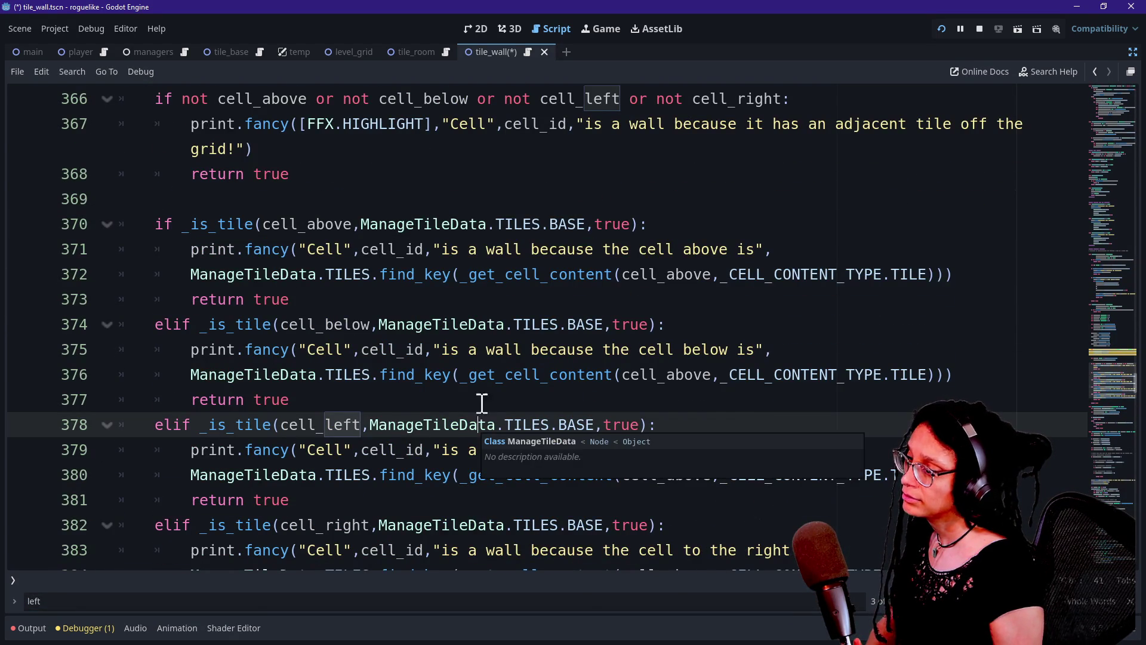
click(470, 350)
drag(292, 399, 397, 449)
click(596, 501)
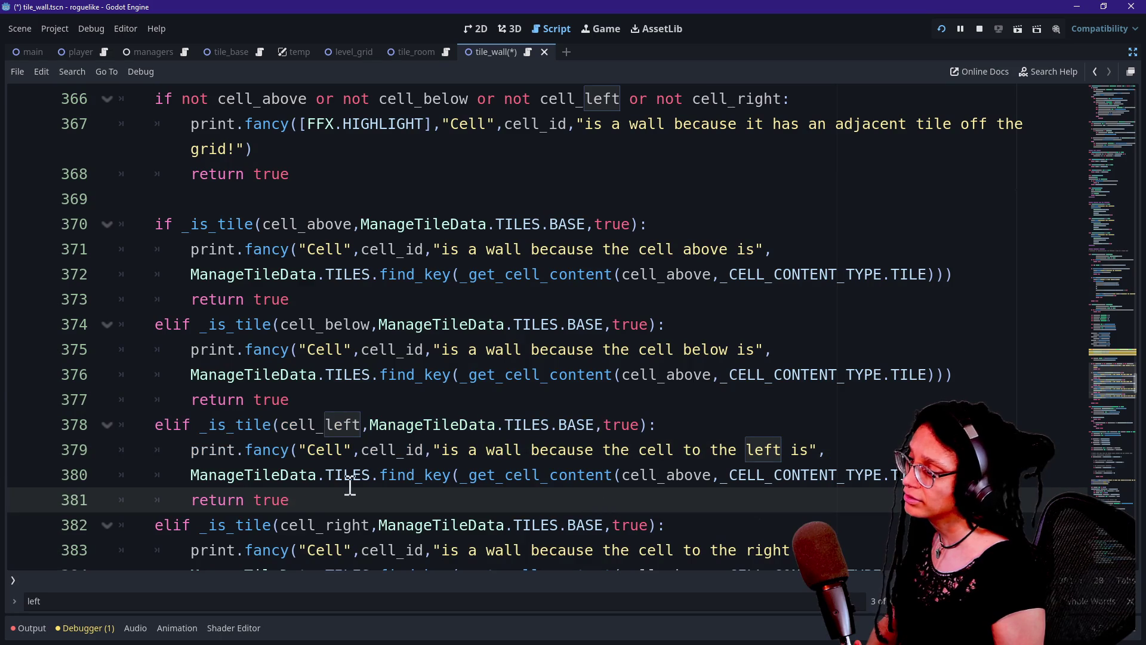
Step: Find where cell_left uses the cell_number - 1 offset near line 356
scroll(268, 448, up, 4)
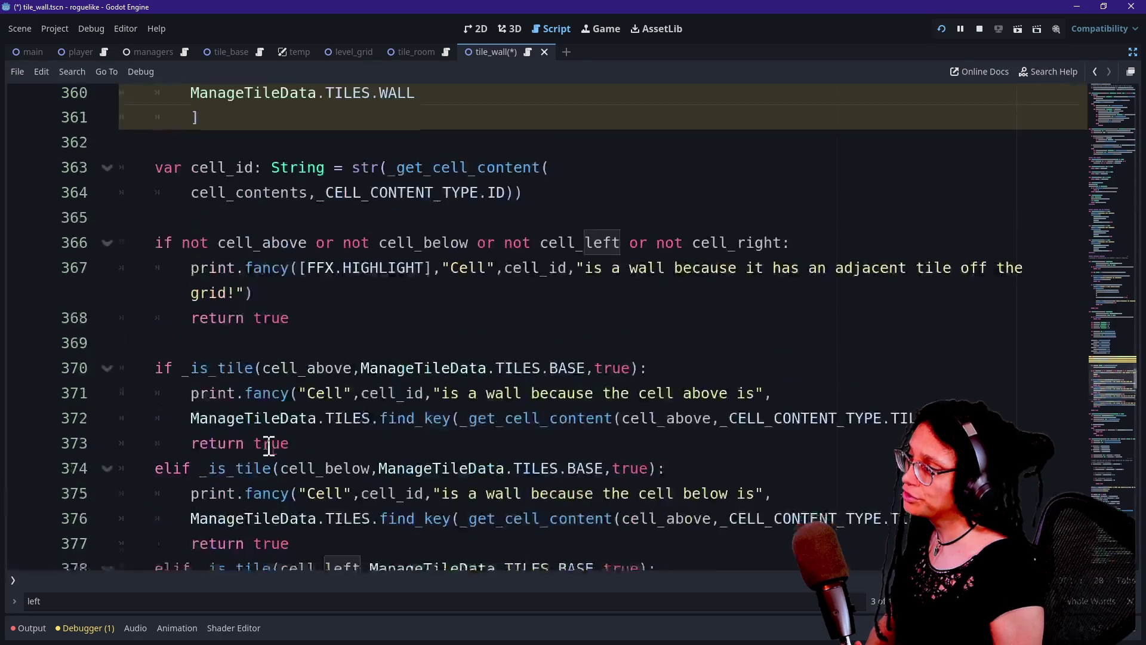
scroll(268, 447, up, 2)
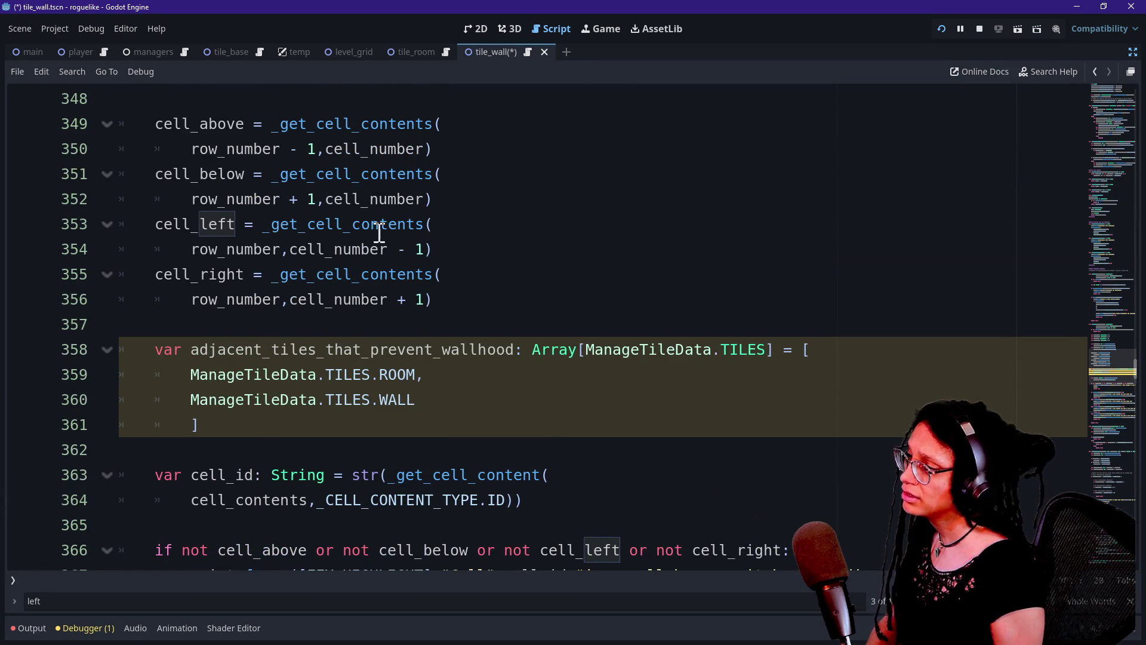
click(412, 247)
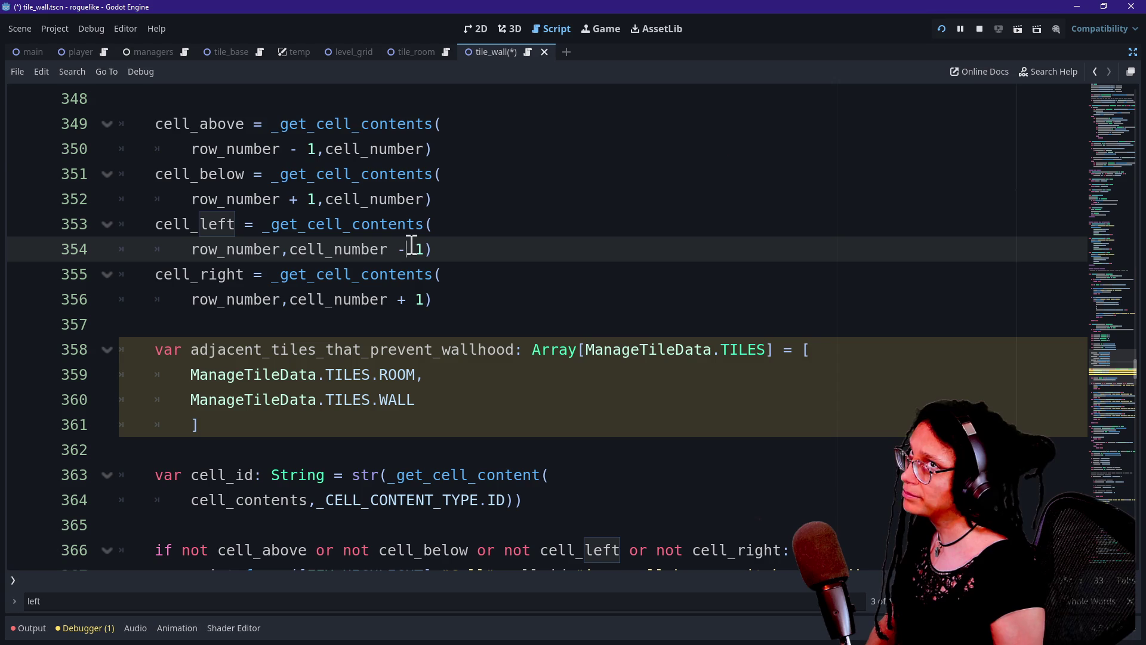
key(Down)
key(Down)
key(Left)
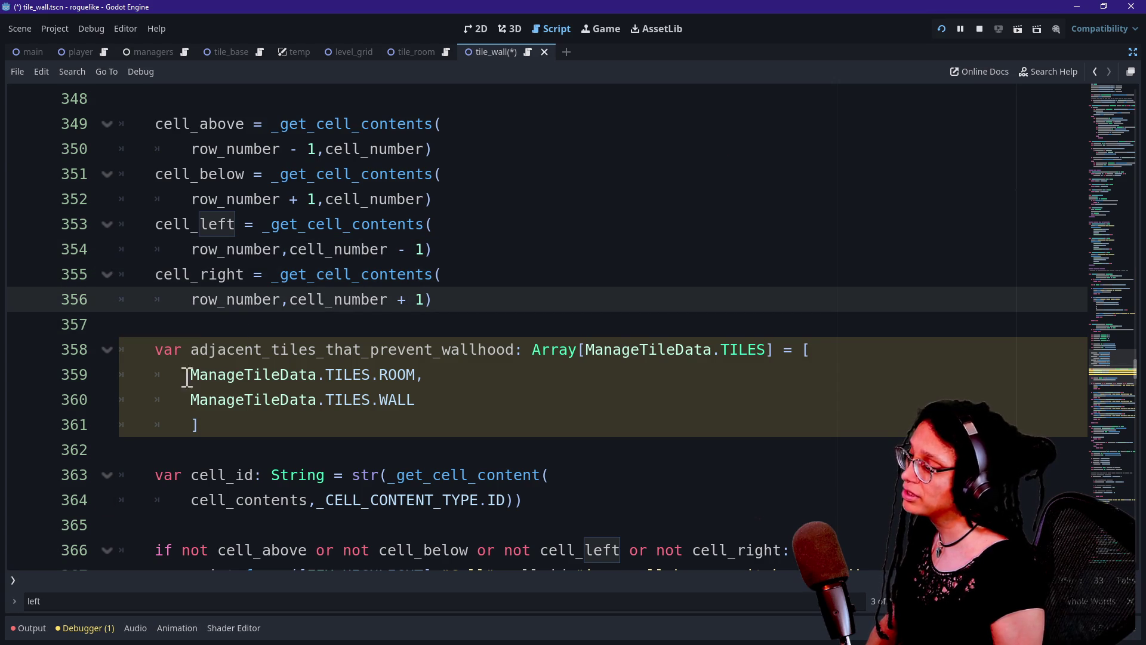
Step: Show the output log and select the lines explaining cell 240's walls
click(30, 628)
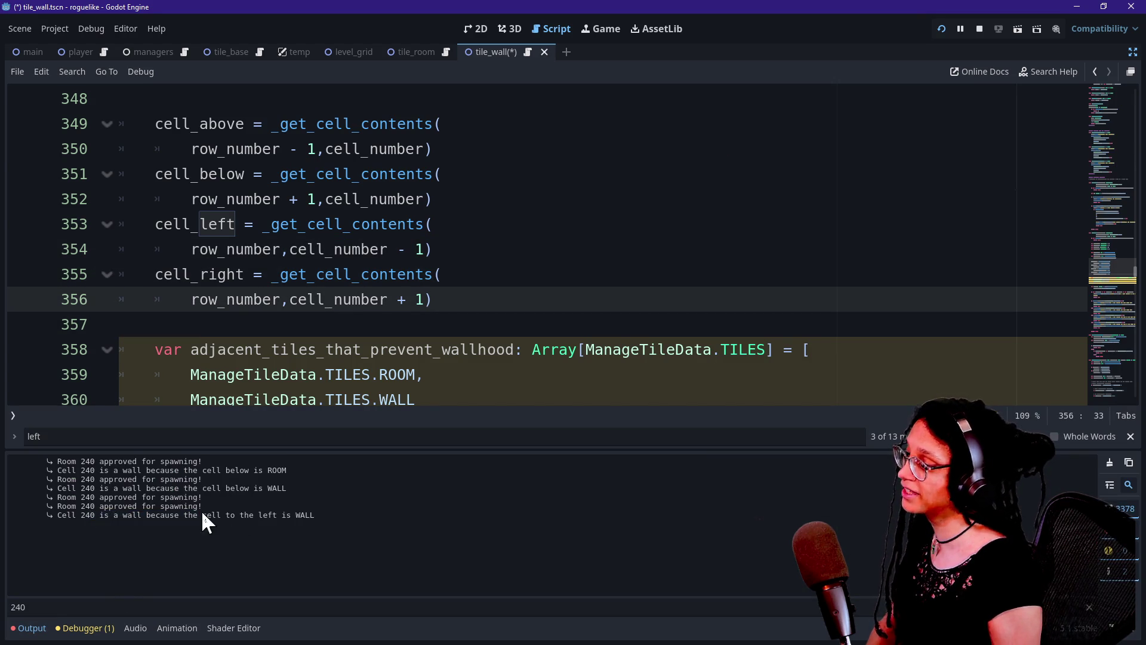
drag(357, 514, 160, 507)
click(67, 512)
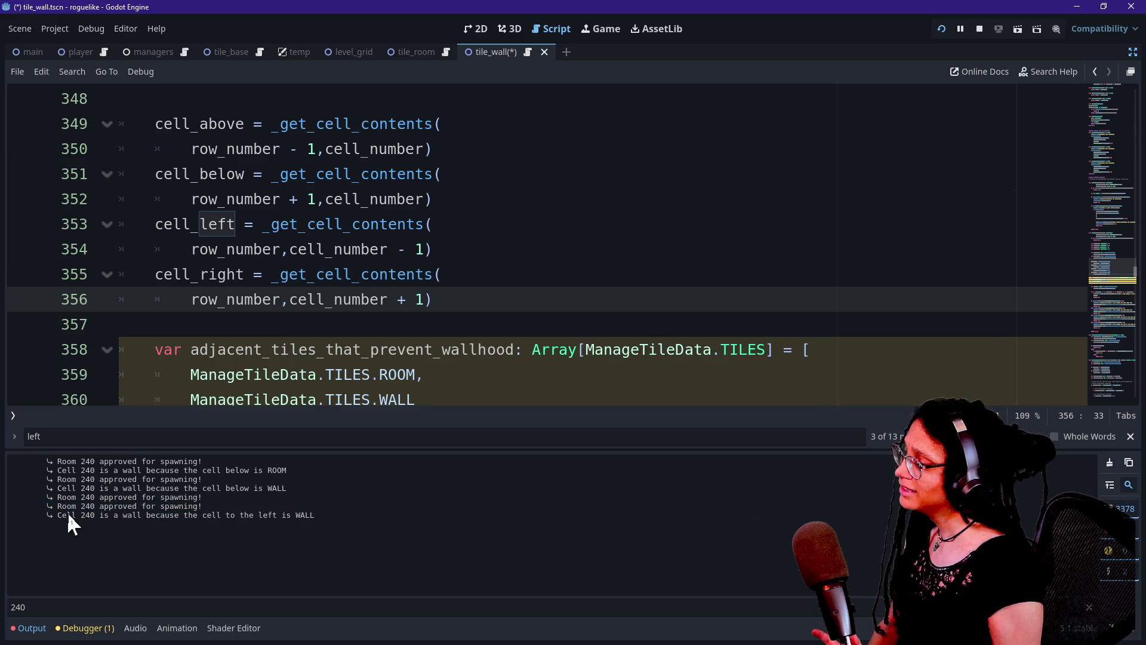
drag(48, 490, 102, 515)
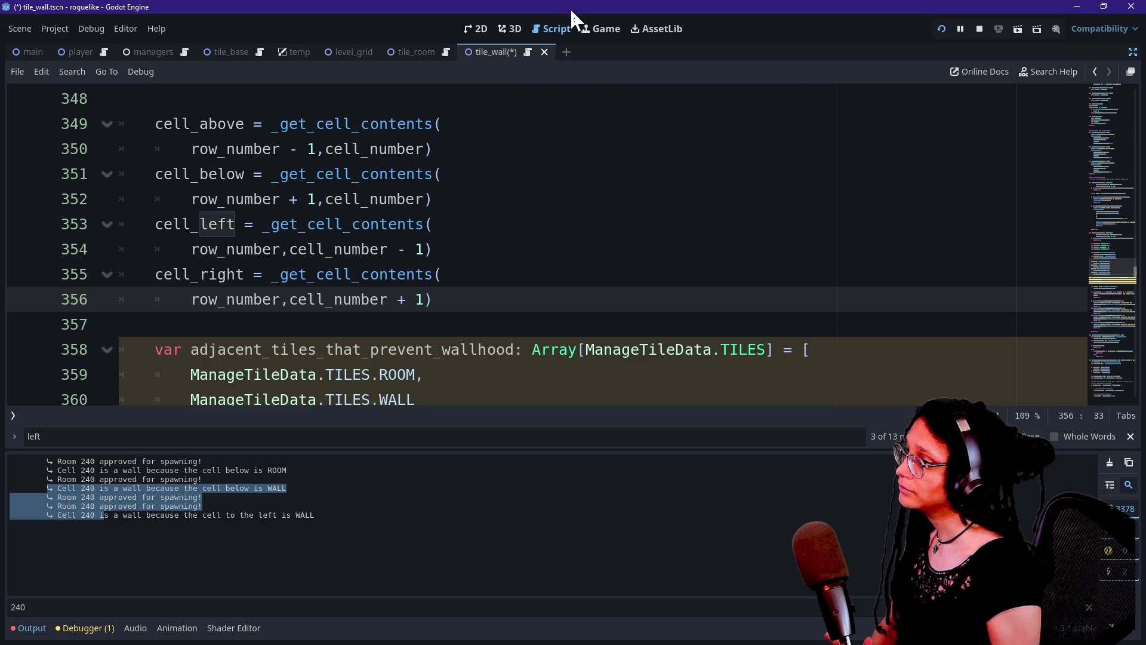
Step: In the Game view, walk the player between rooms through cells 413, 302, 196, 195, 232 and 340
click(601, 28)
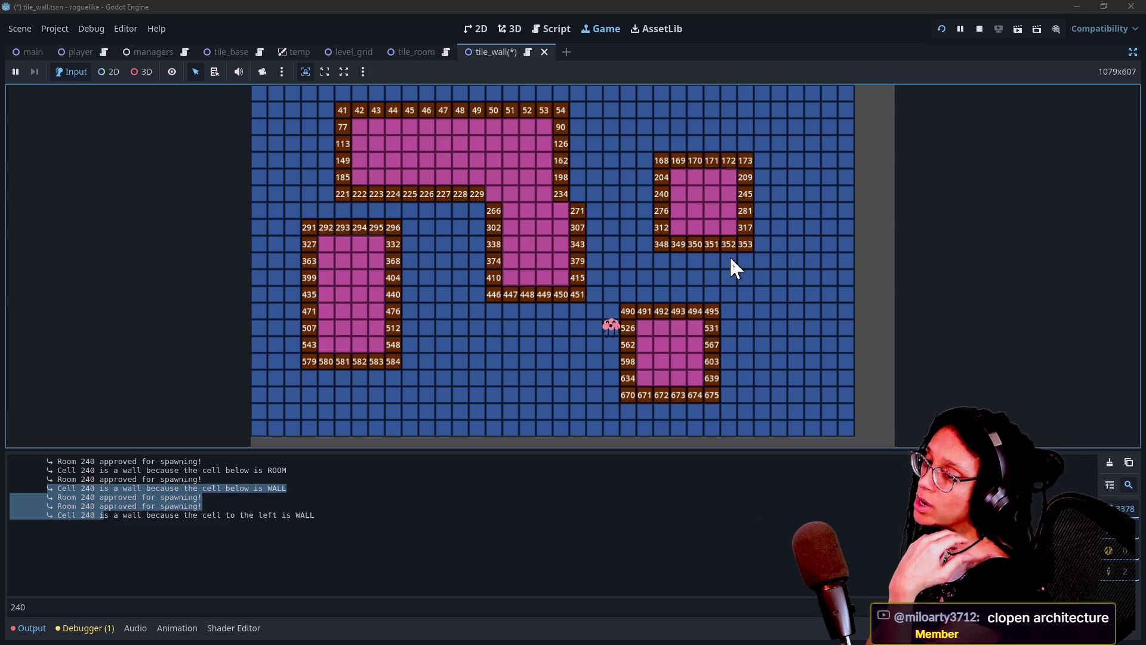
key(Left)
key(Left)
key(Left)
key(Up)
key(Up)
key(Up)
key(Up)
key(Up)
key(Up)
key(Left)
key(Left)
key(Left)
key(Up)
key(Up)
key(Up)
key(Right)
key(Right)
key(Down)
key(Down)
key(Down)
key(Down)
key(Right)
key(Up)
key(Up)
key(Left)
key(Left)
key(Up)
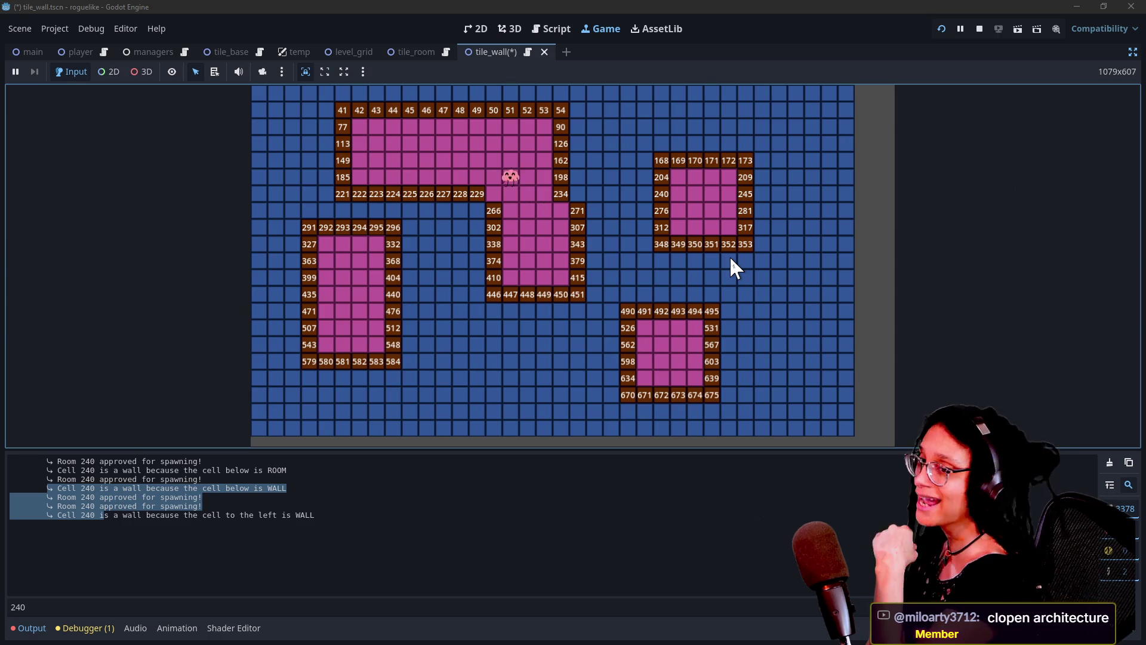
key(Up)
key(Up)
key(Down)
key(Down)
key(Down)
key(Right)
key(Down)
key(Down)
key(Down)
key(Down)
key(Up)
key(Up)
key(Up)
key(Left)
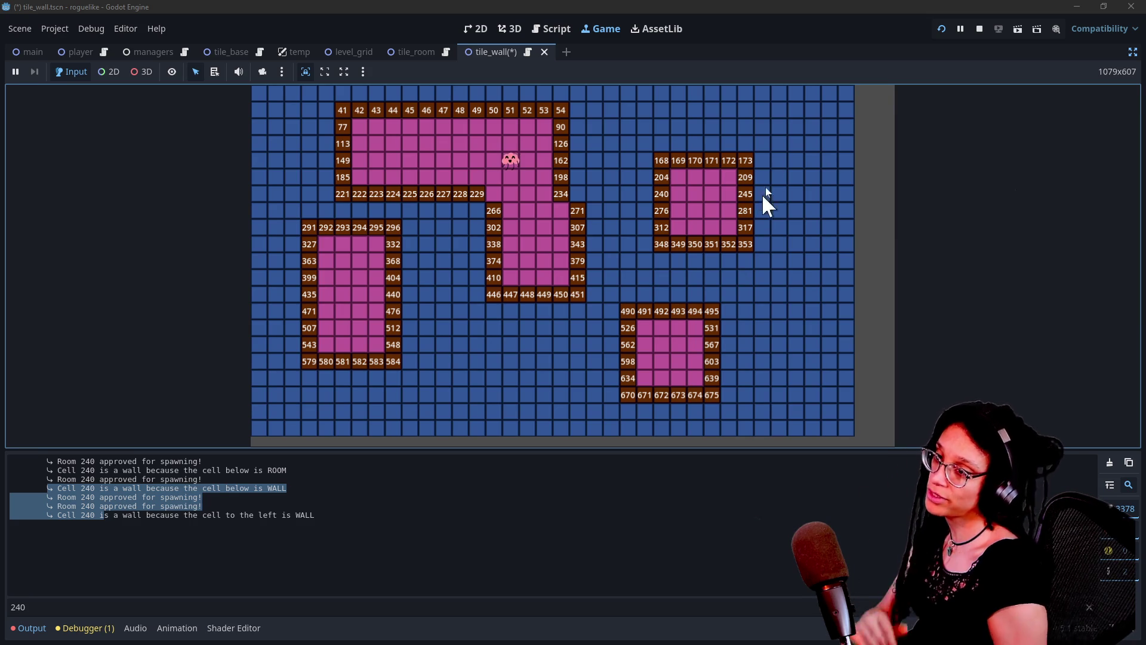
Step: Restore the editor docks, inspect the wall tile's Sprite2D, and stop the running game
click(1132, 52)
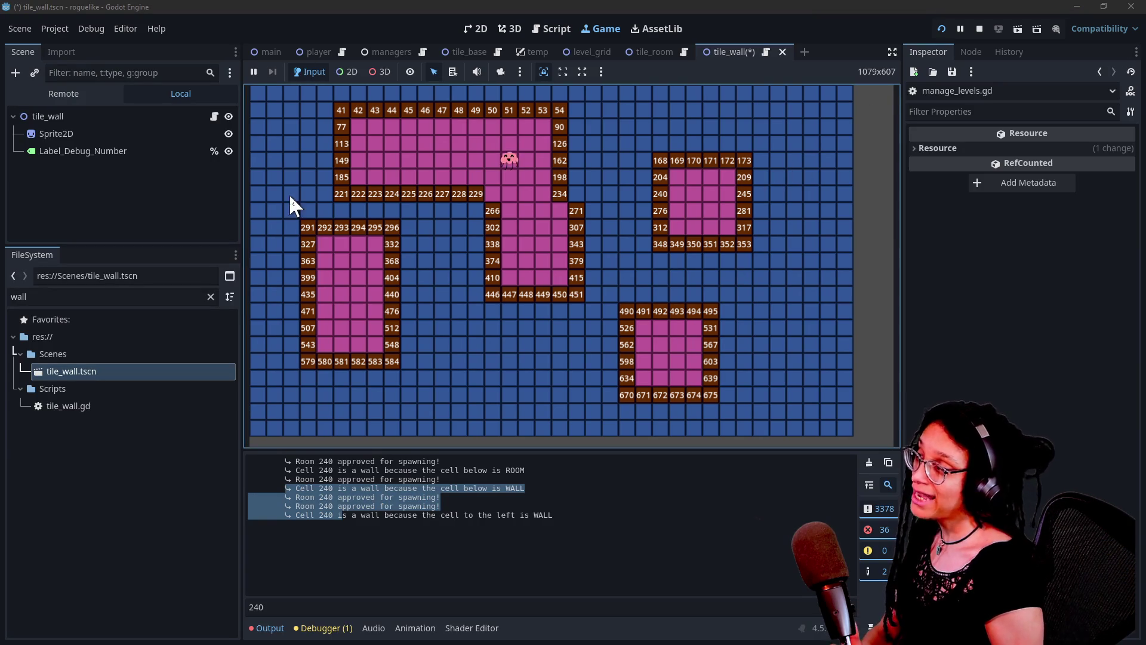
click(57, 134)
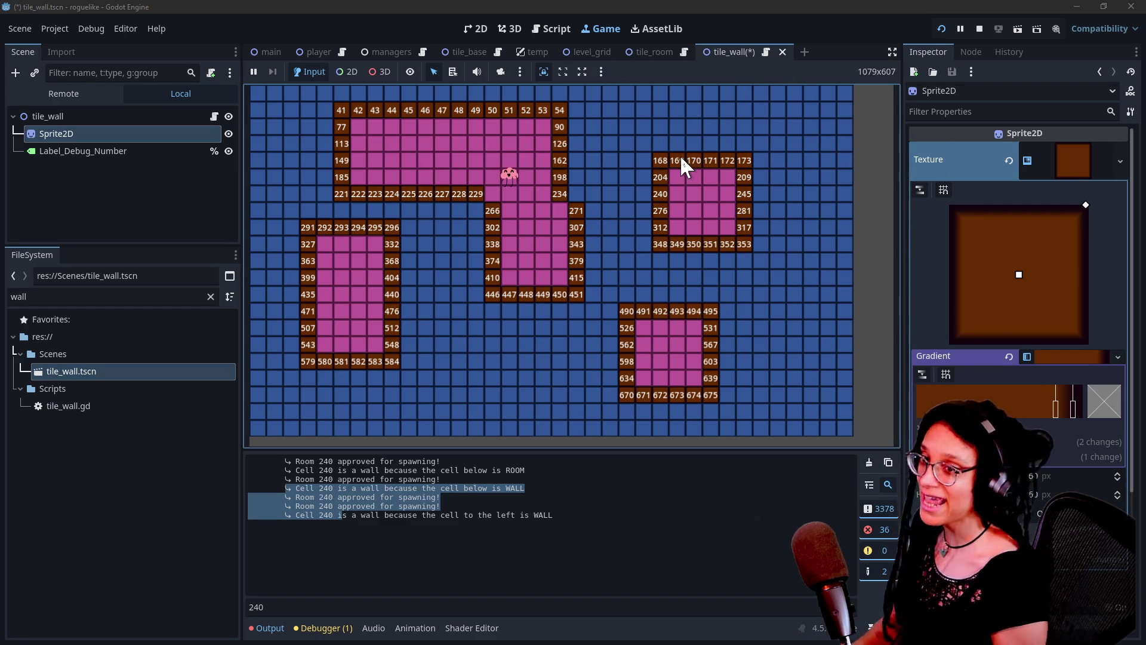
click(980, 29)
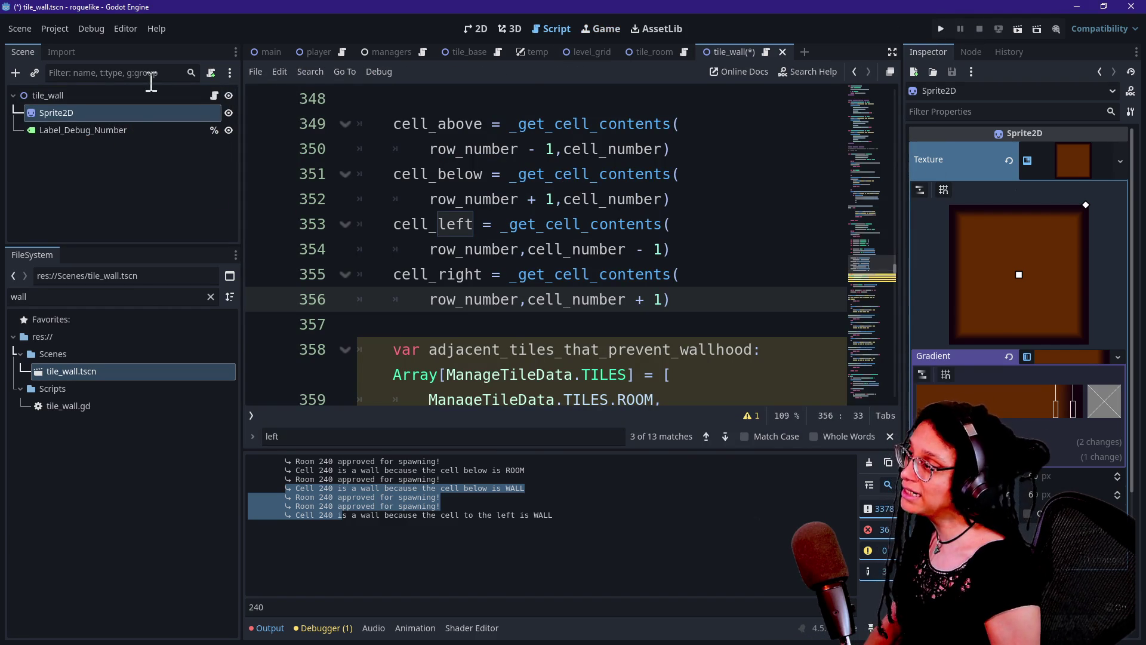
Step: Hide the side panels and output log, then scroll to the top of the script
click(558, 223)
key(ctrl+shift+F11)
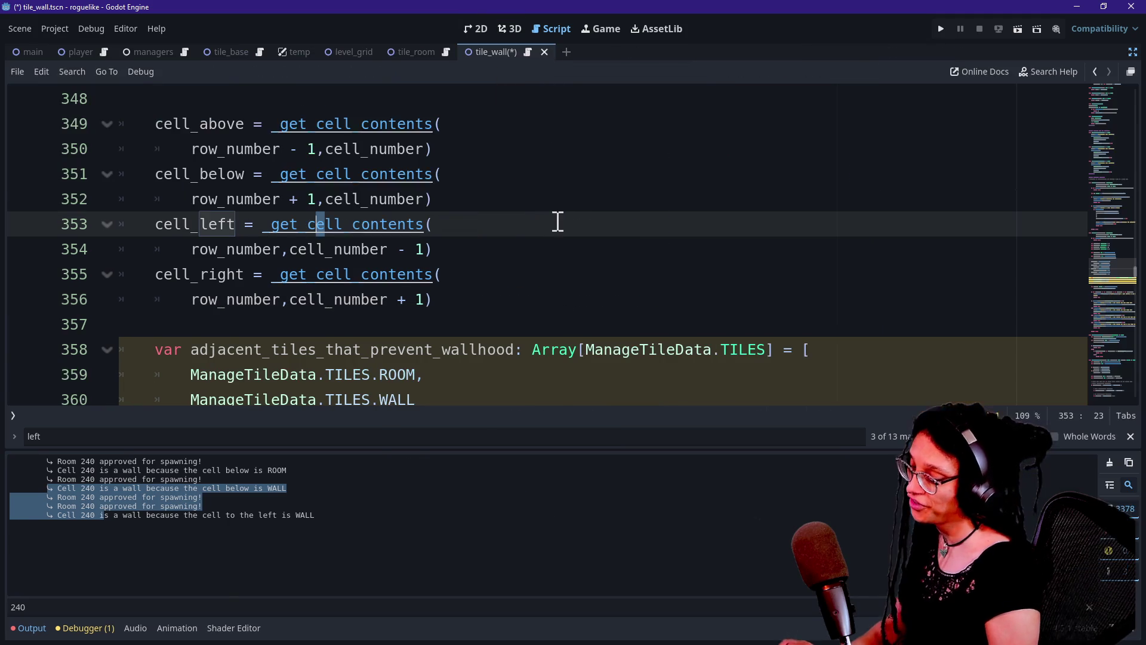
key(ctrl+j)
scroll(558, 222, up, 10)
scroll(557, 222, up, 20)
scroll(558, 222, up, 20)
scroll(557, 222, up, 2)
Step: Find 'overlap' and place the caret after true on the _rooms_can_overlap line 24
key(ctrl+f)
text(overlap)
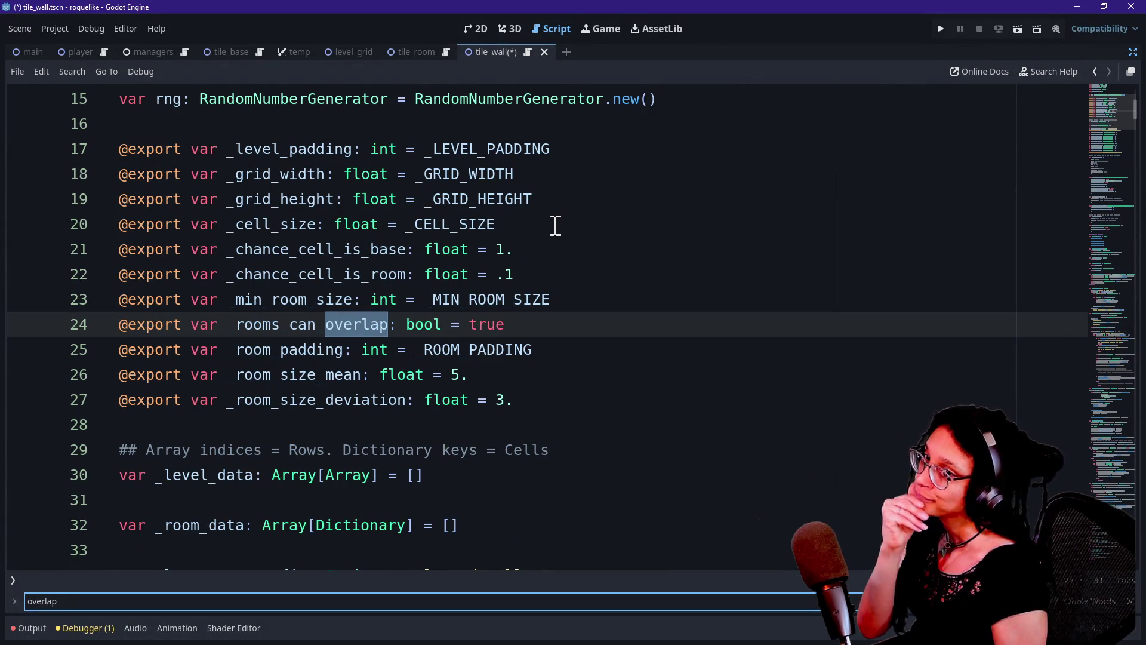
click(530, 316)
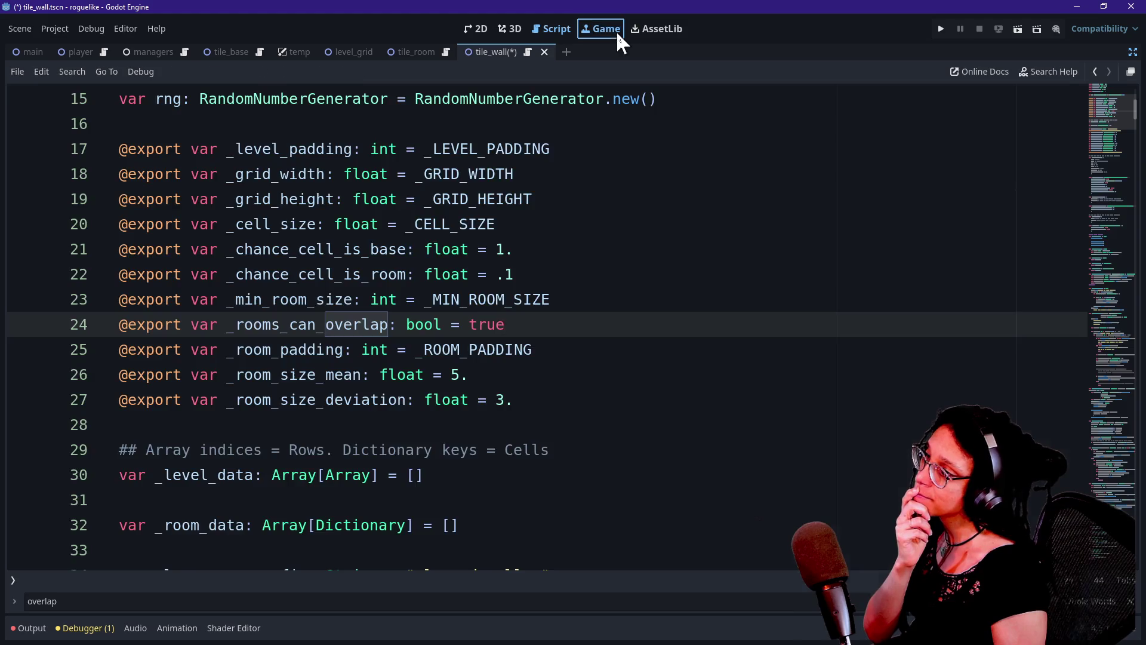
click(618, 34)
click(485, 27)
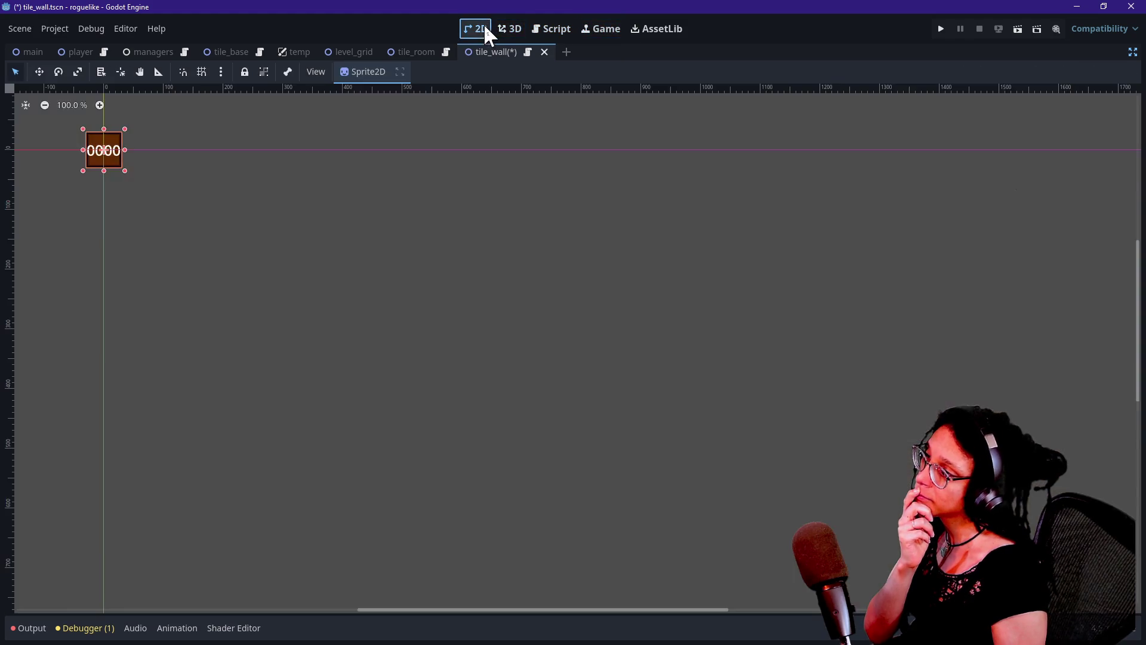
click(517, 27)
click(541, 28)
click(523, 278)
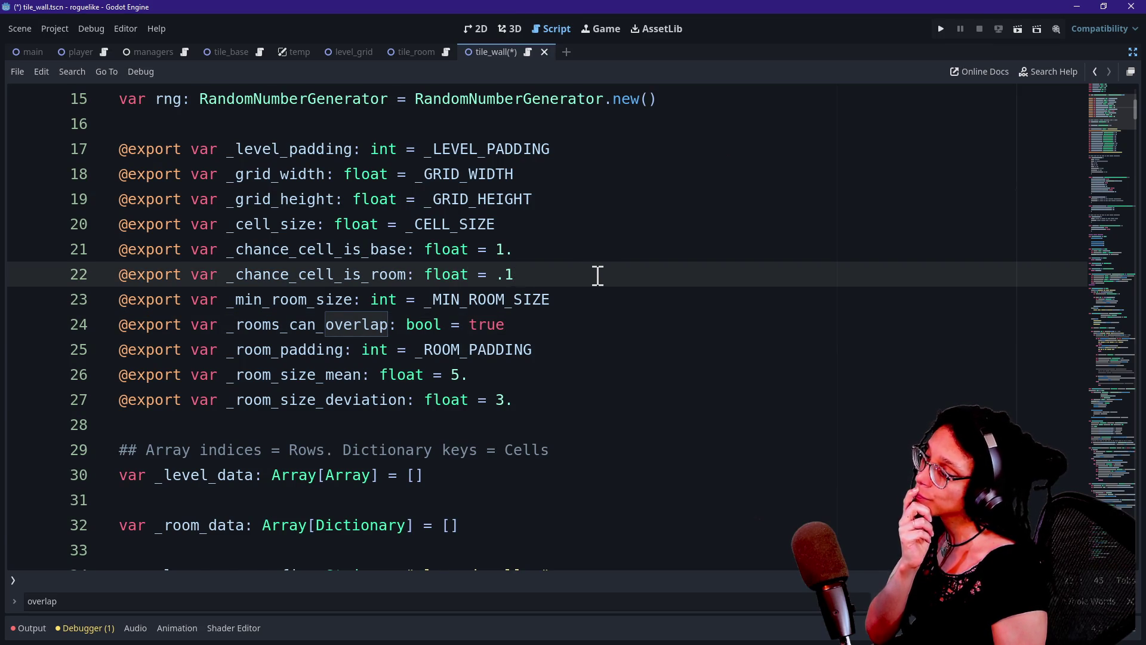
scroll(597, 275, down, 1)
click(588, 250)
Step: Comment line 24 with the TODO 'Ensure room data correctly logs count AFTER room gen'
text(# WAE)
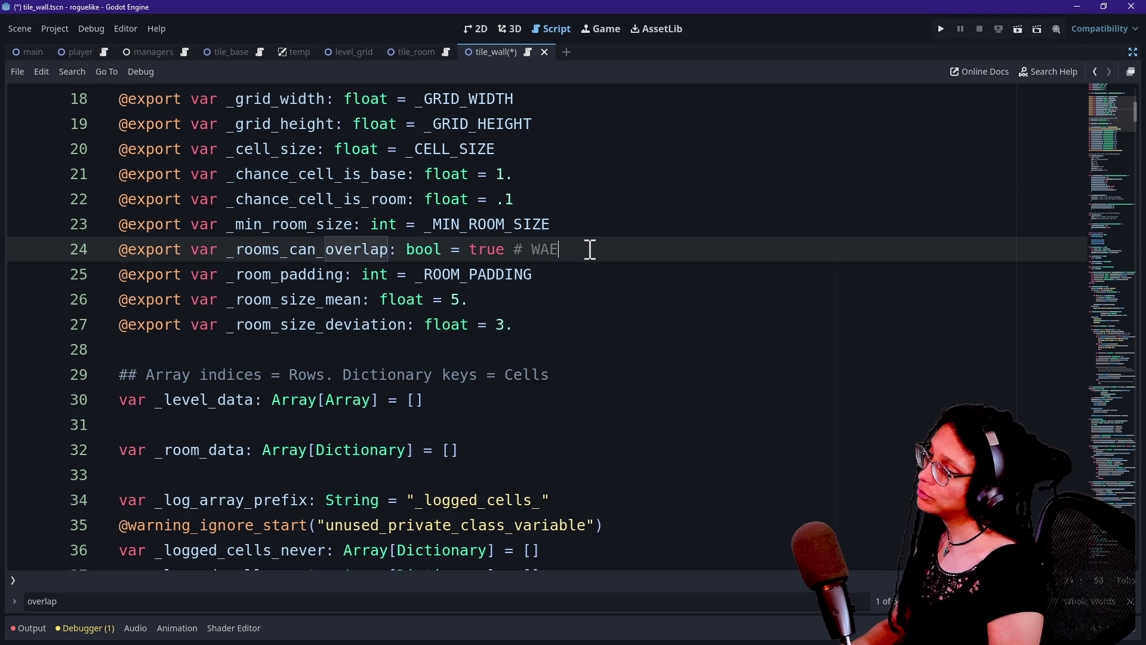
key(BackSpace)
text(RNING: T)
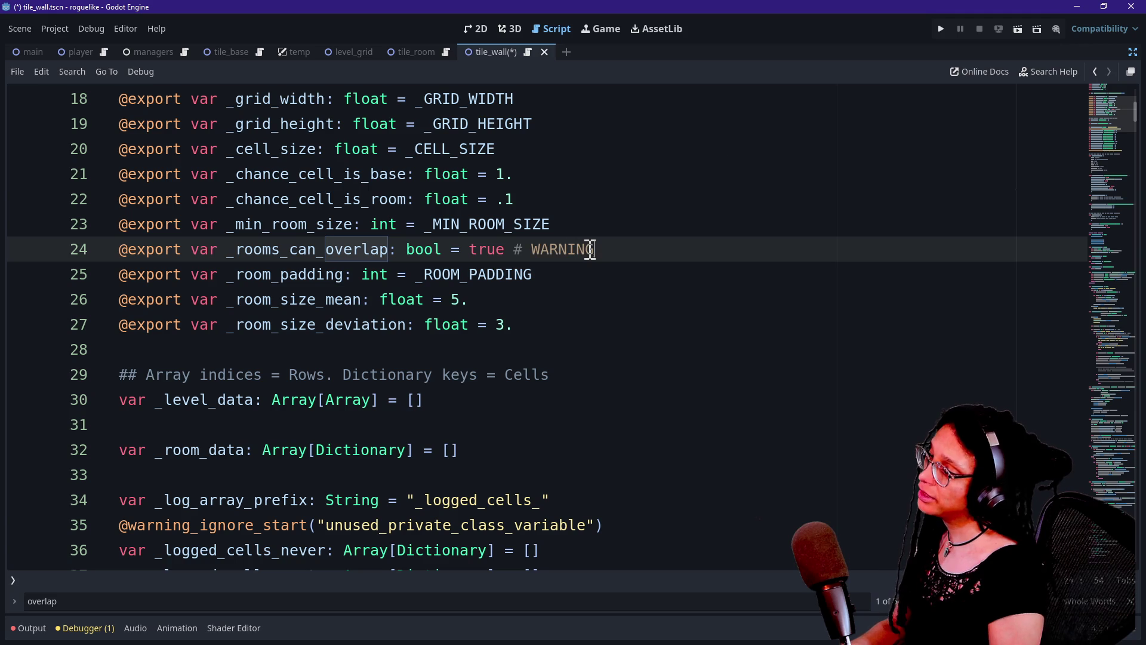
text(His wi)
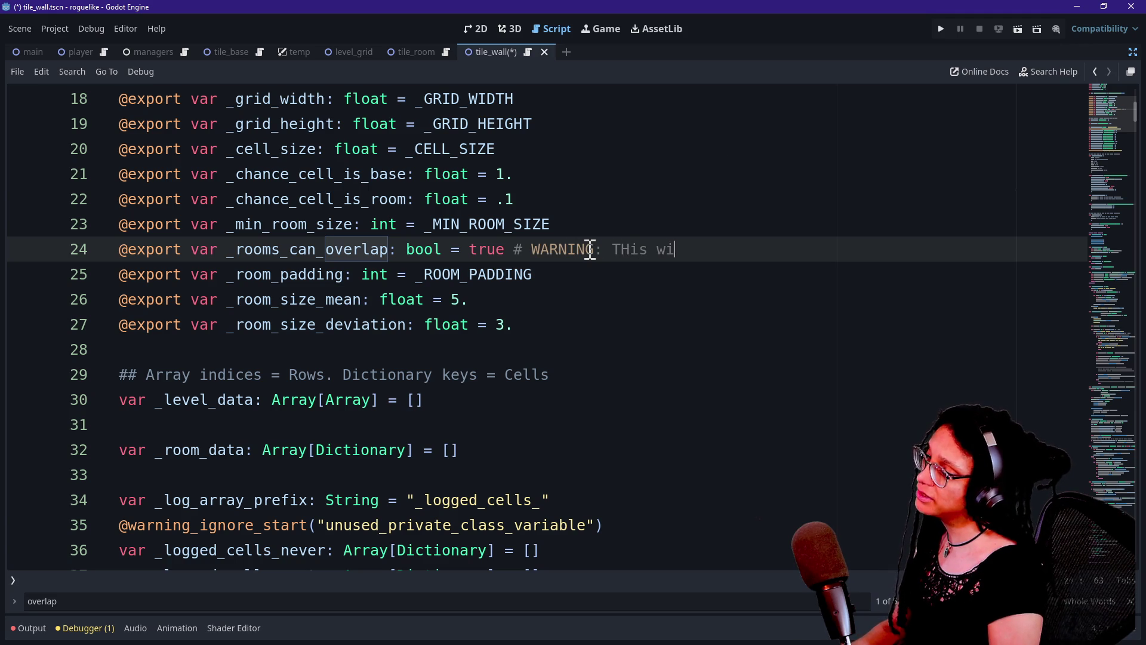
key(BackSpace)
key(BackSpace)
key(BackSpace)
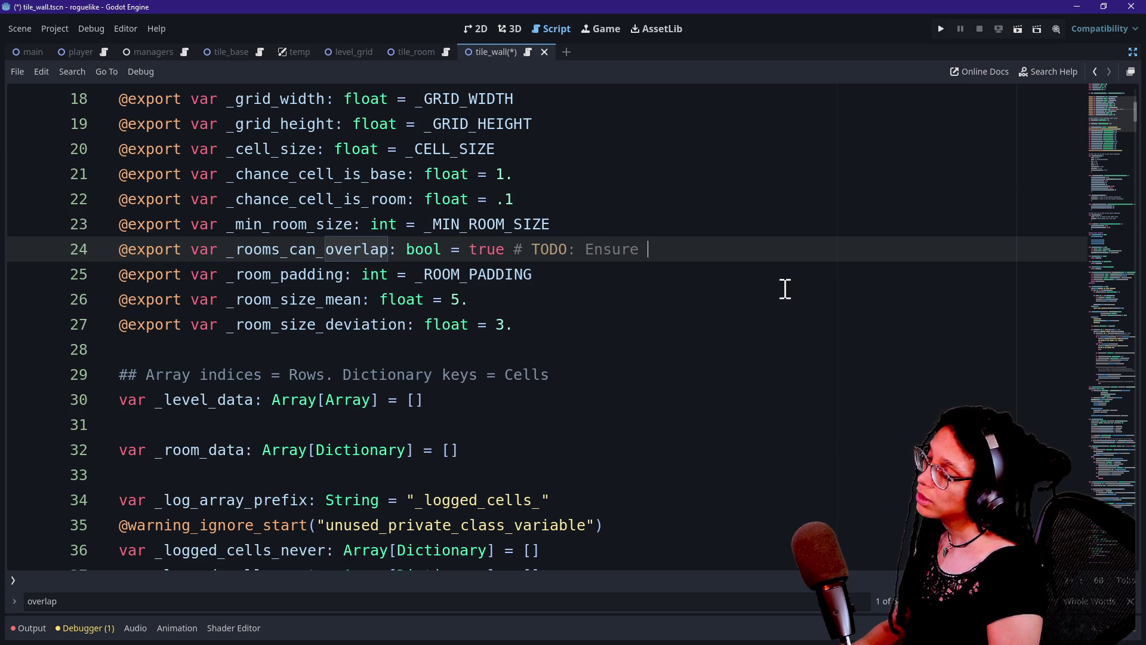
text(room data correctly counts AFTER room gen)
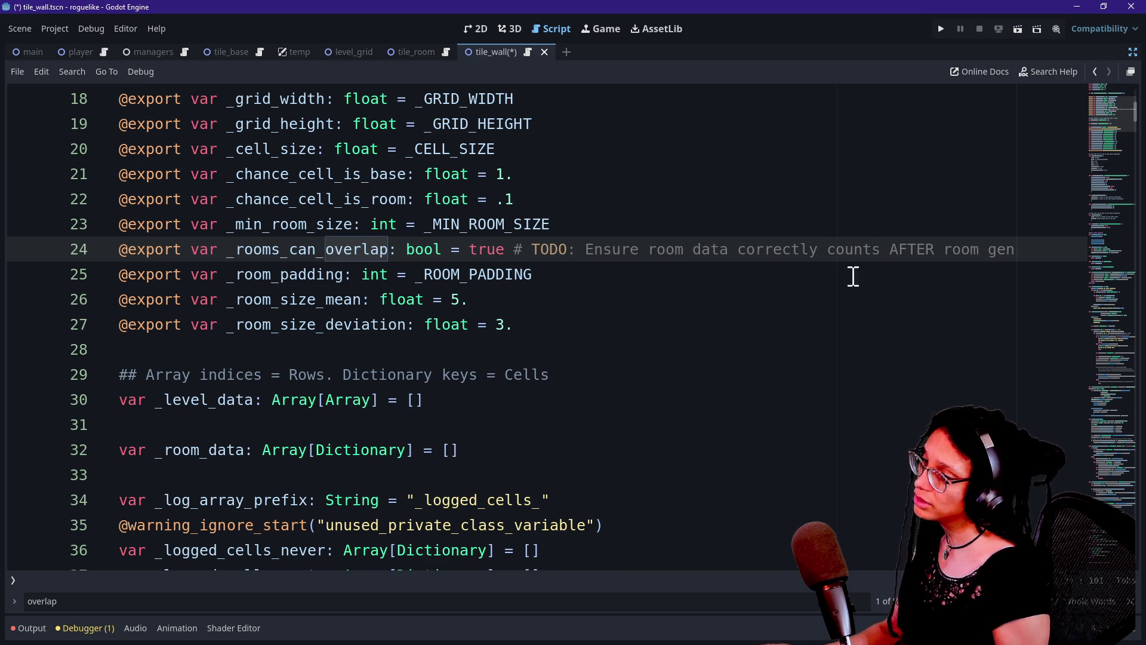
double_click(839, 249)
text(log)
key(BackSpace)
key(BackSpace)
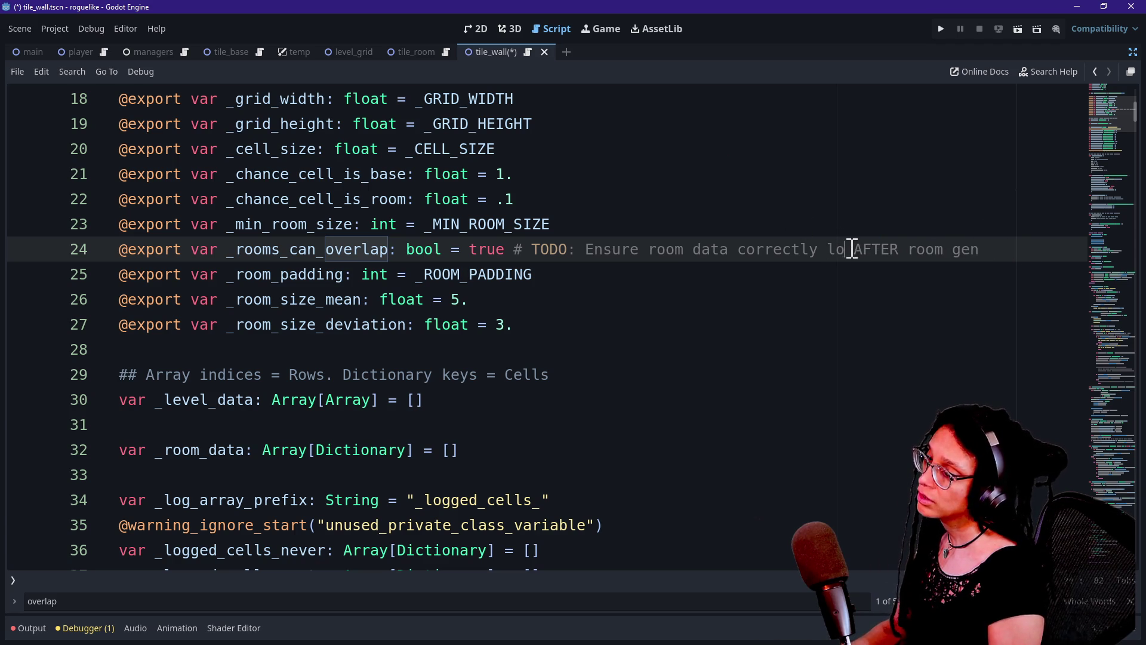
text(ogf)
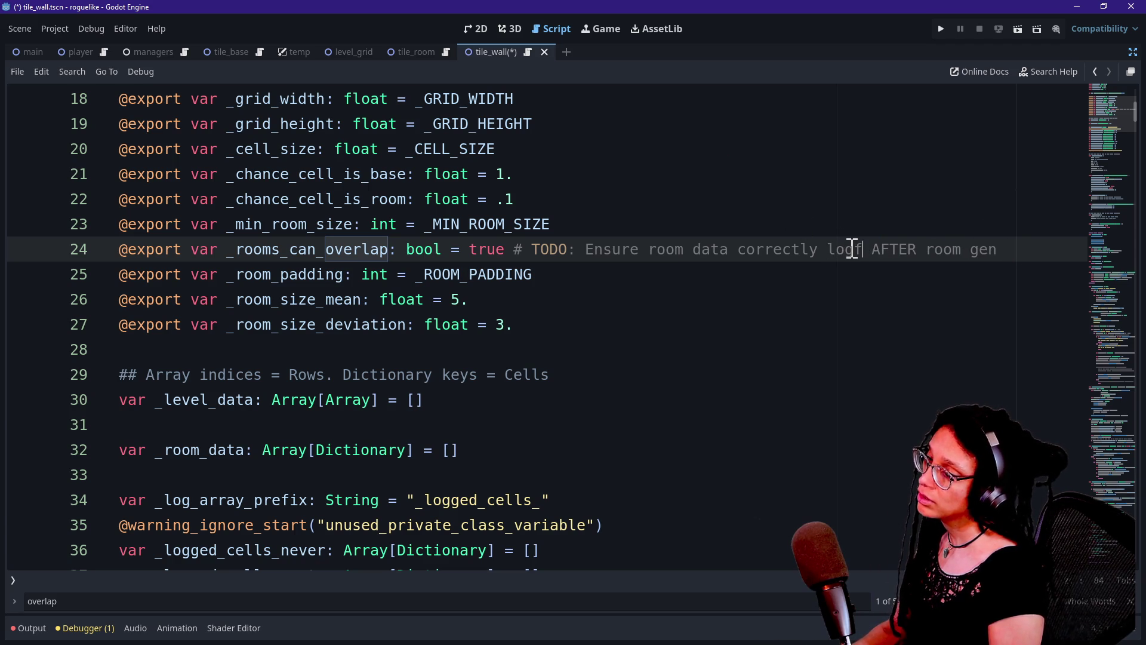
text( count)
Step: Copy the TODO comment to the end of the _room_padding line 25 and save
drag(1051, 250, 515, 254)
key(ctrl+c)
click(556, 290)
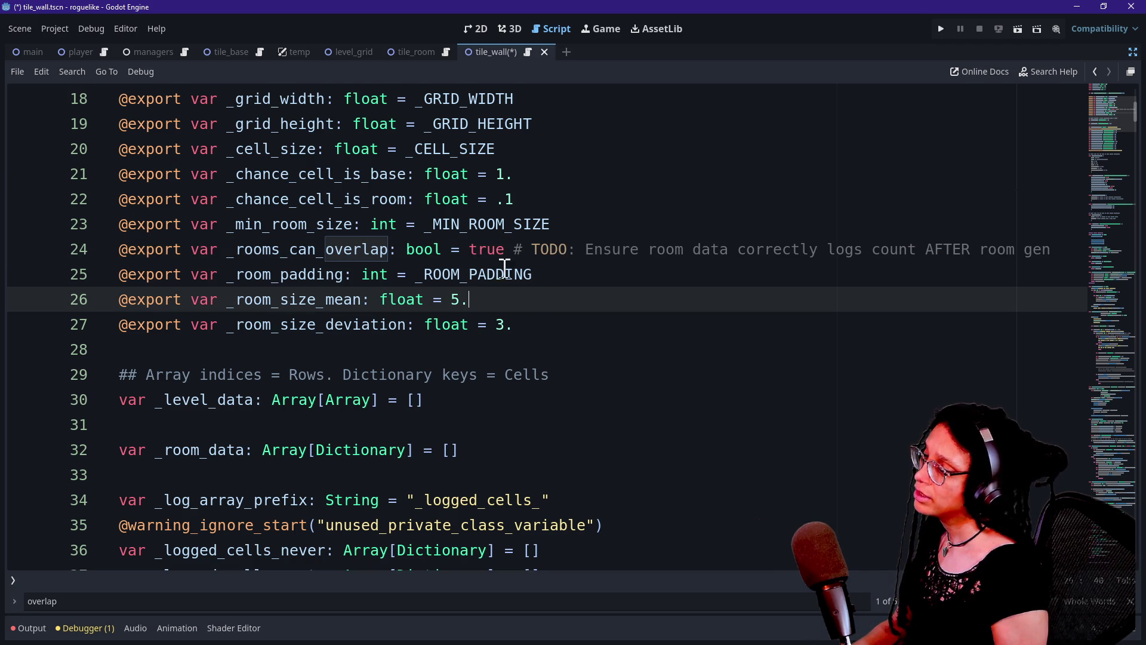
click(541, 277)
key(ctrl+v)
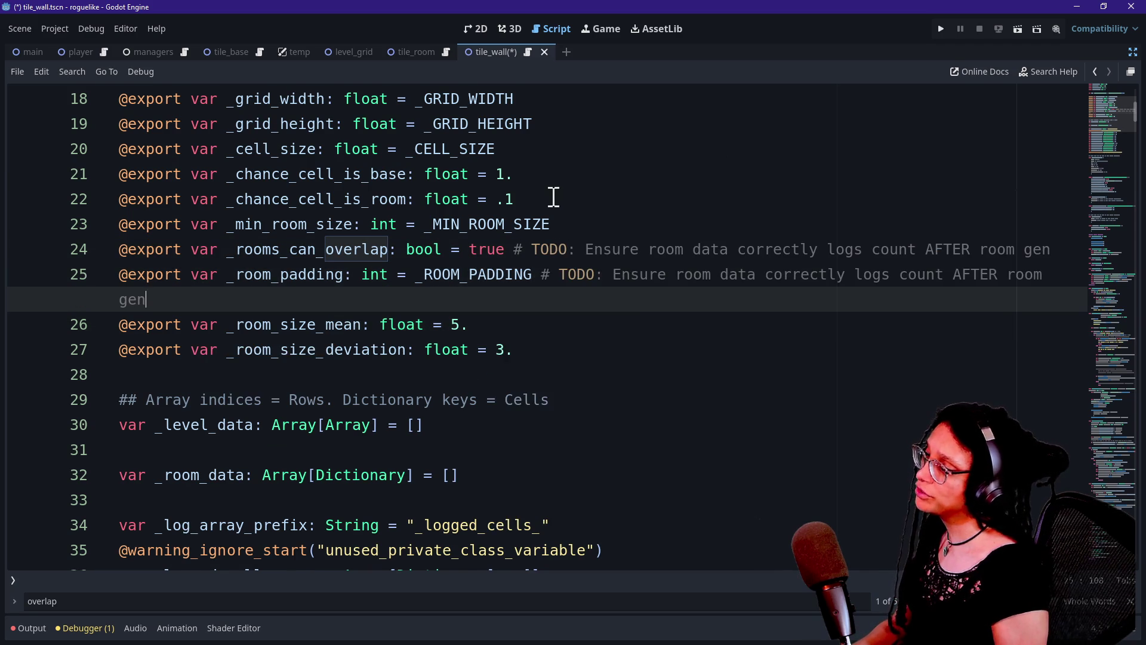
scroll(554, 197, up, 1)
click(499, 401)
click(592, 382)
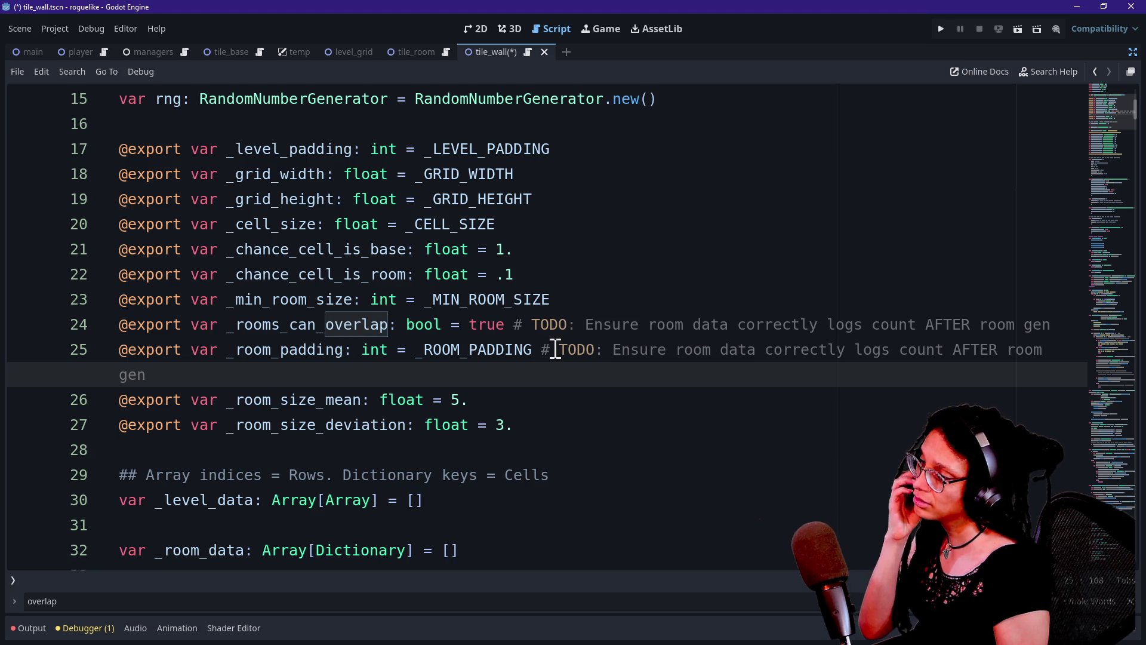
click(554, 332)
click(571, 366)
key(ctrl+s)
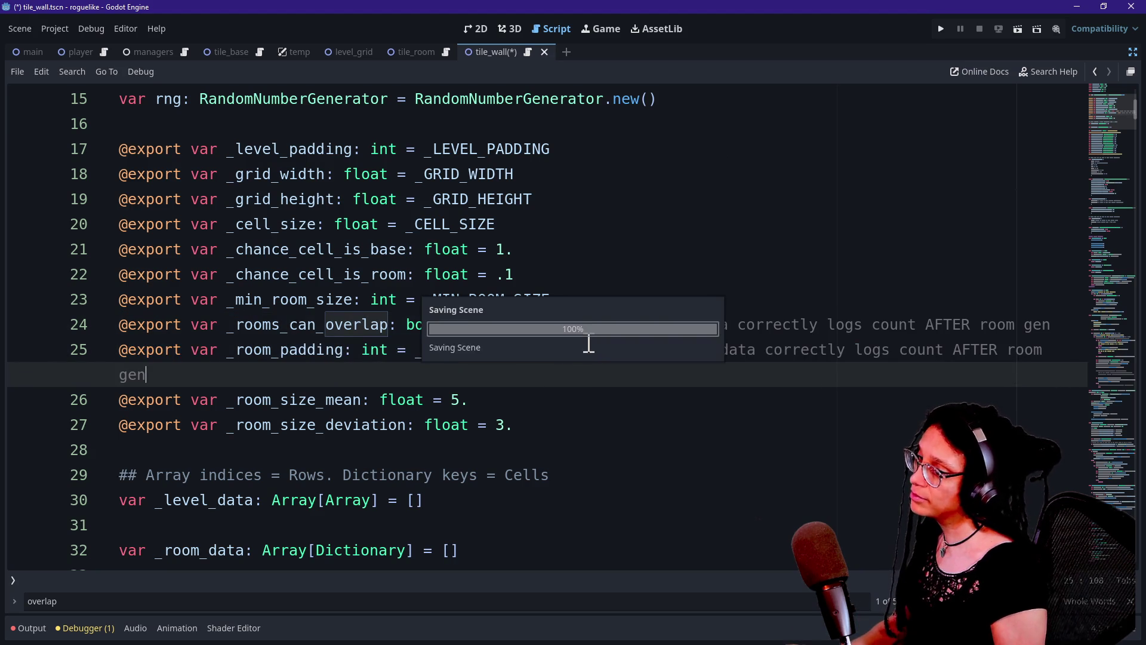
Step: Restore the docks, open the Managers scene, and select the ManageLevel node
click(1132, 52)
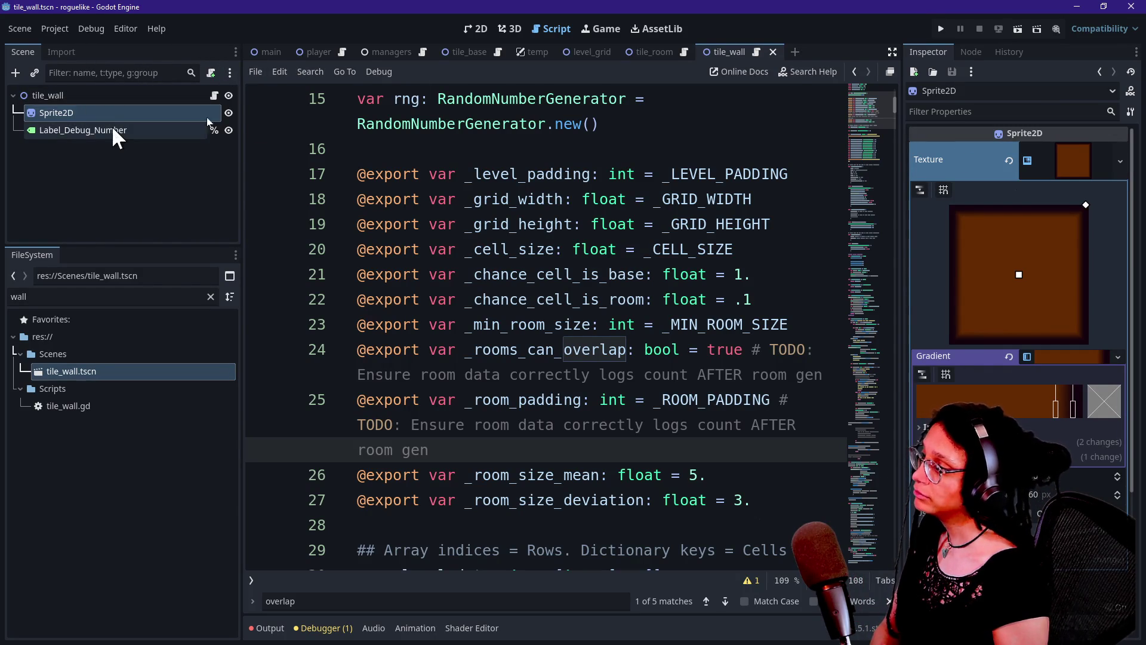
click(390, 57)
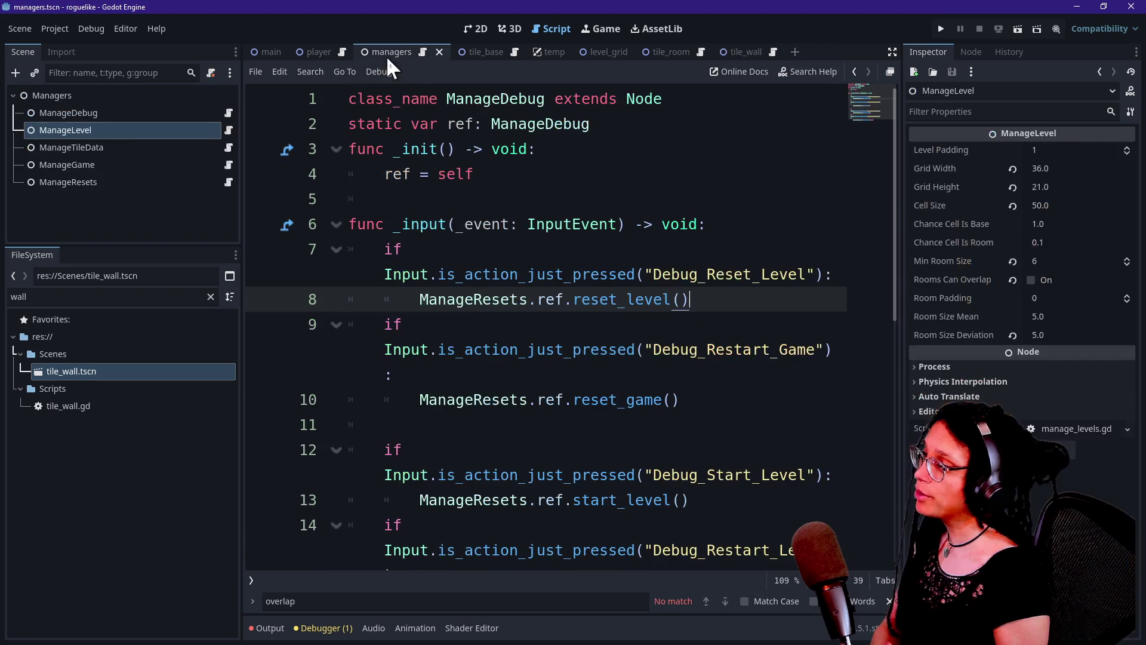
click(145, 146)
click(142, 130)
click(141, 117)
click(141, 131)
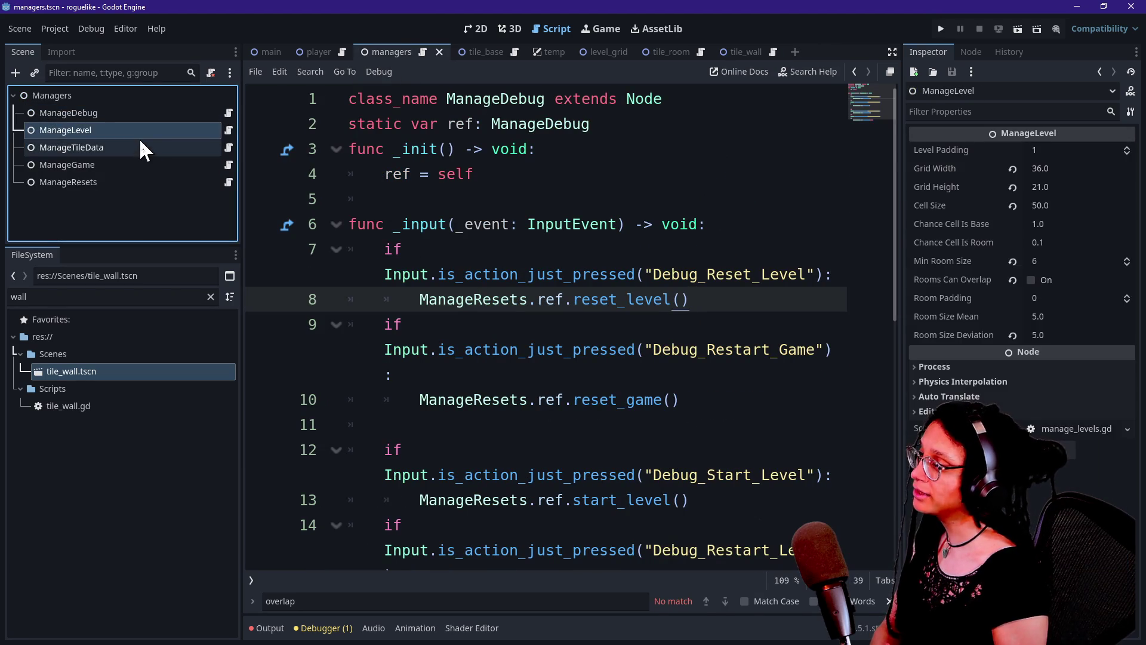
click(141, 148)
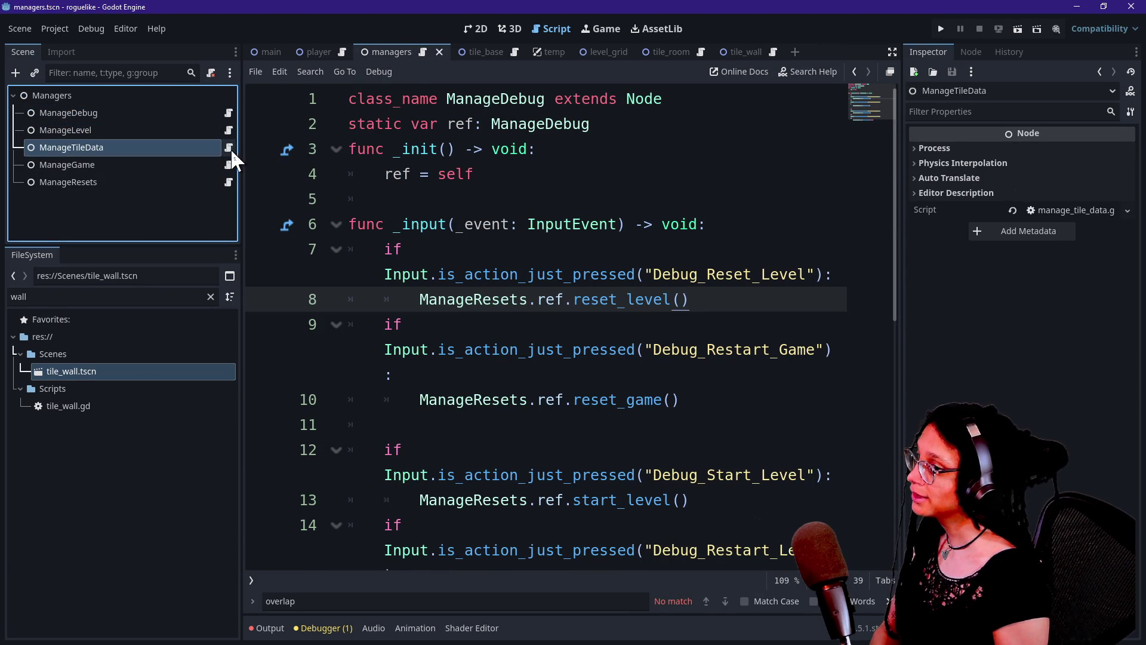
click(203, 132)
click(201, 148)
click(192, 134)
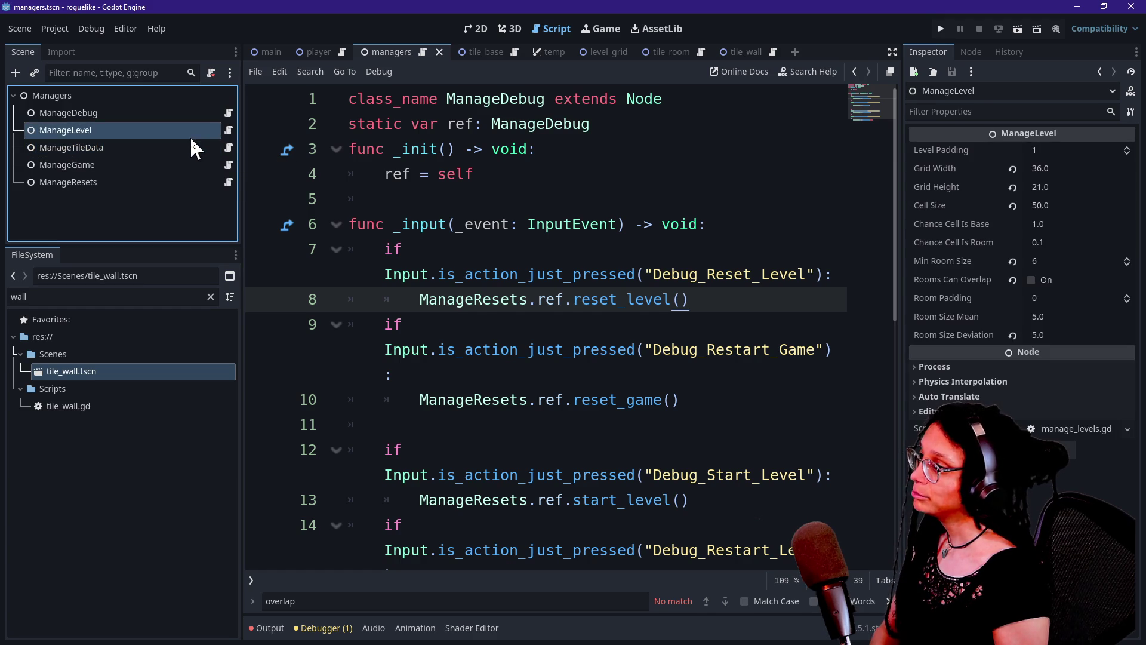
Step: Set Room Padding to 2, Min Room Size to 6, enable Rooms Can Overlap, and save
click(1062, 299)
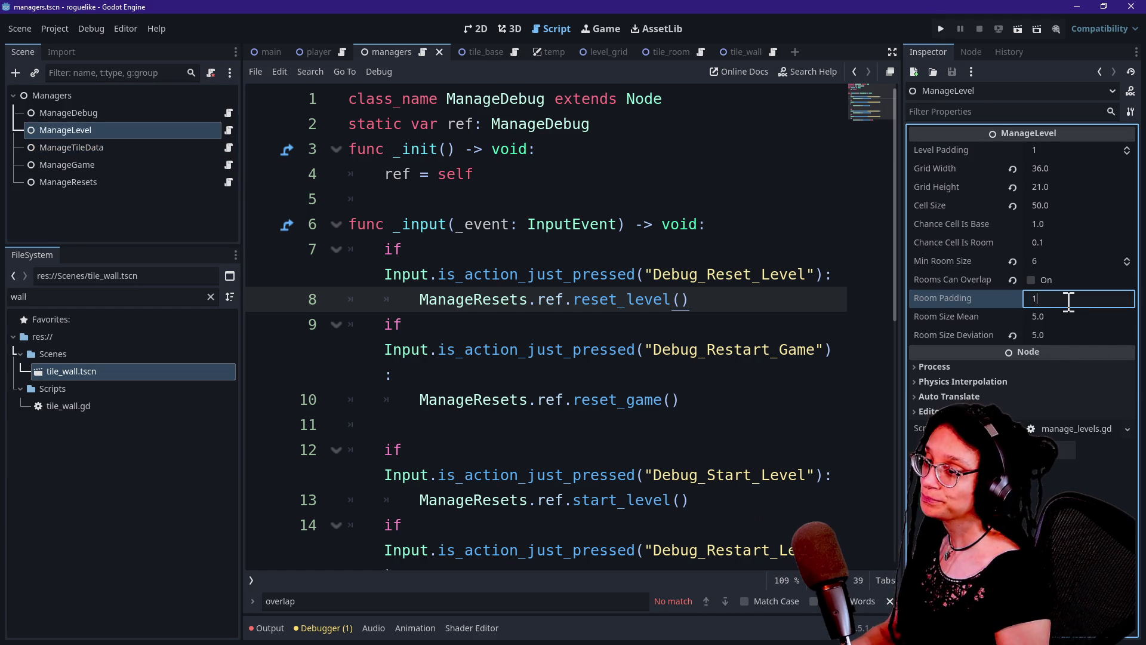
text(1)
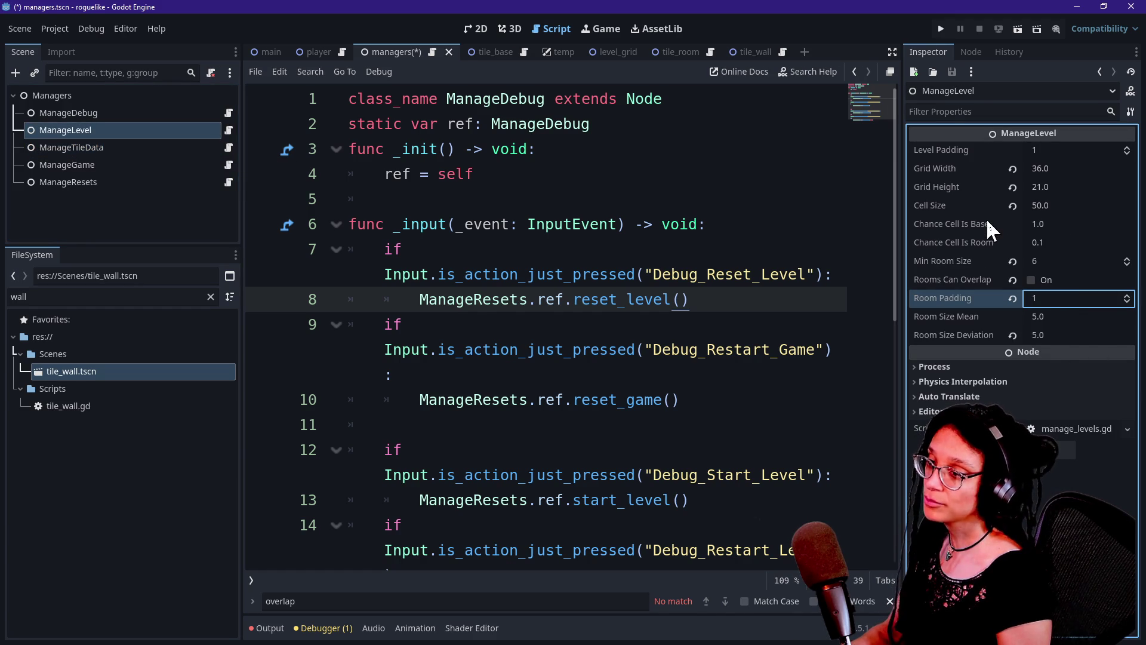
click(948, 224)
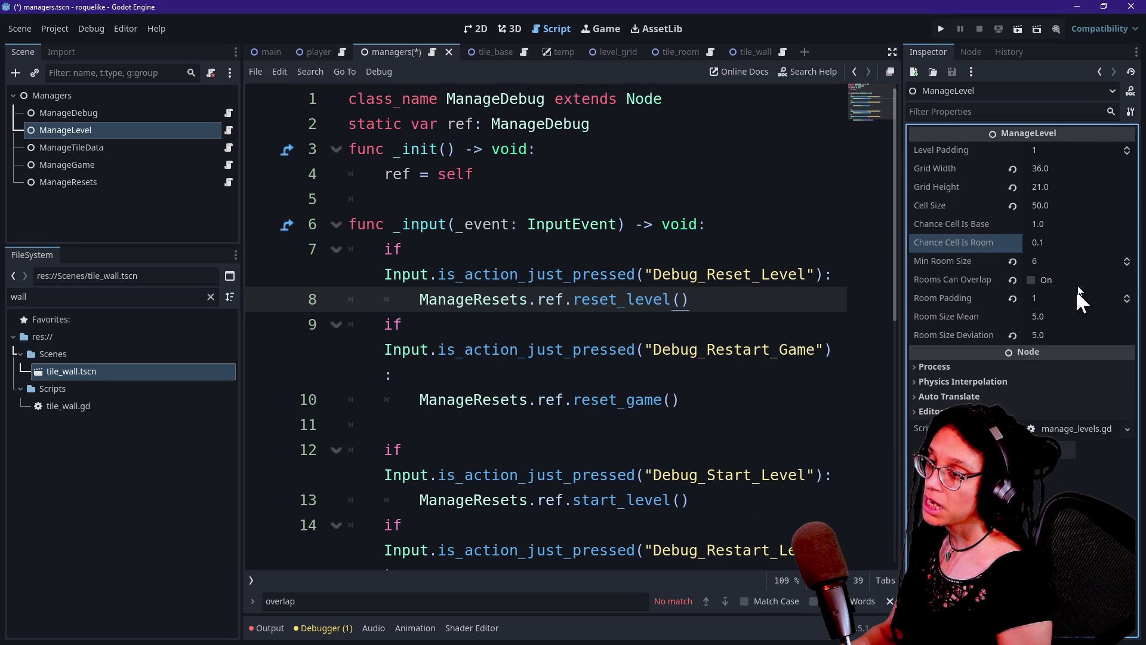
click(1038, 262)
text(0)
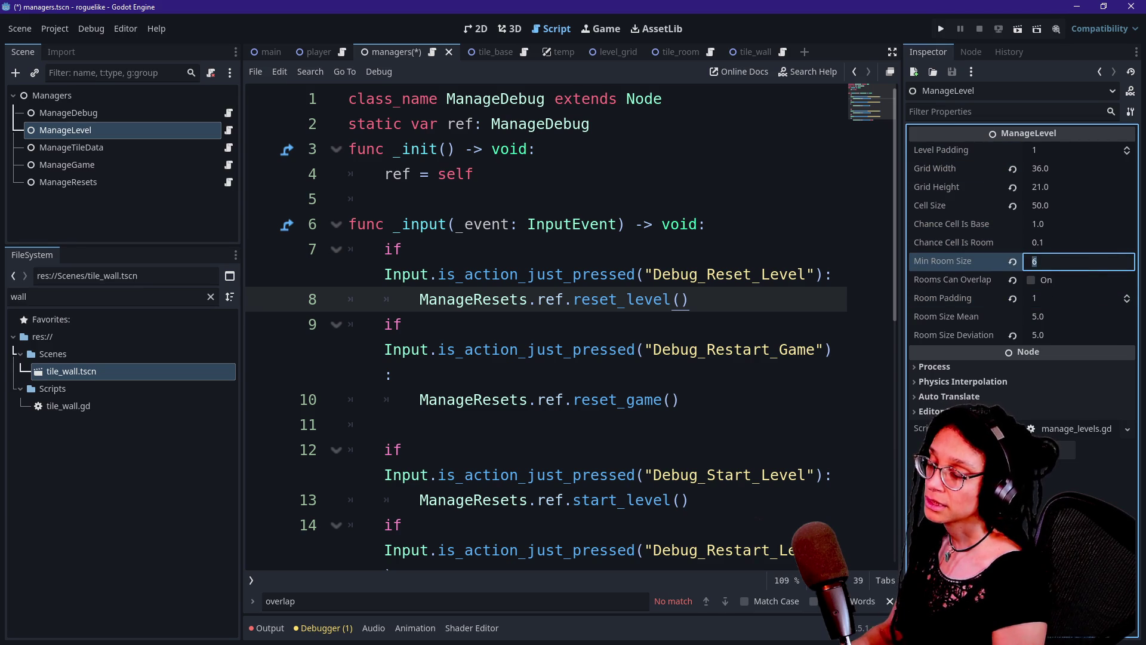
key(BackSpace)
text(6)
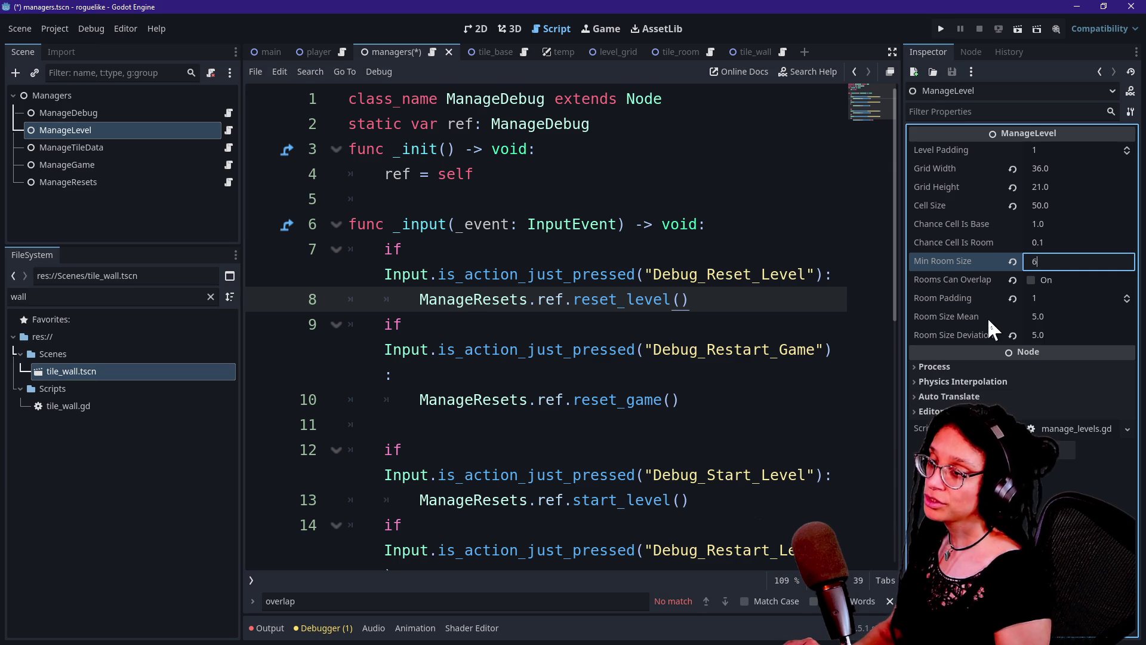
click(1031, 279)
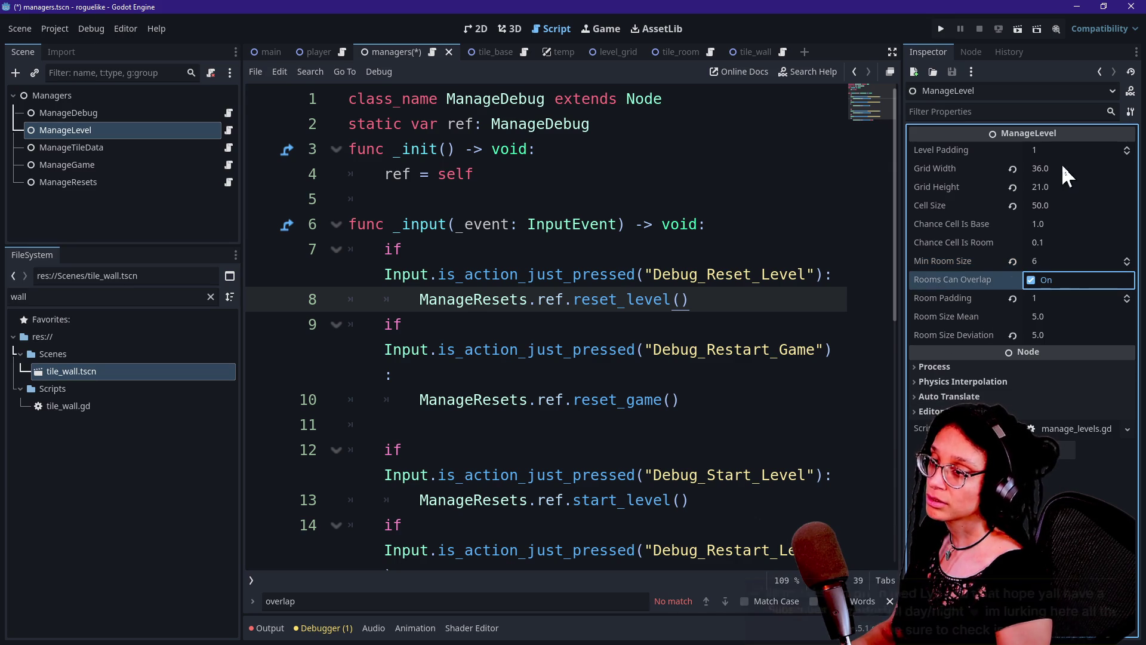
click(1051, 298)
text(2)
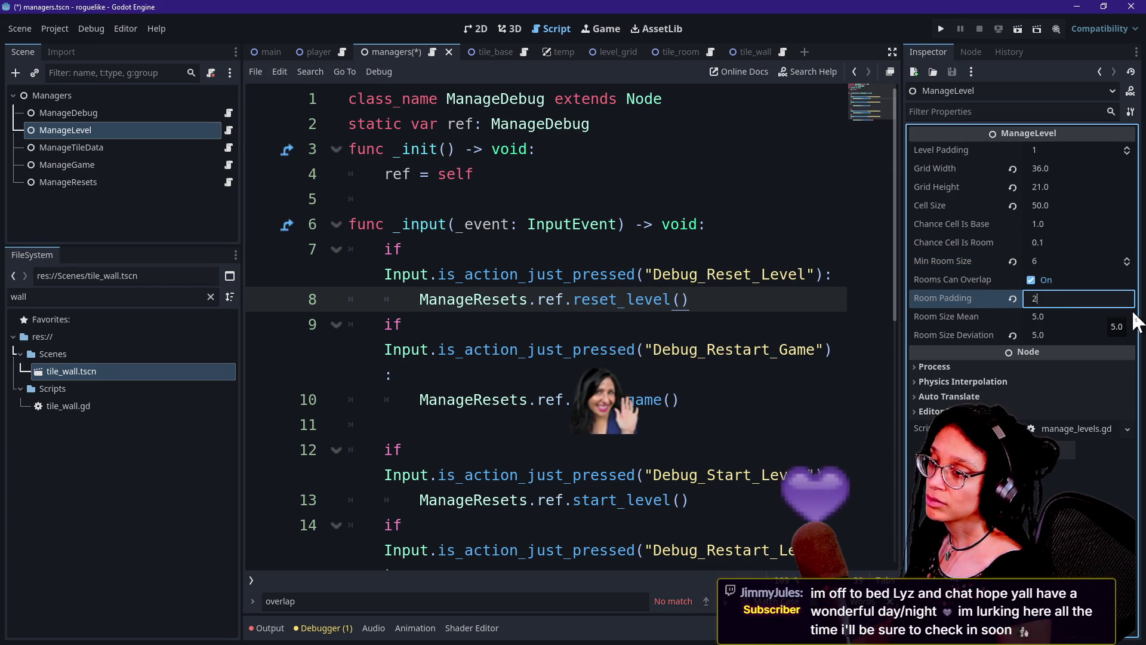
key(Return)
key(ctrl+s)
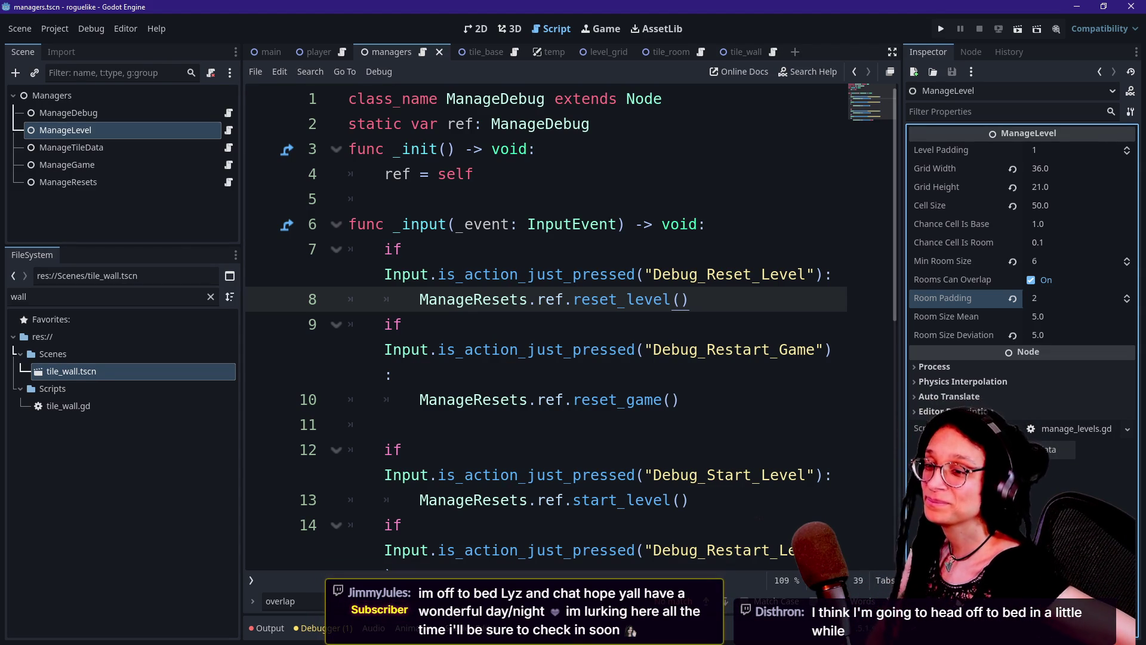
drag(783, 456, 767, 358)
click(702, 245)
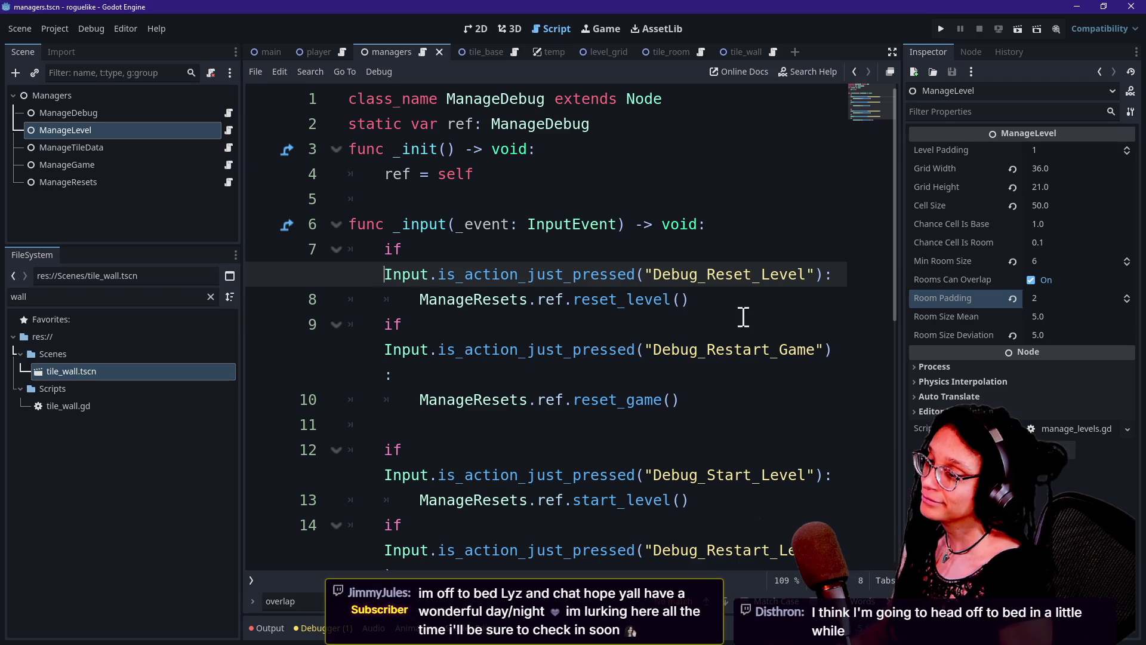
click(744, 316)
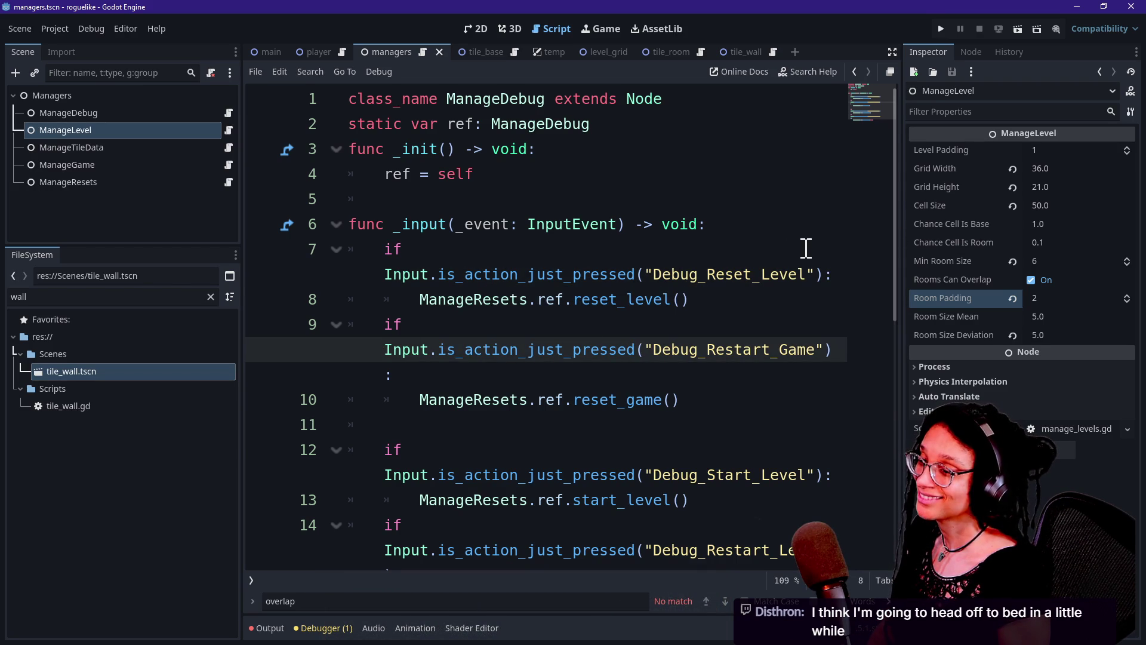
click(943, 24)
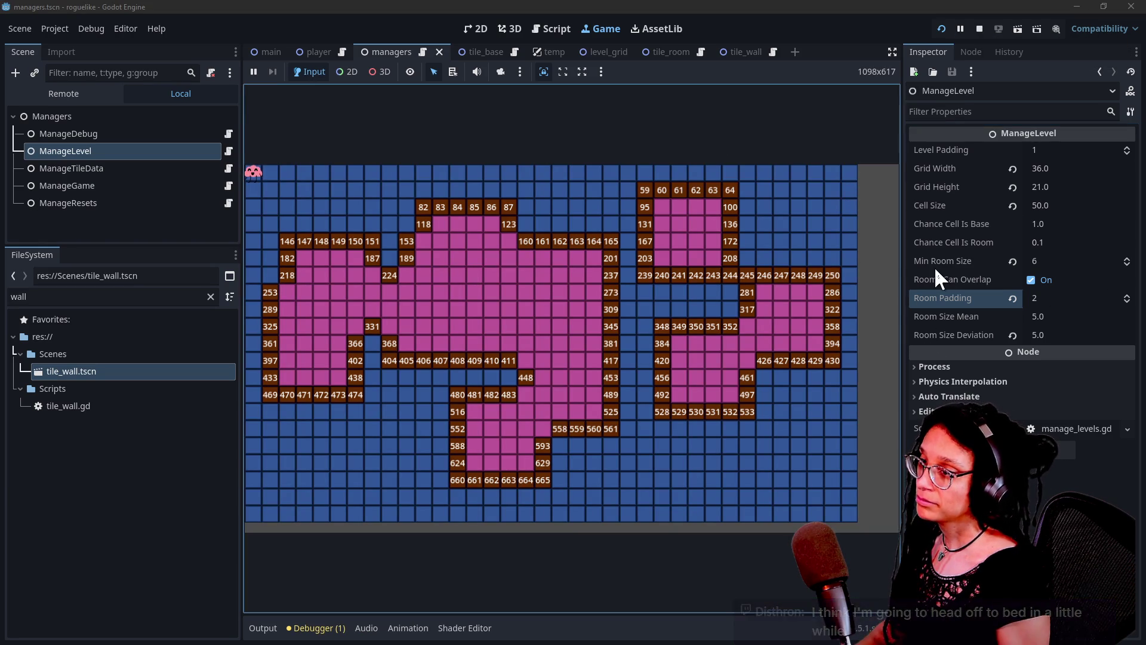
Step: Uncheck Rooms Can Overlap on ManageLevel and rerun to regenerate the level
click(1031, 280)
click(942, 29)
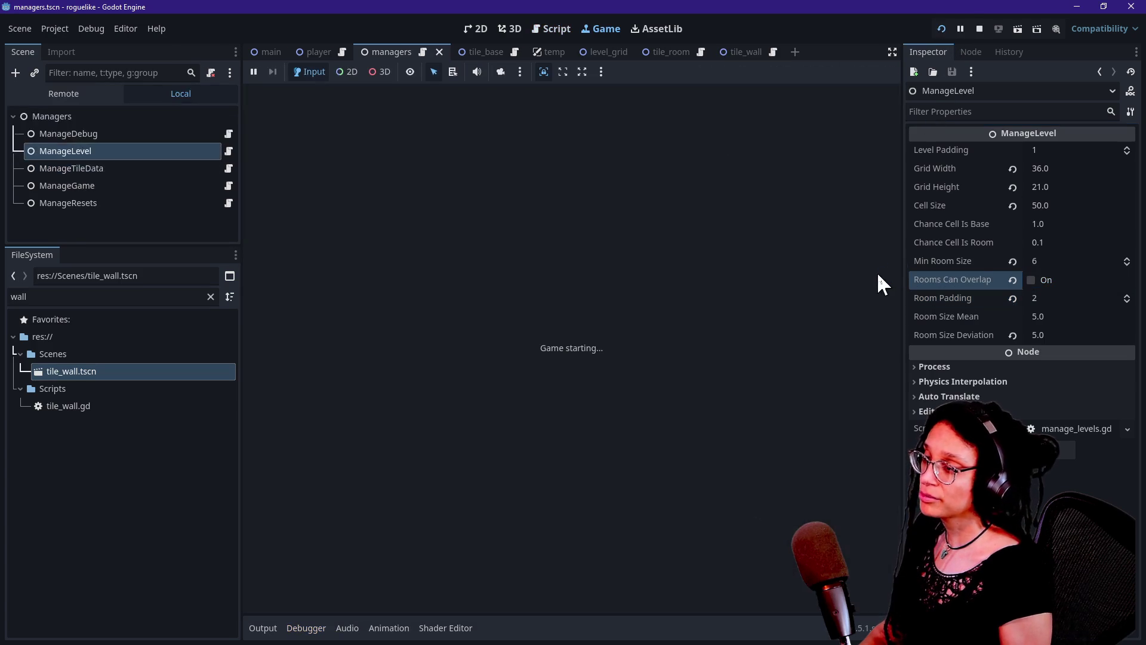
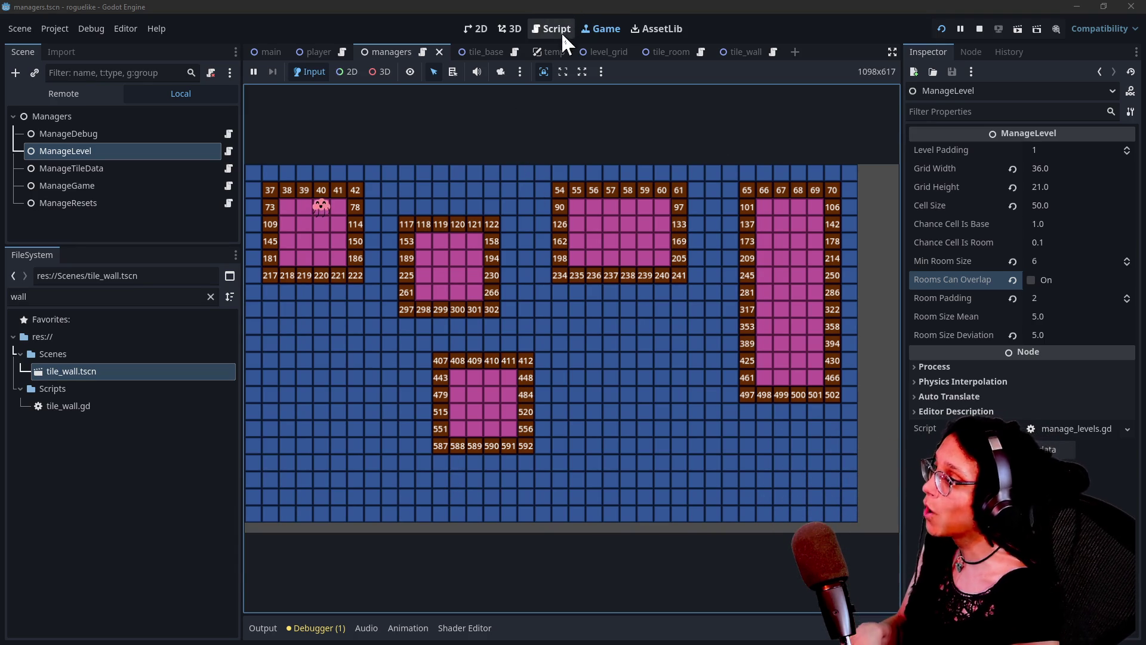
Step: Duplicate tile_wall.tscn as a new scene file named tile_door.tscn
click(76, 377)
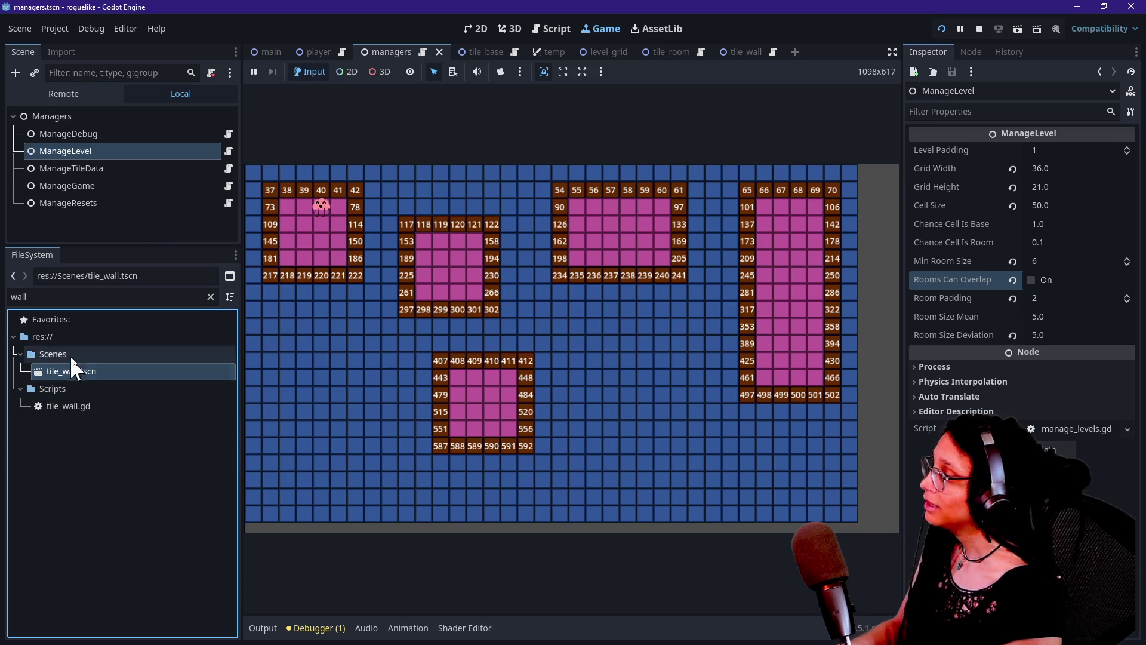
key(ctrl+d)
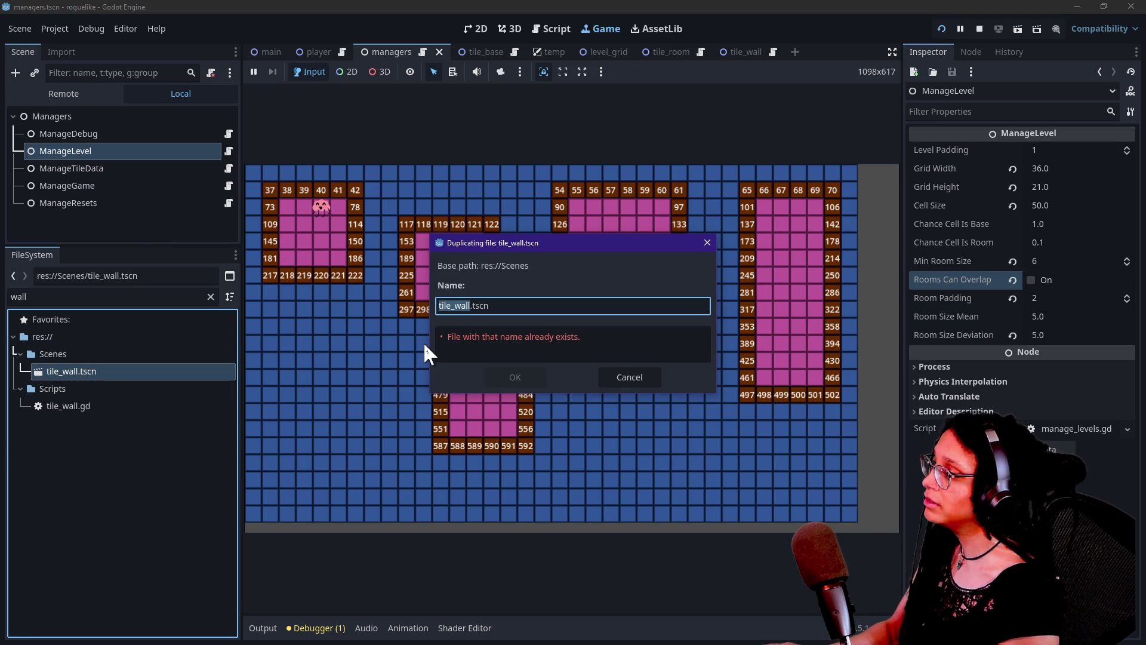
text(tile_door)
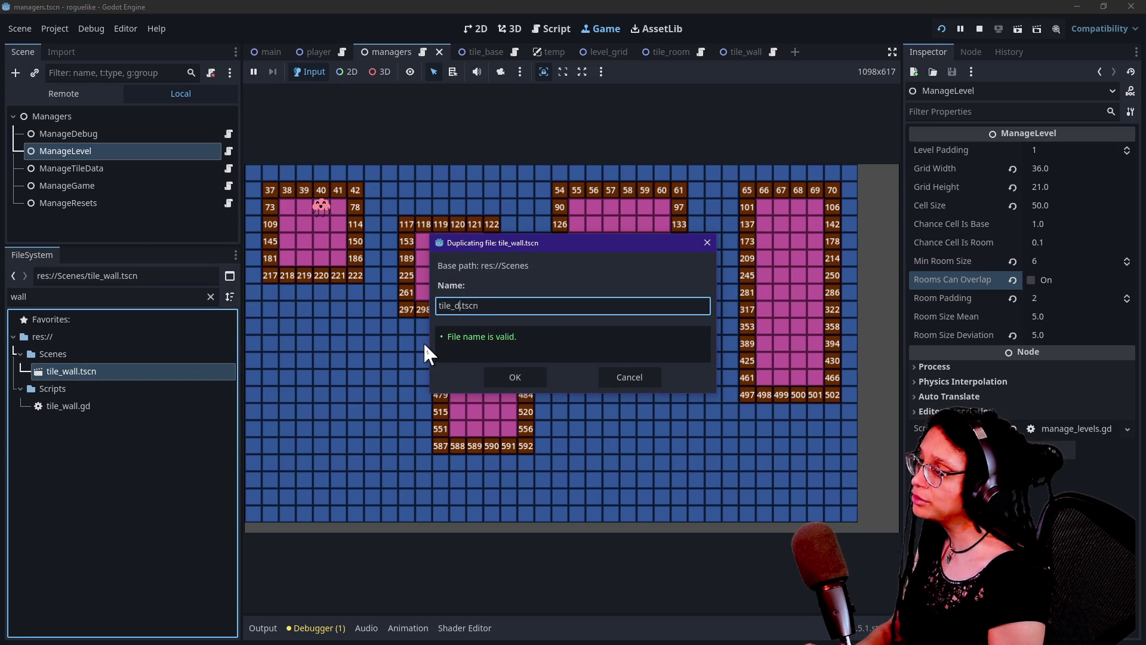
key(Return)
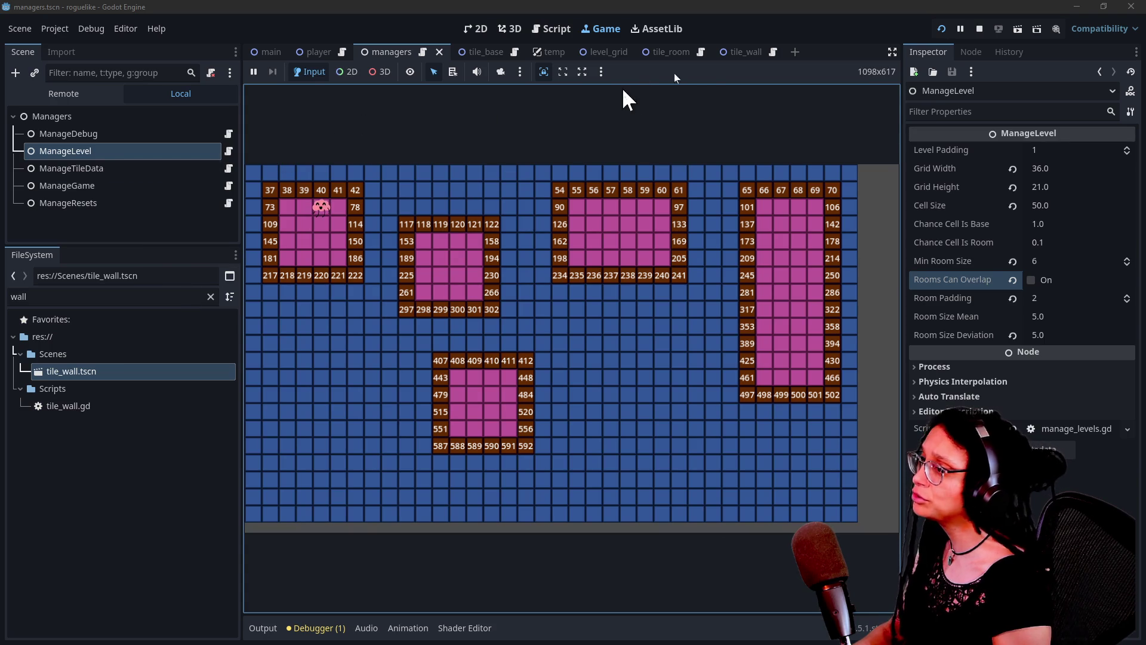
Step: In the tile_wall scene, open its script and hide the Label_Debug_Number node
click(747, 50)
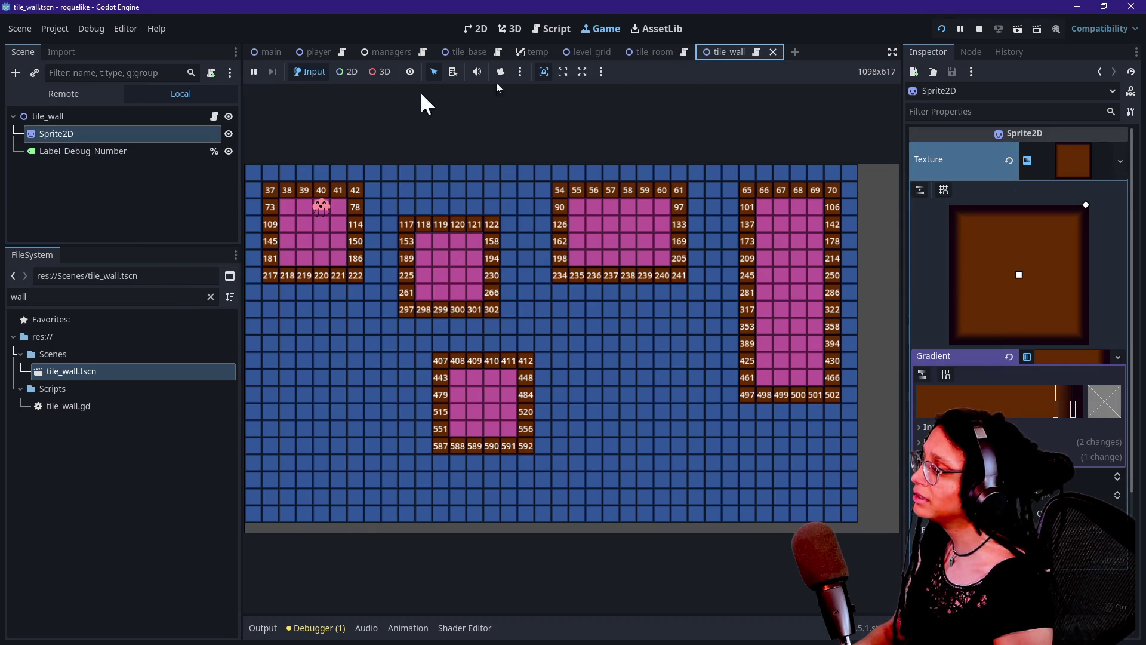
click(752, 51)
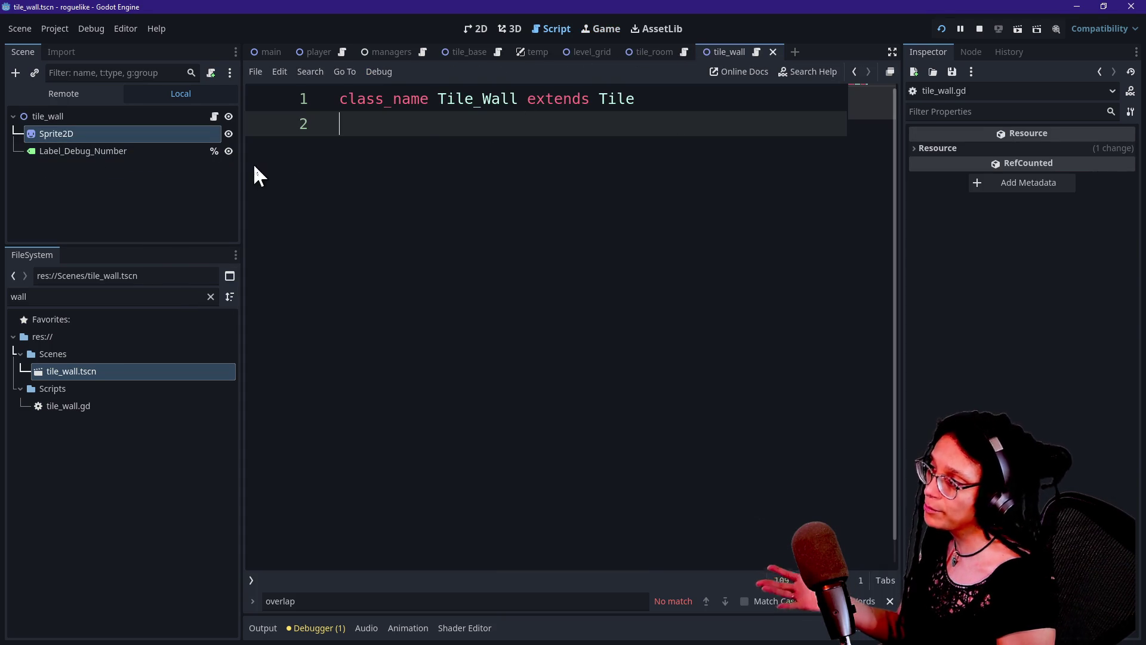
click(120, 152)
click(229, 152)
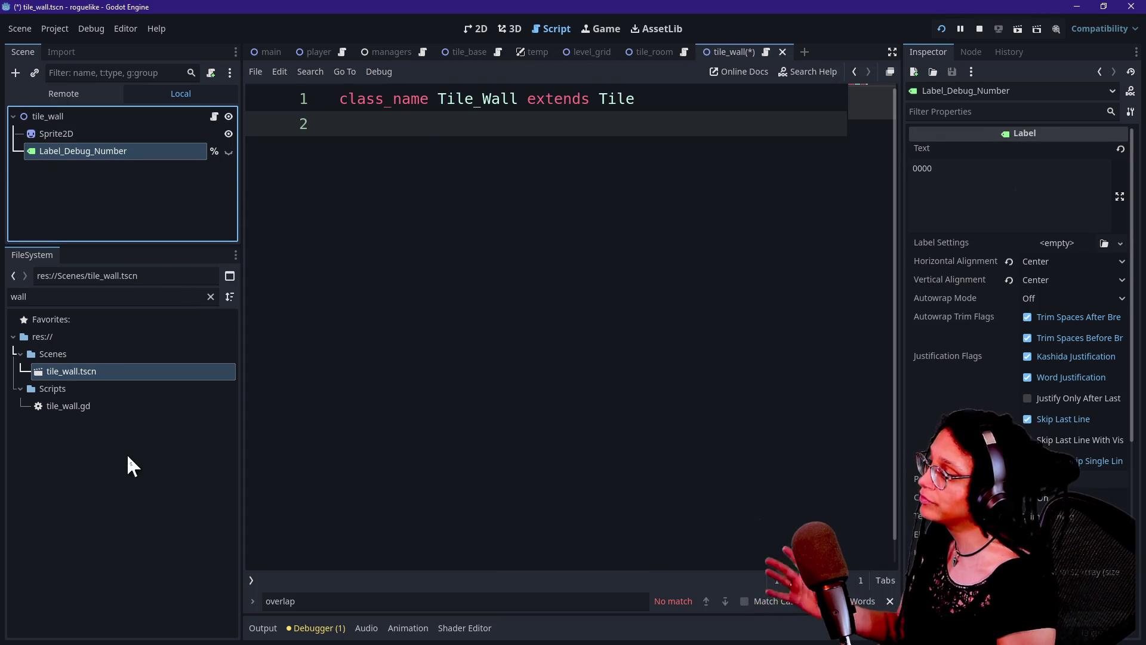
Step: Filter the FileSystem for 'door', open tile_door.tscn and select its root node
click(108, 292)
key(ctrl+a)
key(BackSpace)
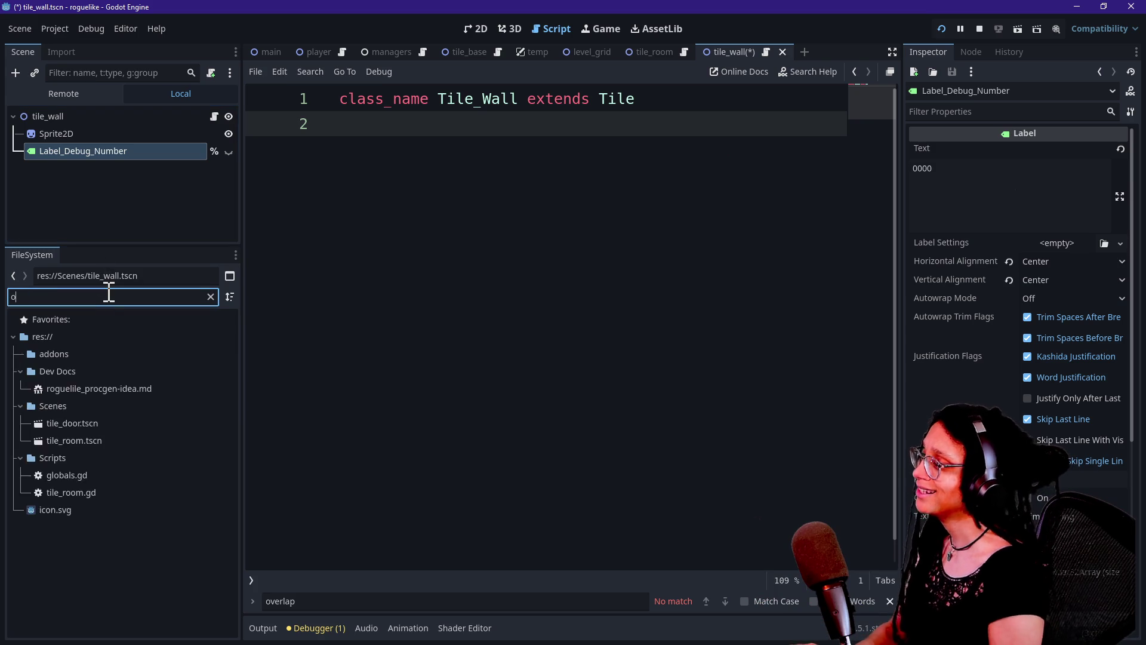
text(door)
double_click(64, 371)
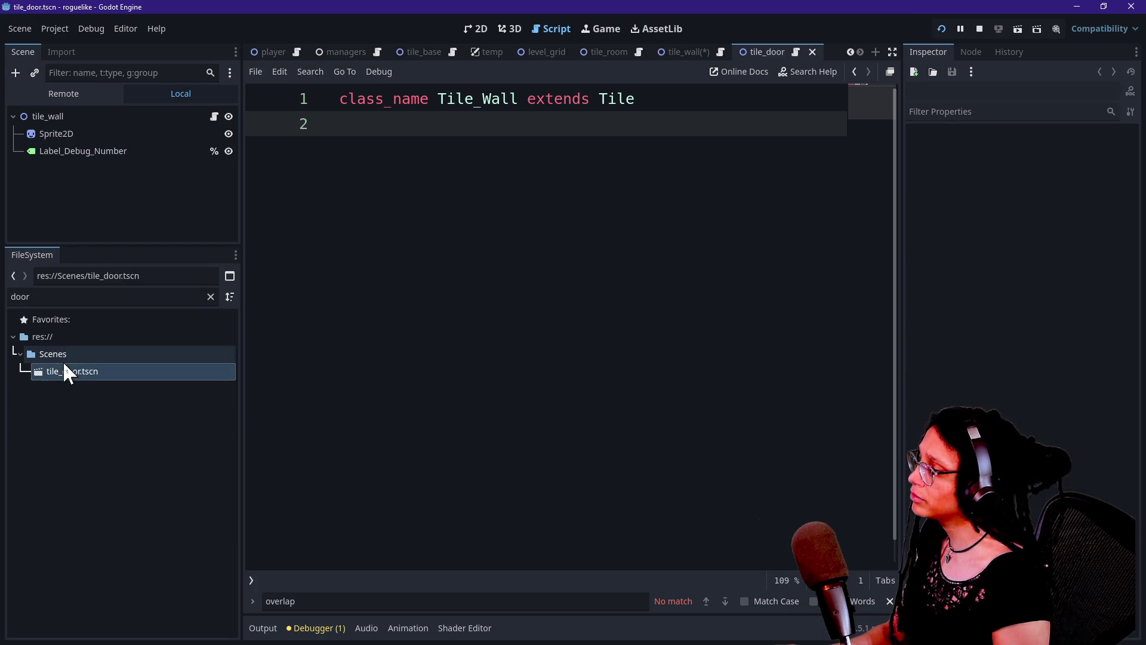
right_click(80, 371)
right_click(66, 371)
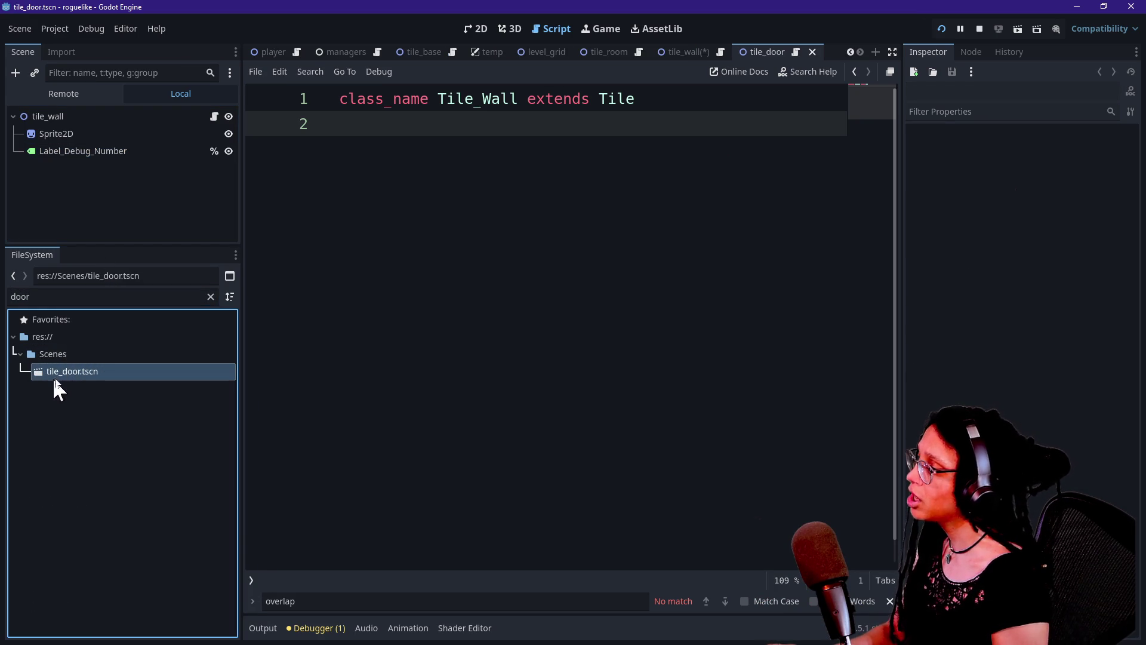
click(478, 27)
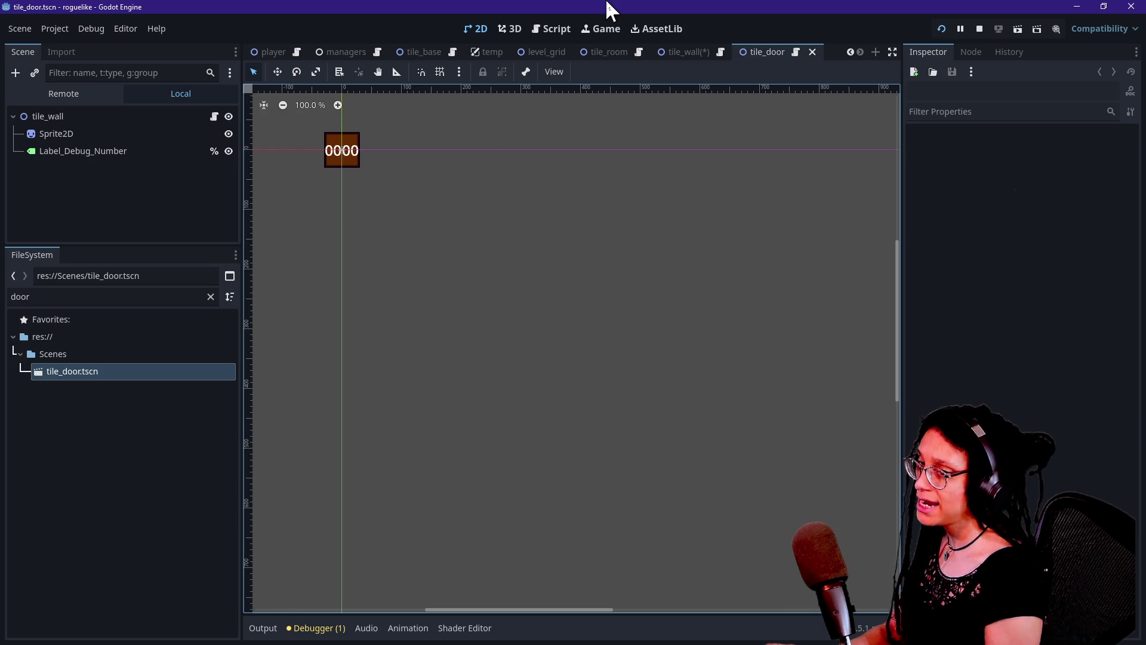
click(81, 119)
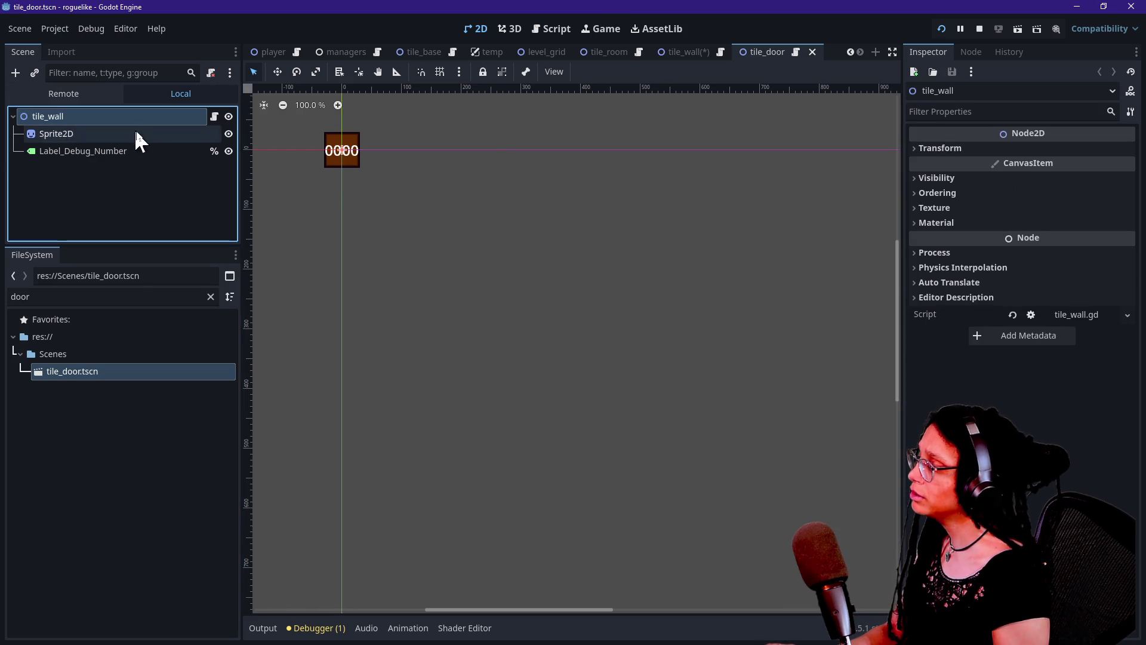
click(511, 31)
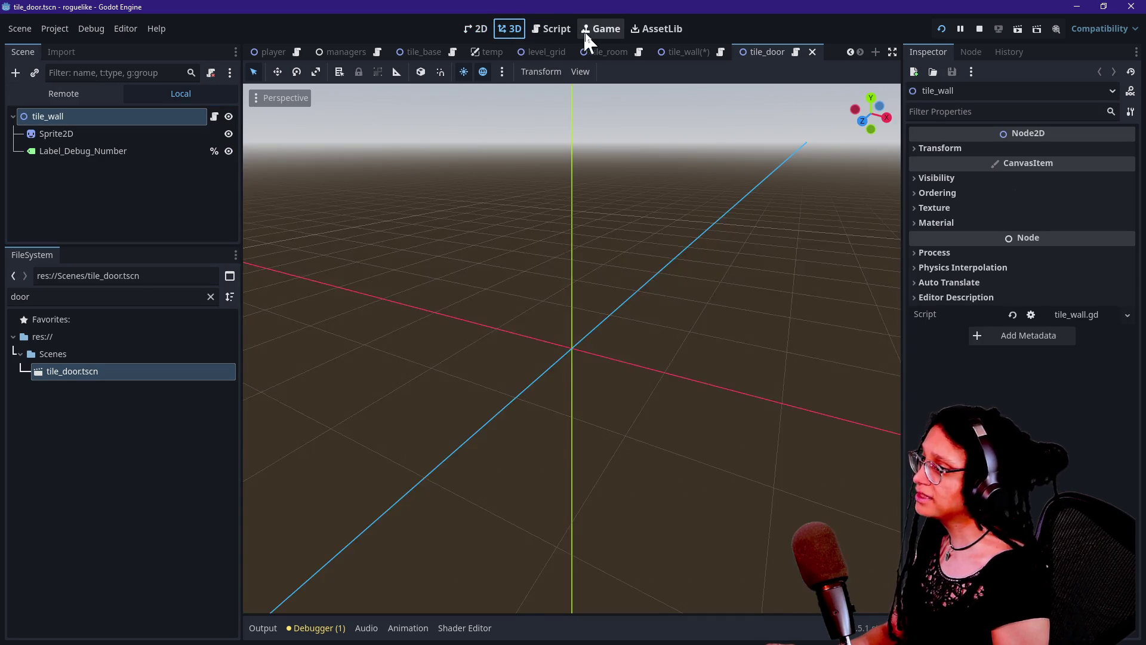
Step: Show the running game's room grid and select the door tile's Sprite2D with its brown wall texture
click(590, 30)
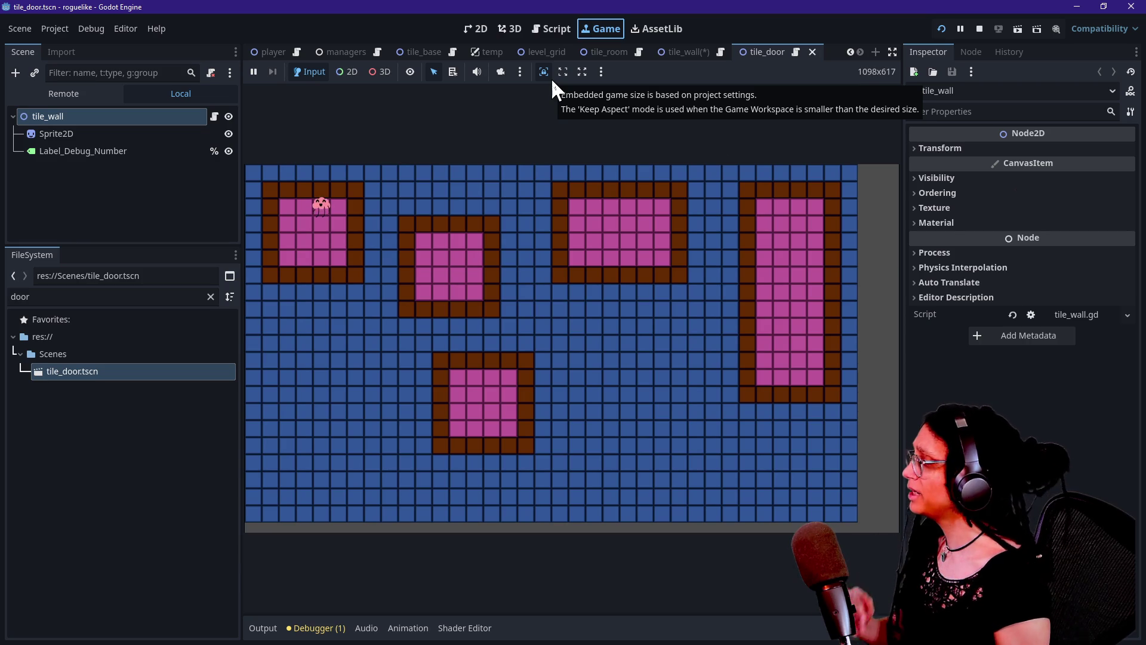
click(550, 78)
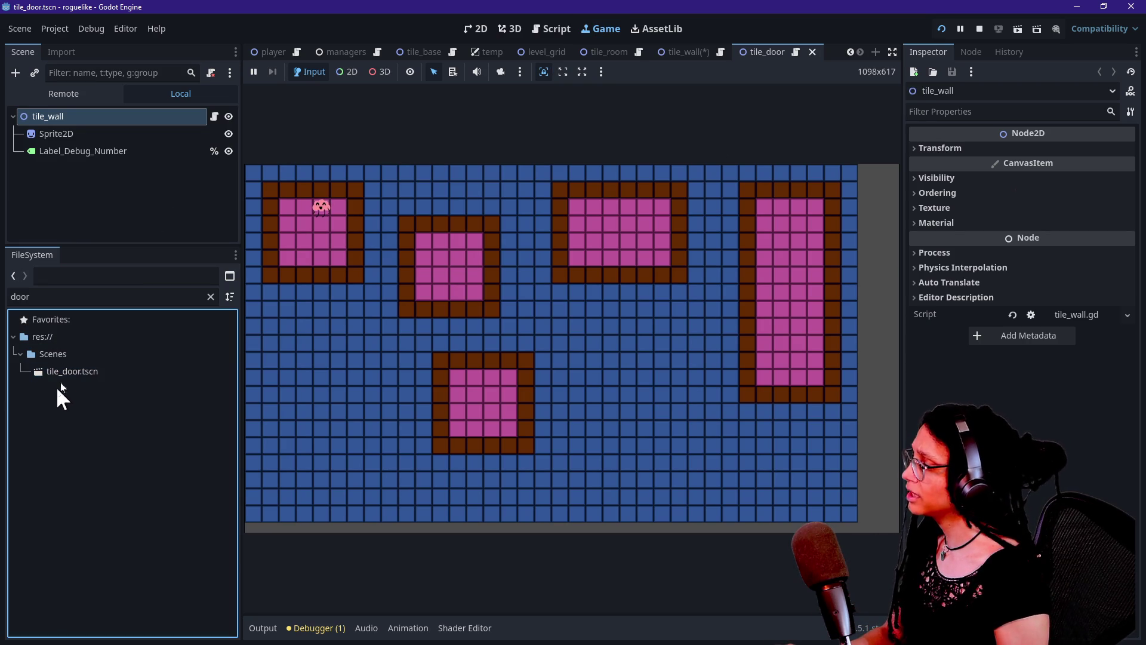
click(101, 135)
click(102, 116)
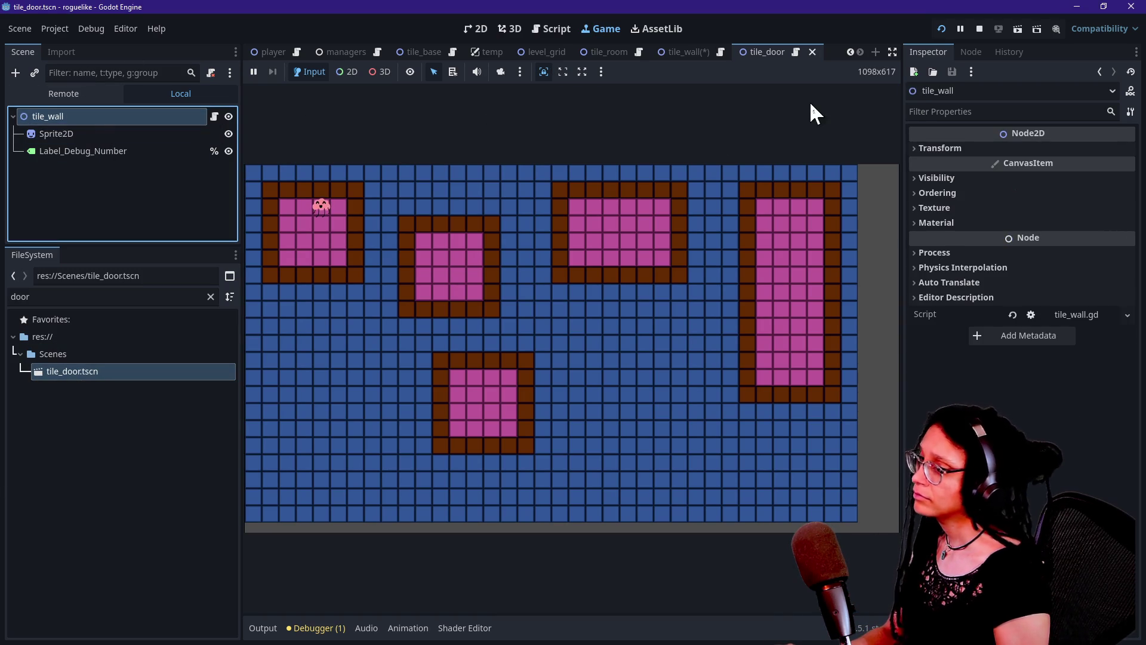
click(132, 134)
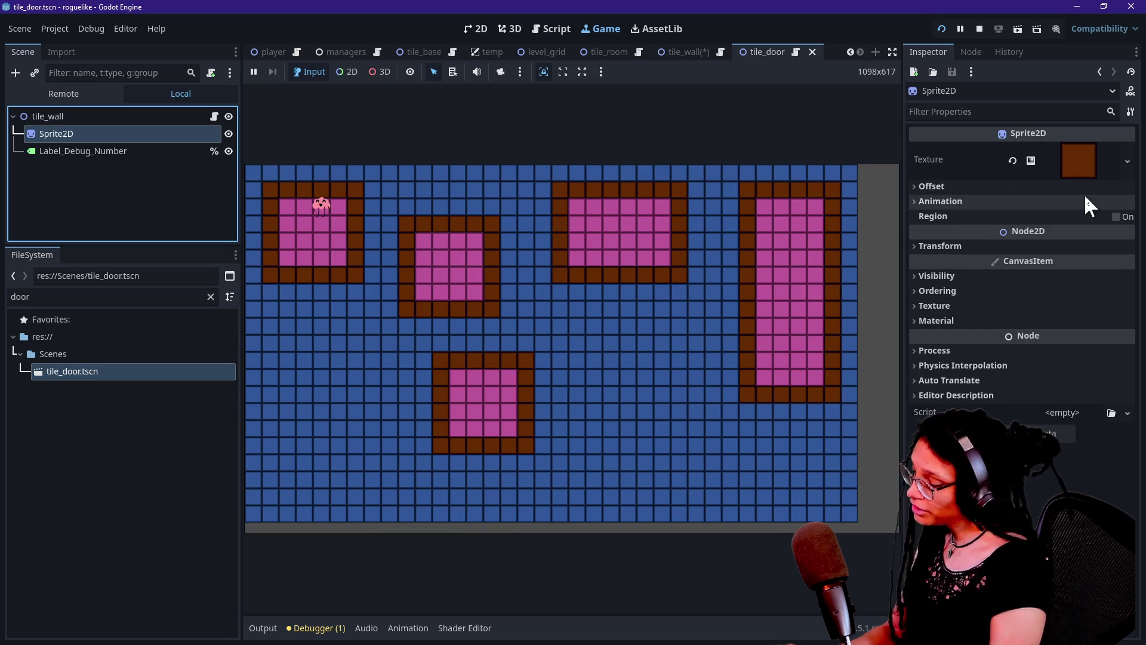
Step: Make the door sprite's texture and its Gradient unique to the door tile
right_click(1068, 153)
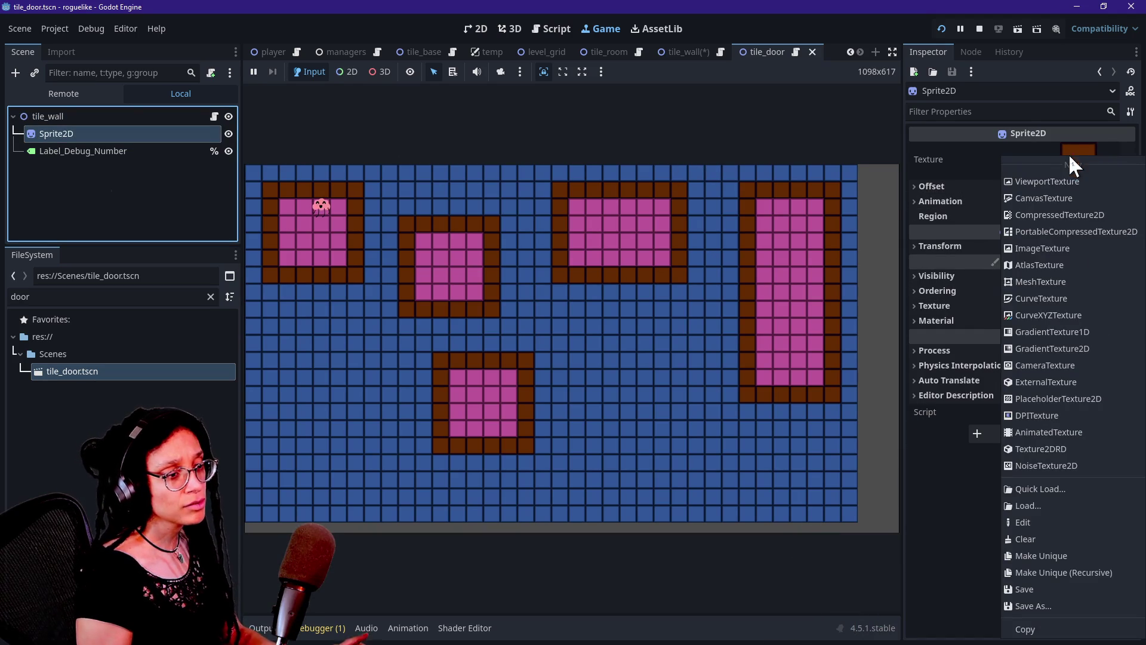
click(1071, 556)
click(1101, 162)
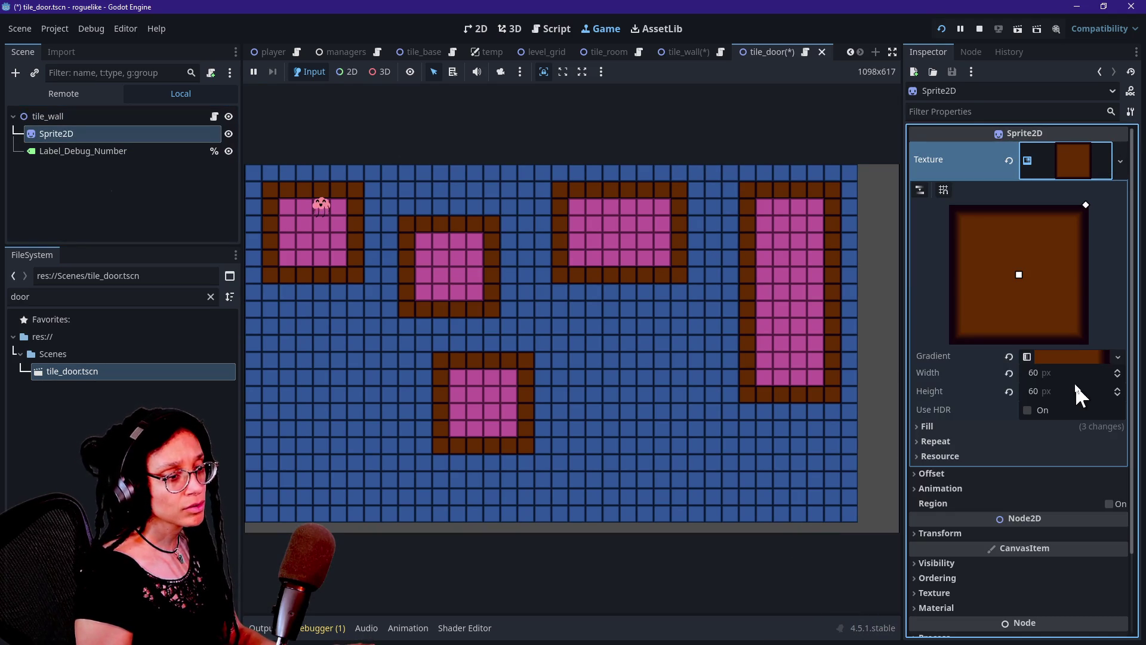
right_click(1062, 356)
click(1083, 476)
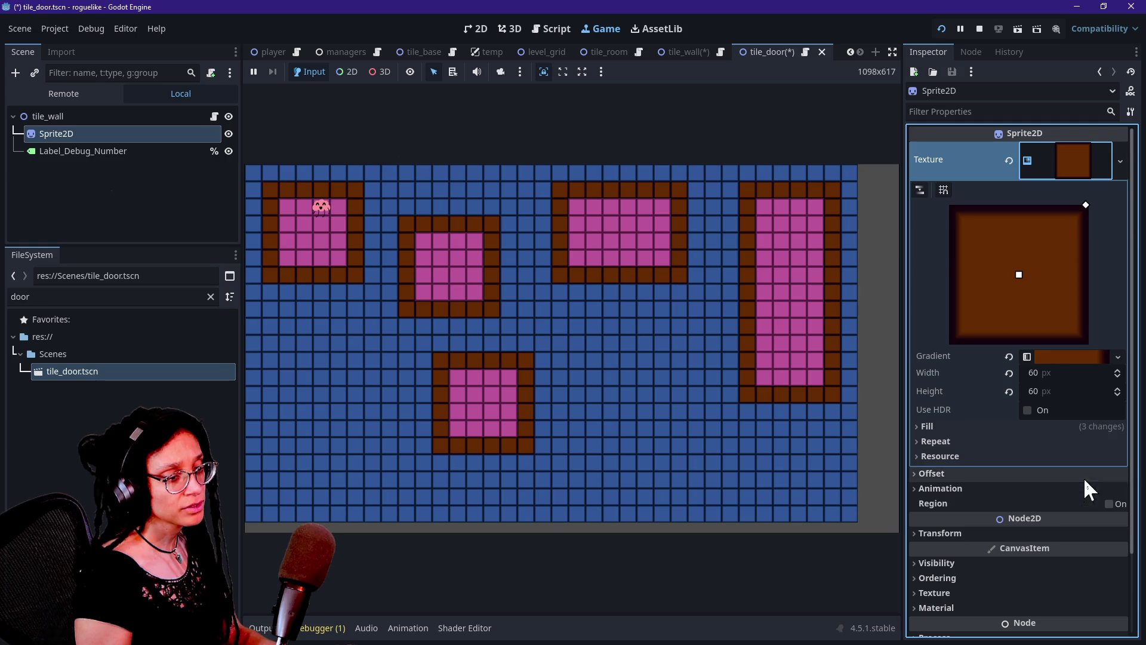
click(1062, 357)
Step: Recolour the inner gradient stop to a pale peach
double_click(1056, 408)
drag(1085, 131, 1085, 56)
click(963, 263)
scroll(963, 265, down, 4)
click(476, 26)
click(477, 27)
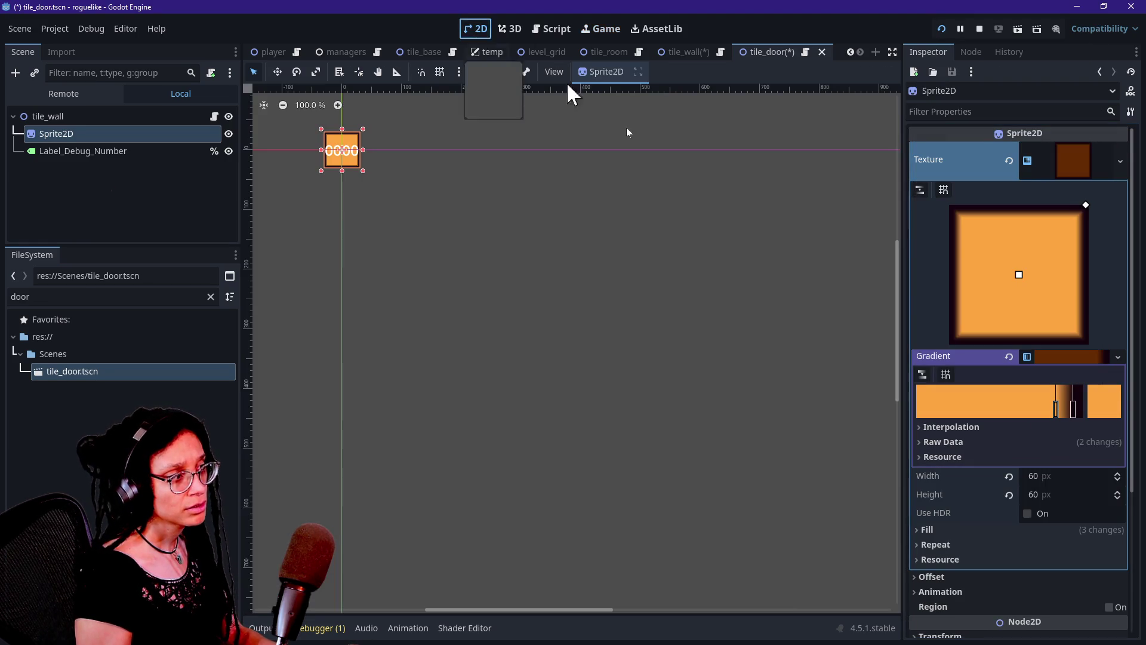
double_click(1055, 409)
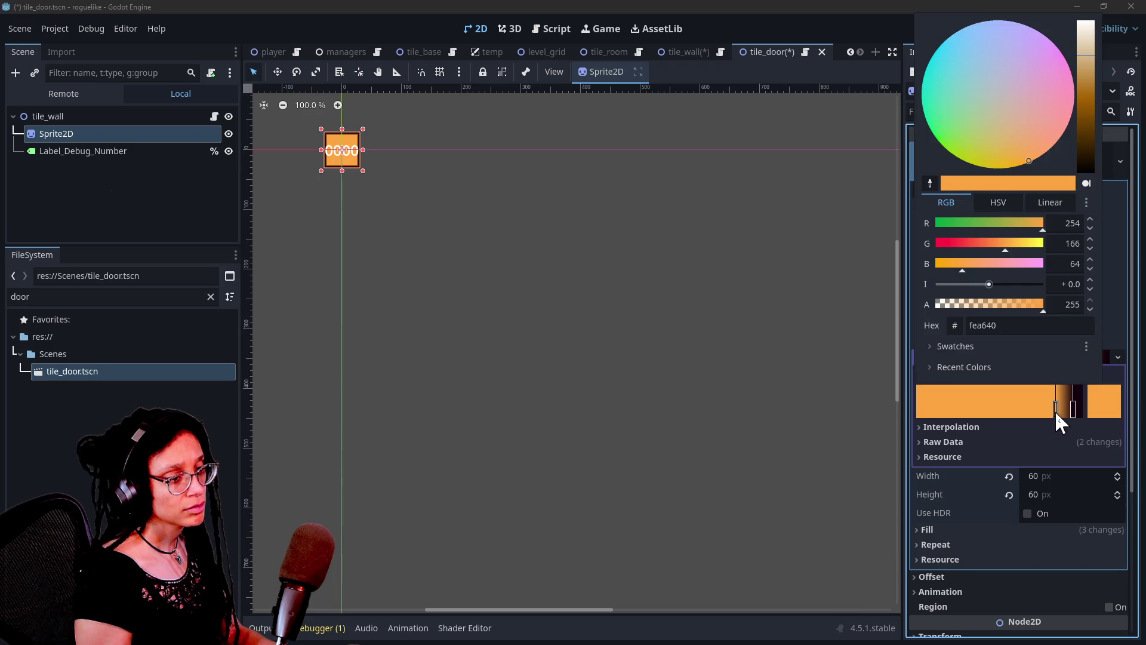
drag(1085, 57, 1085, 39)
Step: Recolour the outer gradient stop to dark brown (3b2505)
click(1076, 410)
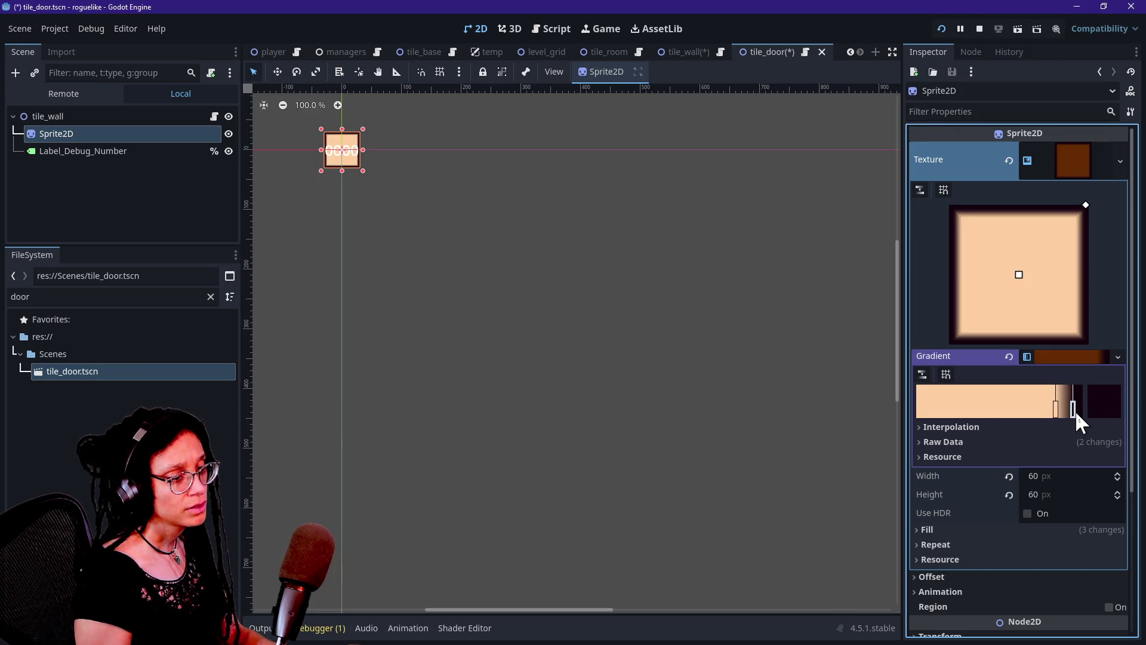
click(1097, 405)
mouse_move(962, 226)
mouse_down()
mouse_move(1009, 225)
mouse_move(983, 245)
mouse_move(985, 264)
mouse_move(962, 266)
mouse_up()
click(1001, 200)
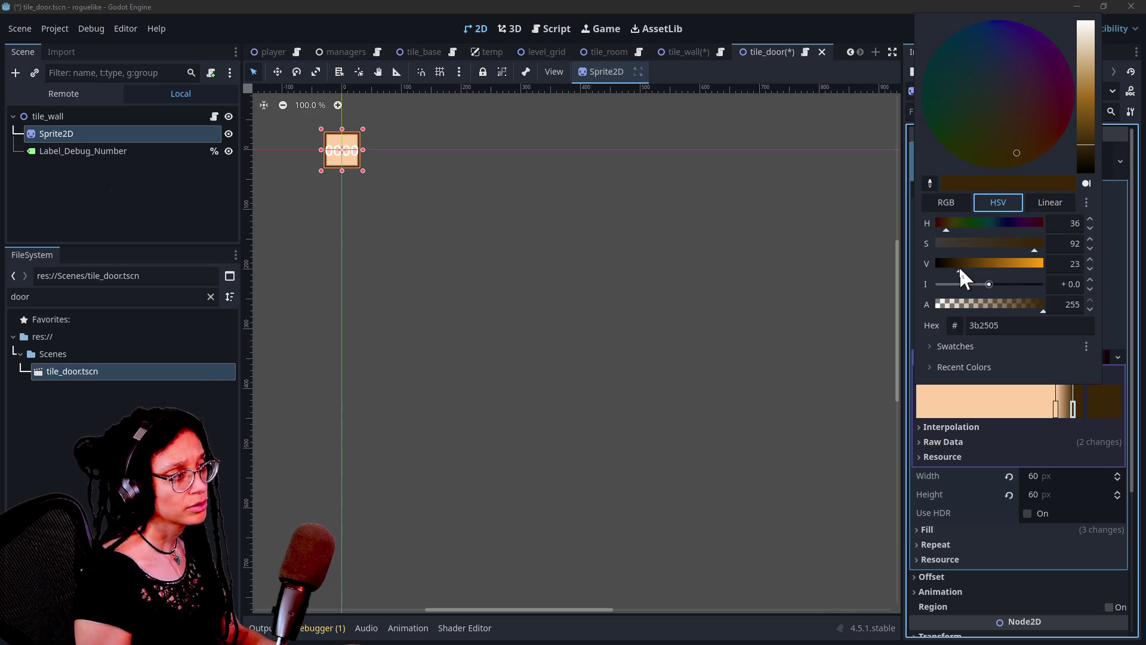
click(519, 289)
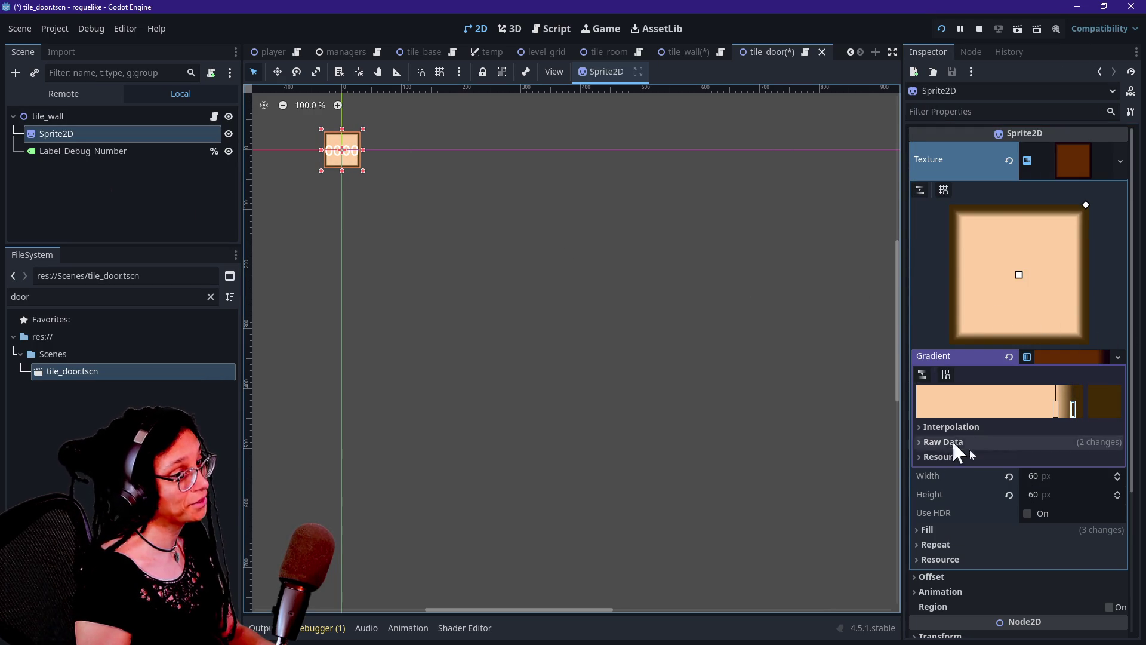
click(109, 154)
Step: Try an Outline Size override of 12 on the debug label, then revert it to default
click(113, 135)
click(114, 152)
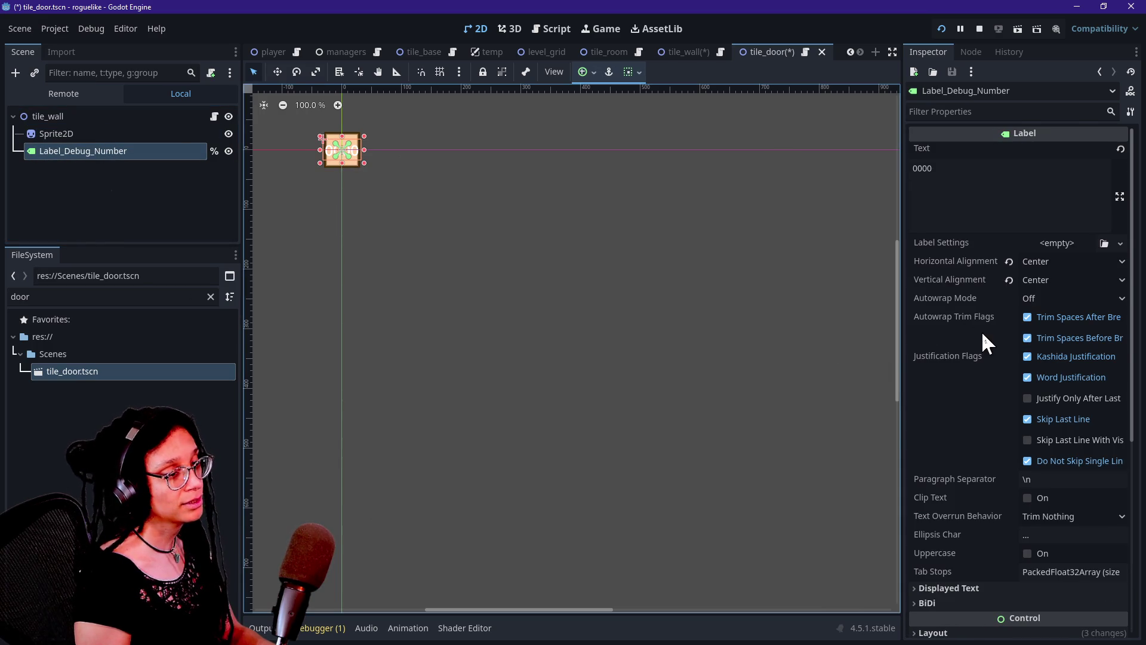
scroll(982, 335, down, 5)
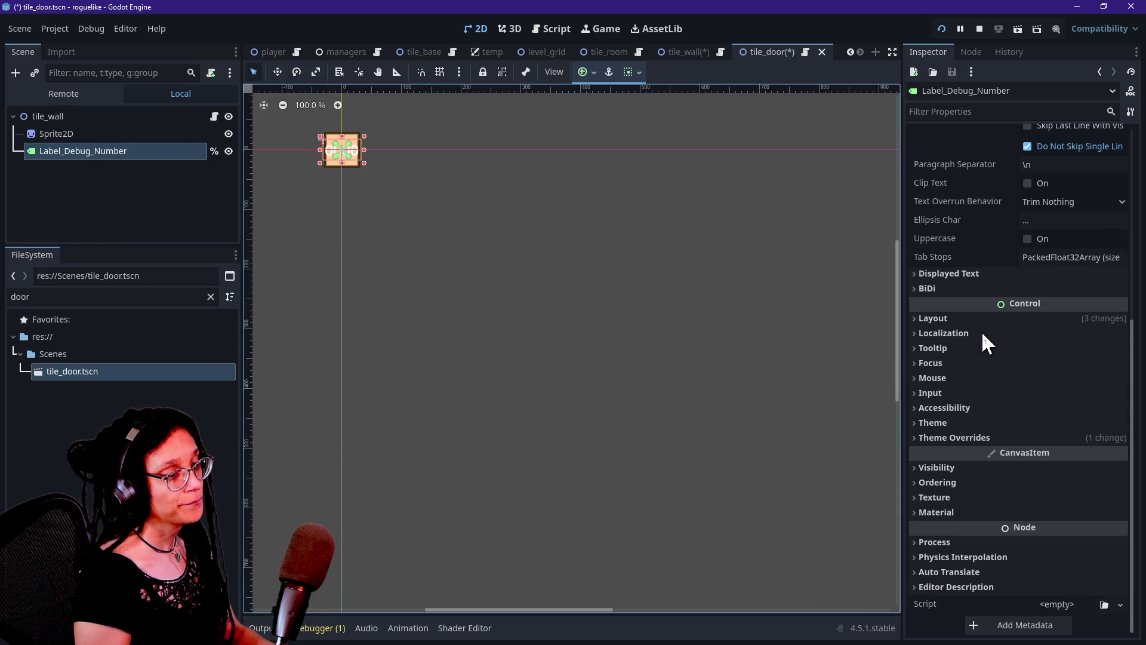
click(1013, 439)
click(1001, 471)
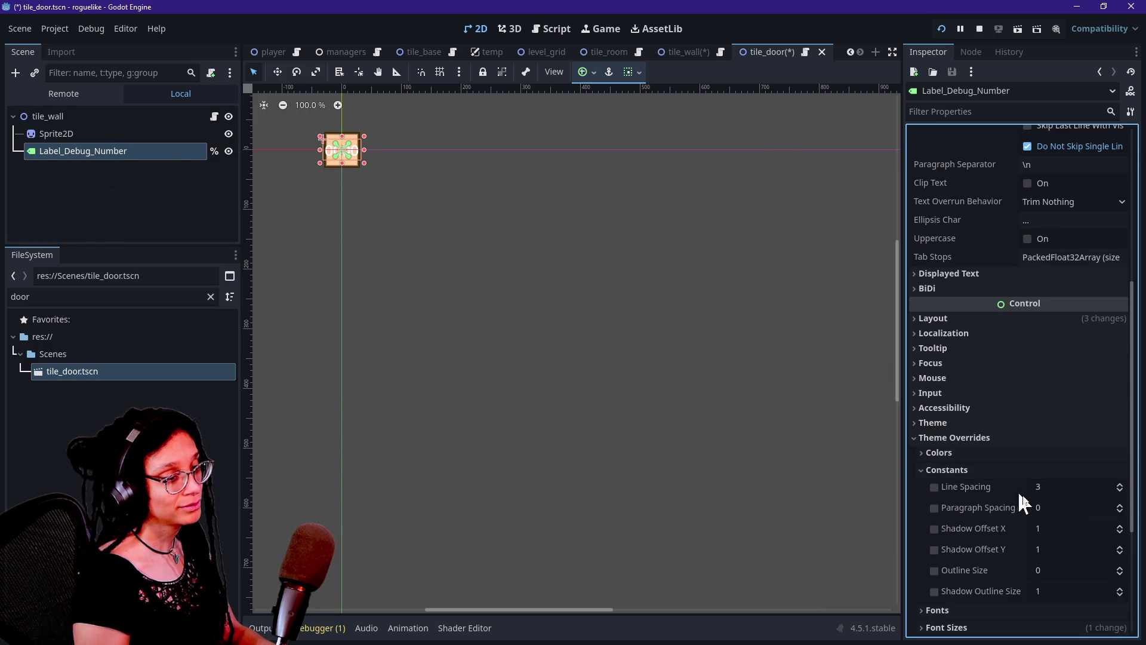
click(934, 570)
click(1074, 570)
text(12)
key(Return)
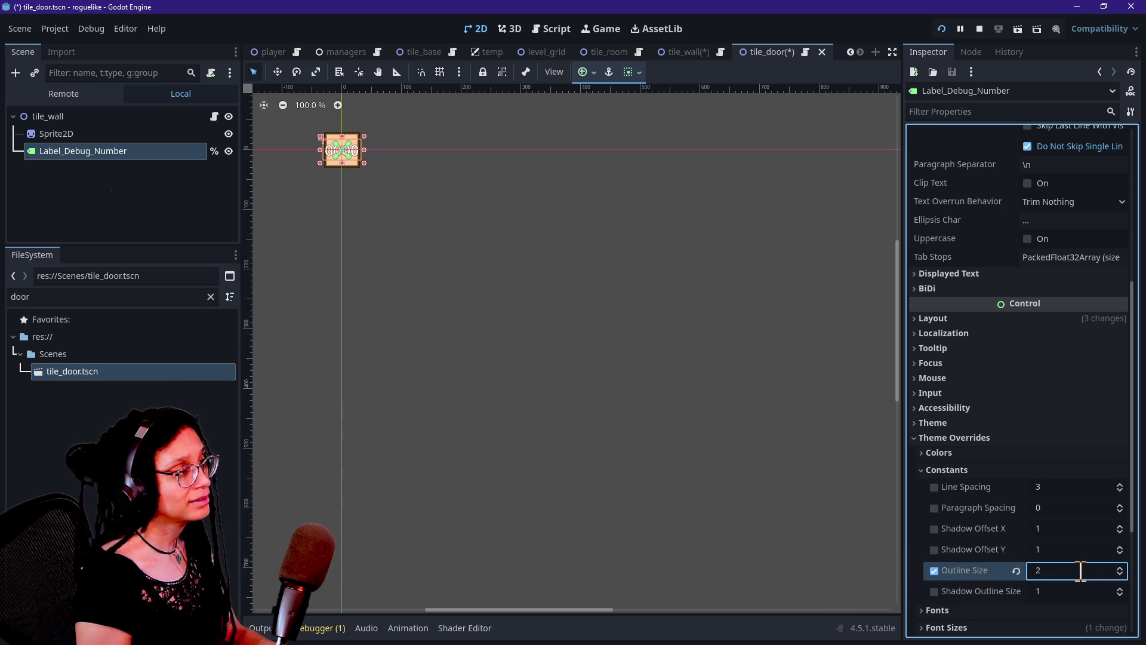
scroll(1079, 570, up, 2)
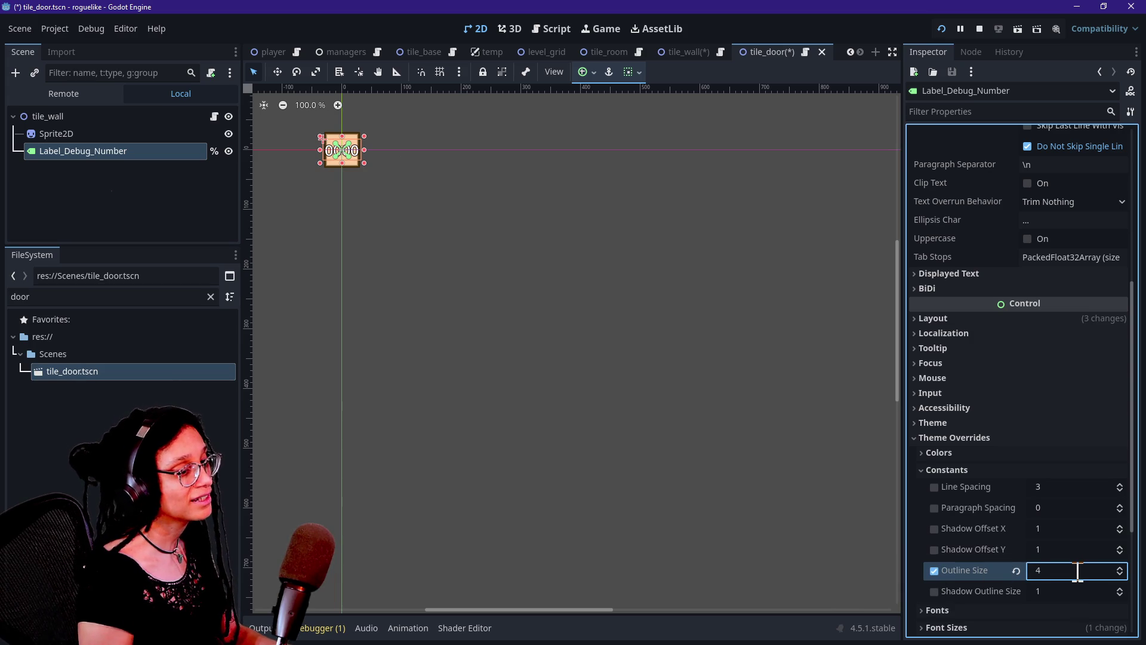
key(Return)
scroll(1060, 570, up, 1)
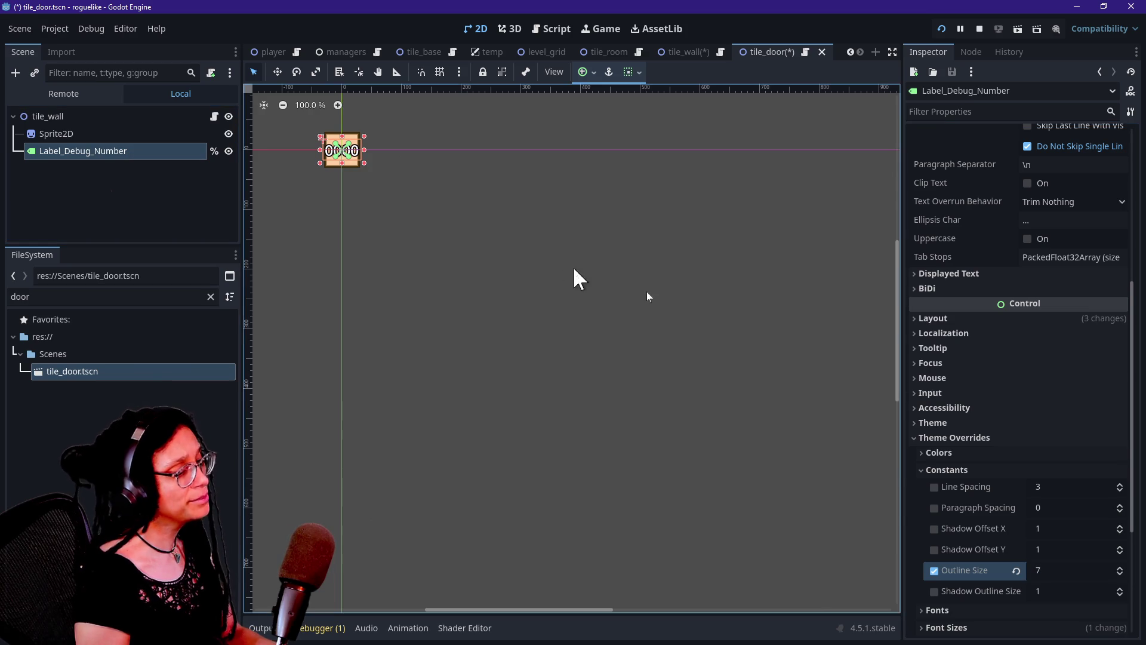
click(1016, 570)
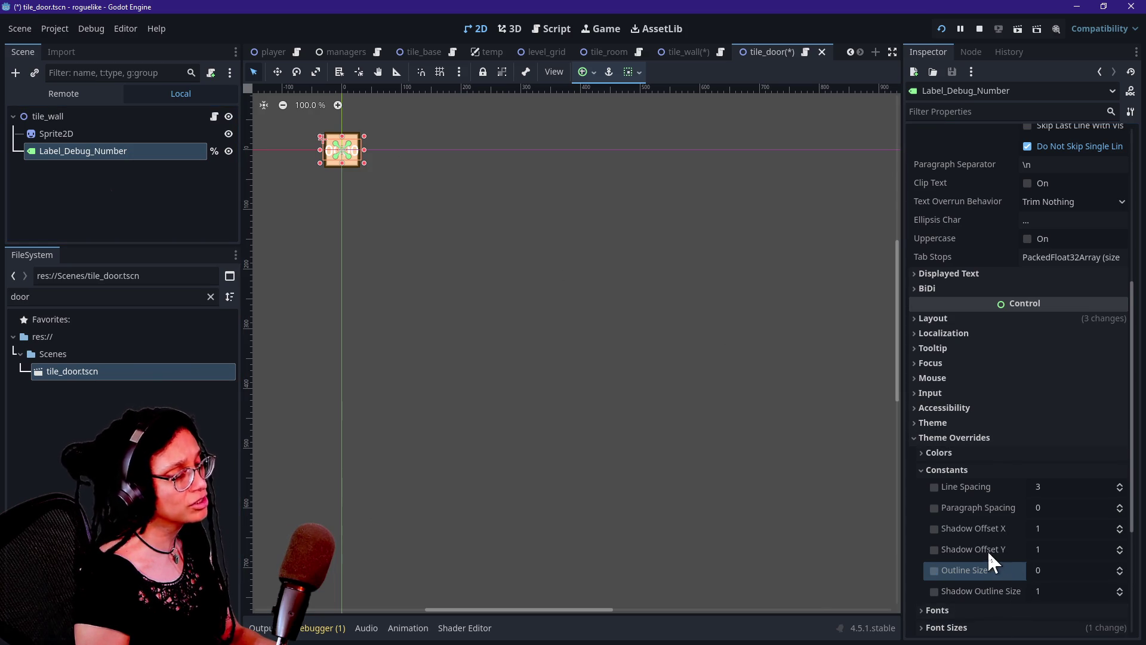
click(922, 469)
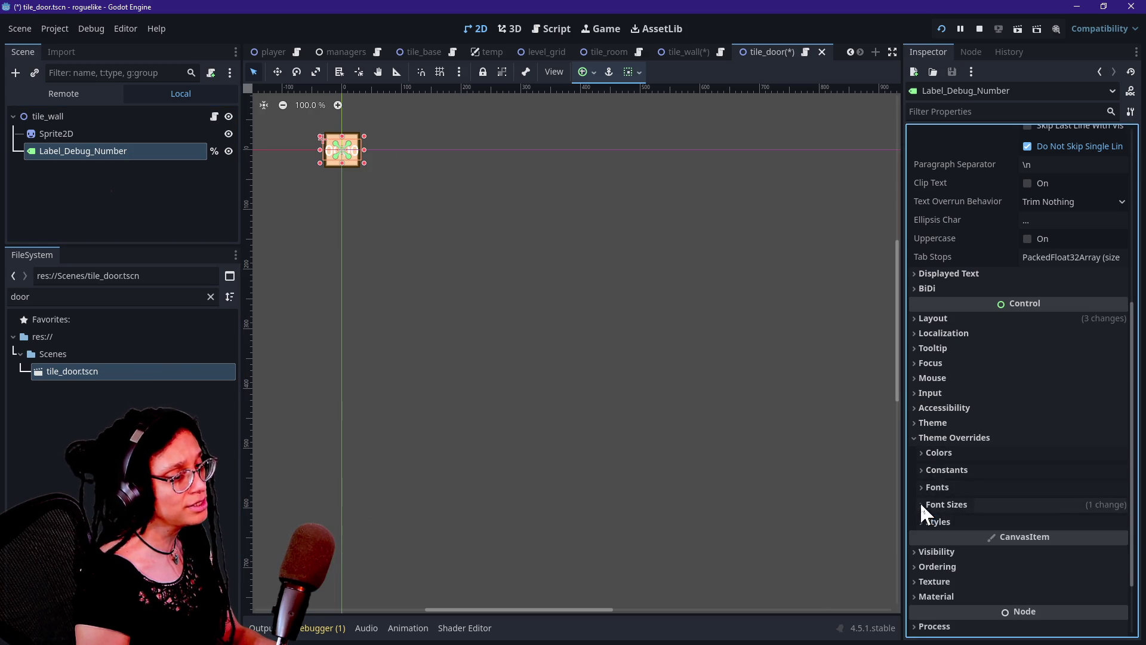
Step: Override the debug label's Font Color to black (000000) and save the tile_door scene
click(923, 455)
click(1067, 469)
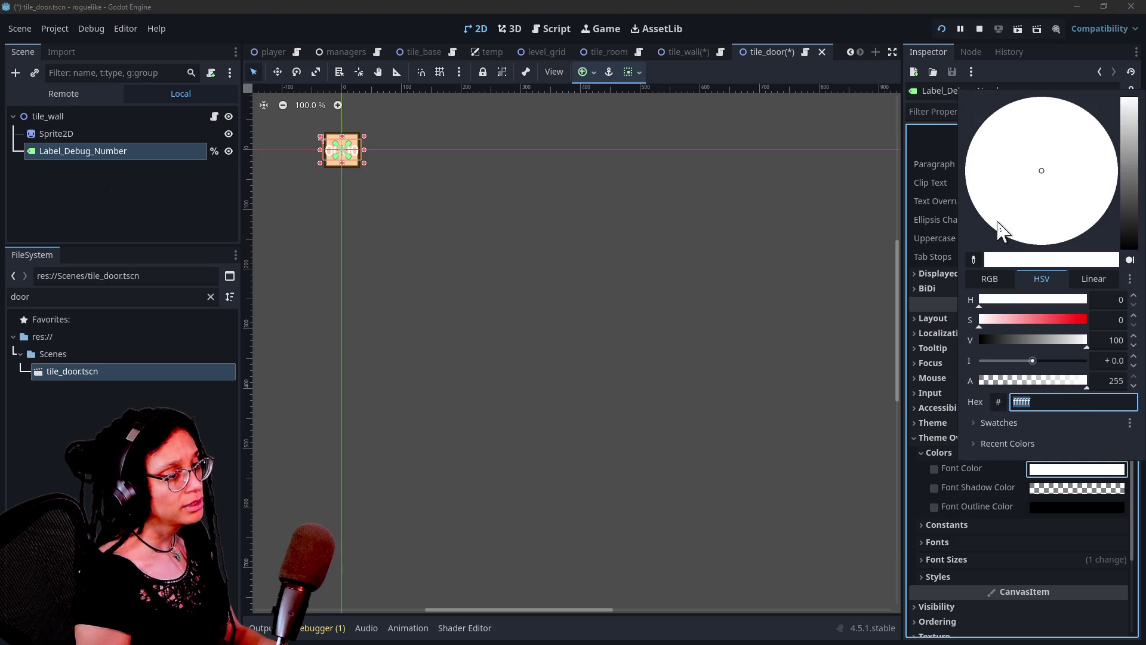
drag(1128, 175, 1082, 471)
click(946, 537)
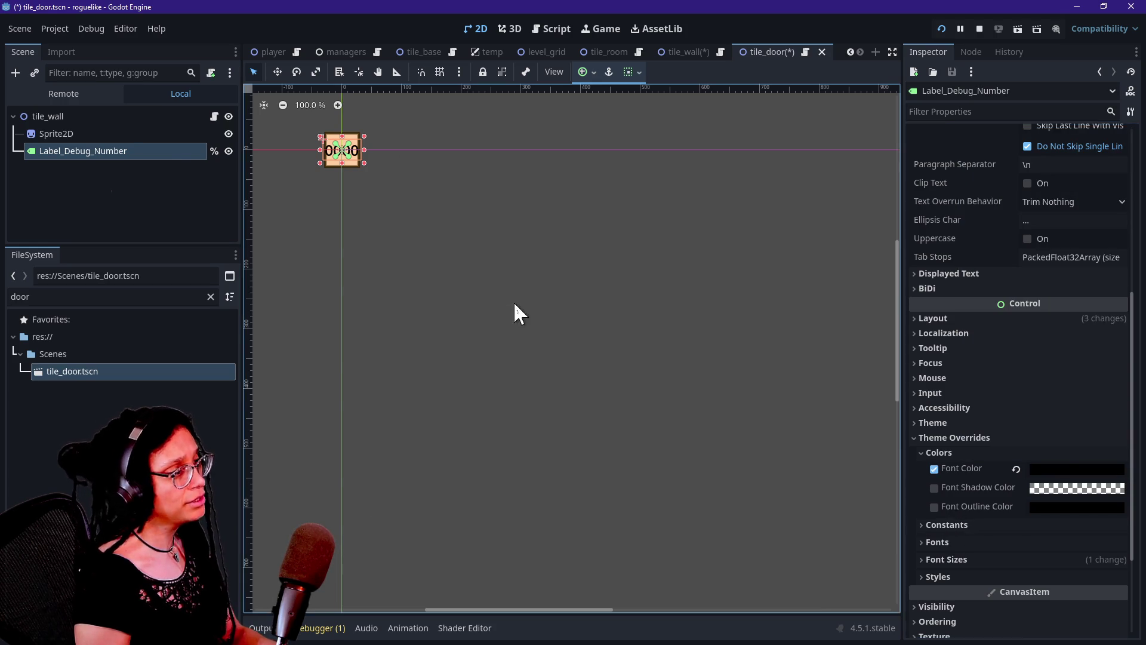
click(155, 173)
key(ctrl+s)
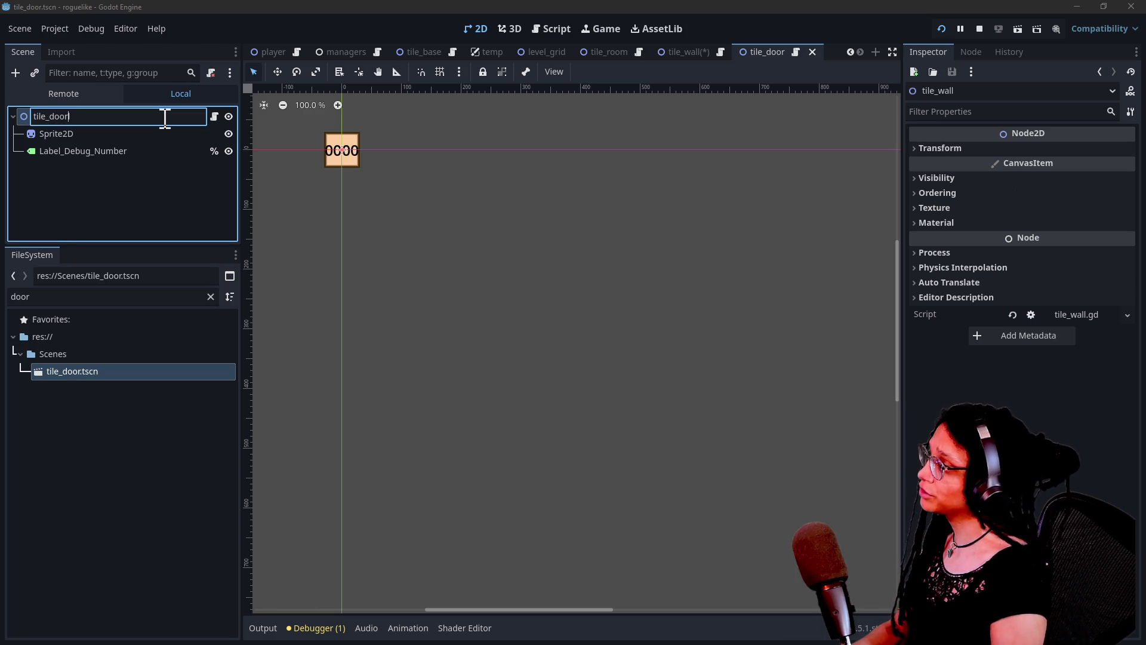
Step: Rename the root to tile_door and attach a new script at res://Scripts/tile_door.gd
key(Return)
click(213, 117)
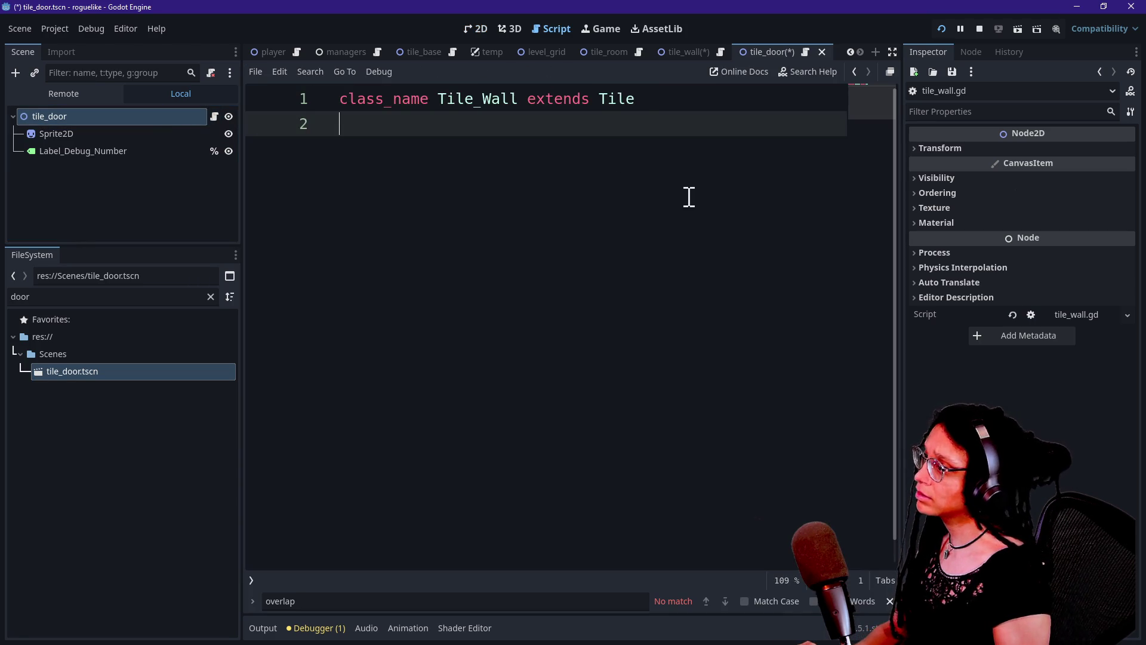
click(138, 133)
right_click(130, 115)
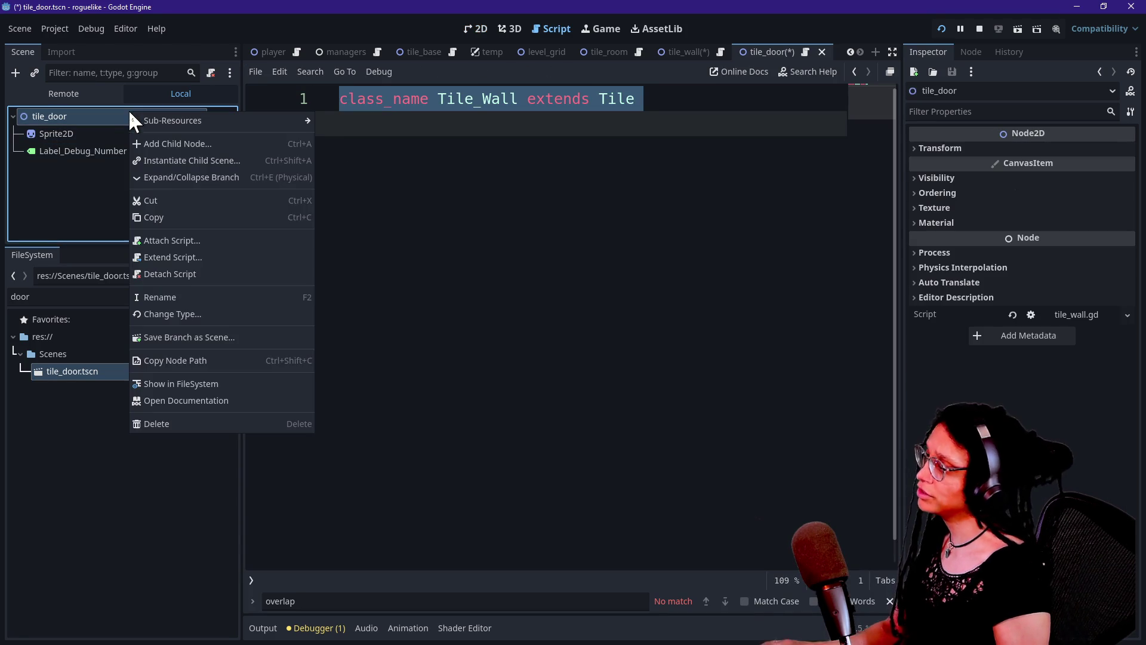
click(184, 239)
key(Right)
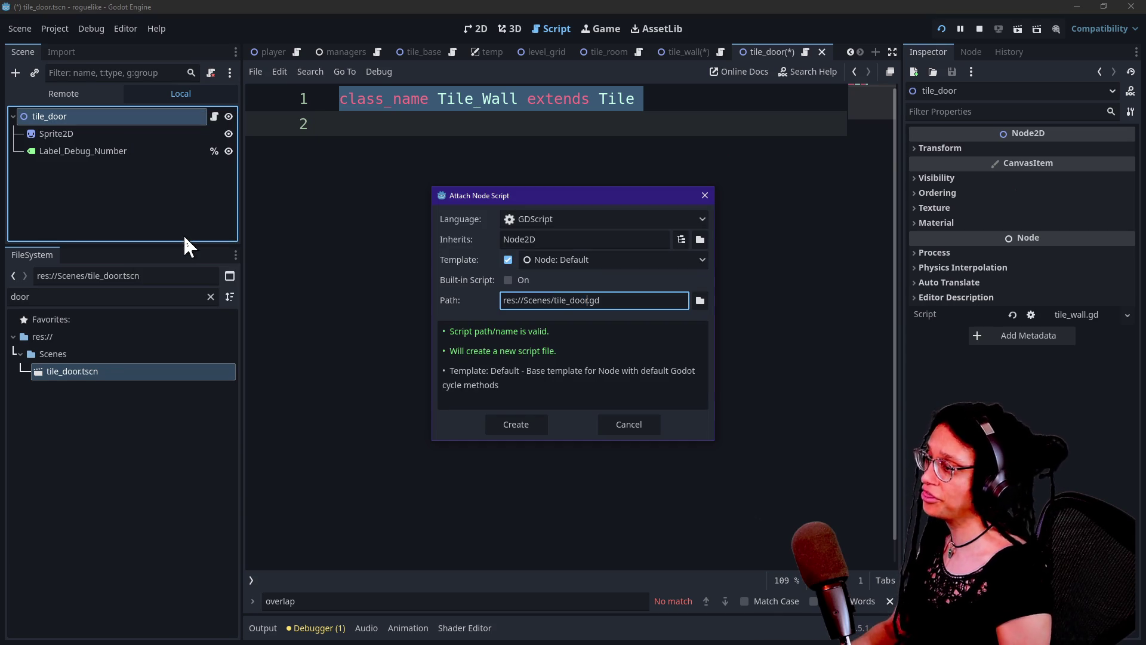
key(ctrl+Left)
key(ctrl+Left)
key(ctrl+BackSpace)
text(Script)
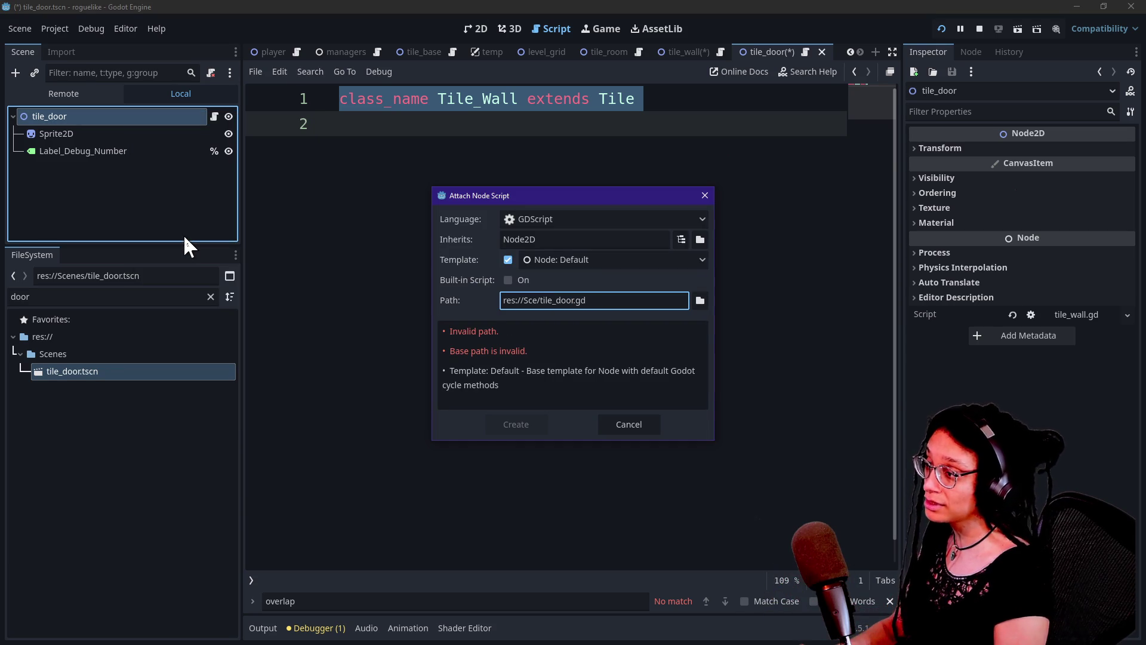
text(s)
key(Return)
Step: Replace the template with class_name Tile_Door extends Tile, save, and stop the running game
click(435, 396)
key(ctrl+a)
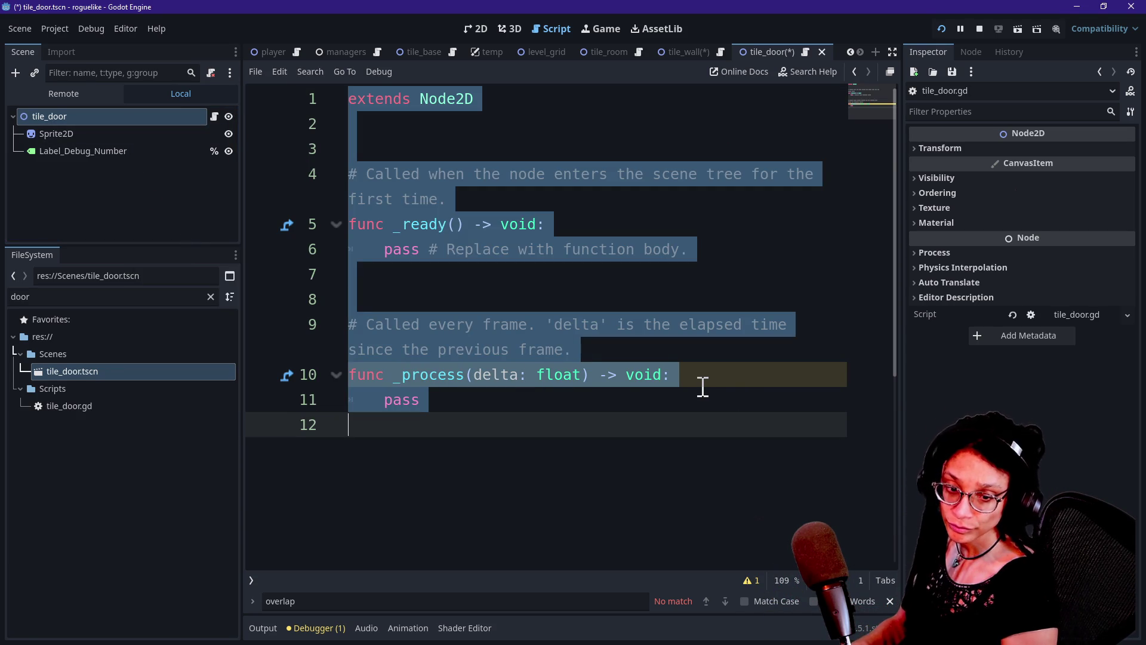
text(class_name Tile_Wall extends Tile)
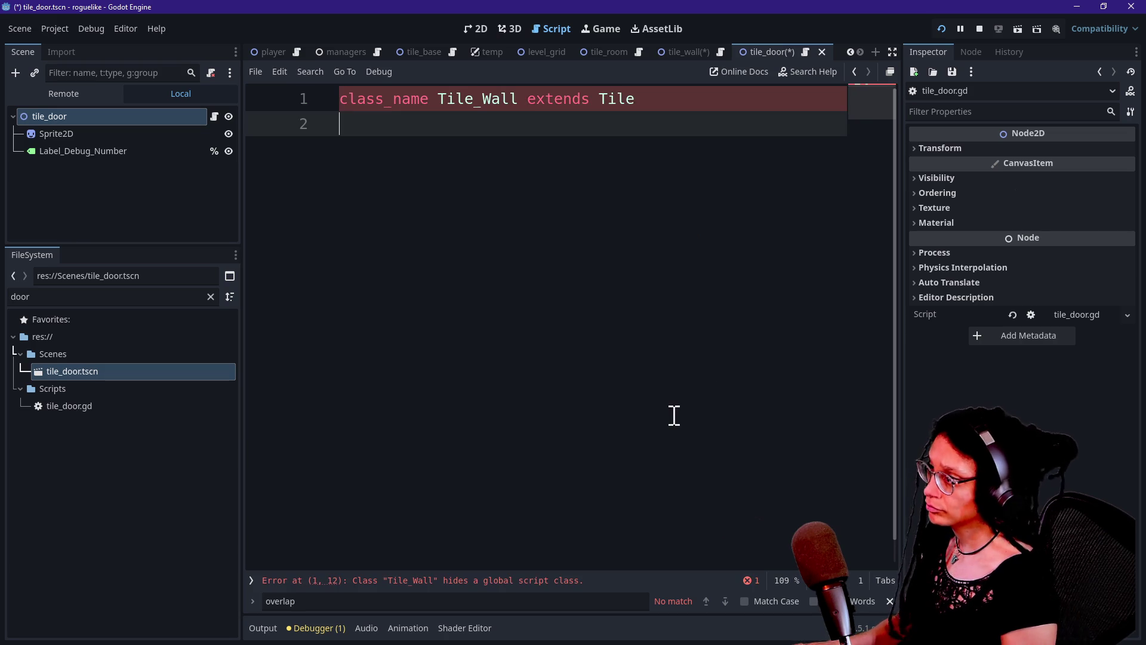
shift+click(508, 107)
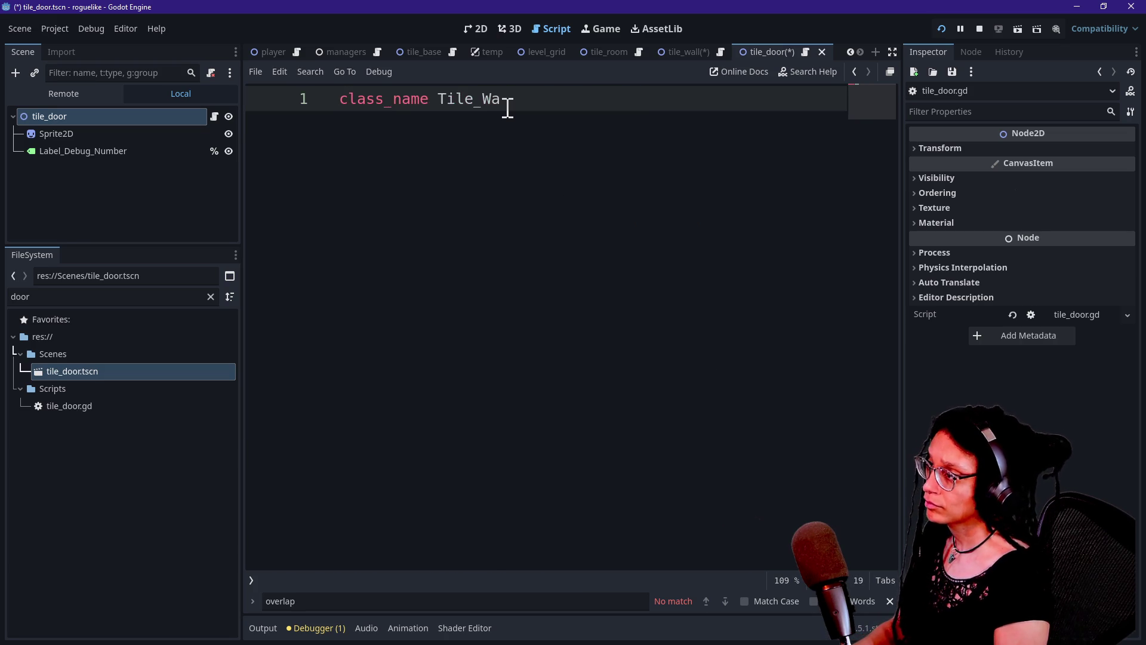
click(508, 107)
key(BackSpace)
key(BackSpace)
key(BackSpace)
text(Door)
click(414, 247)
key(ctrl+s)
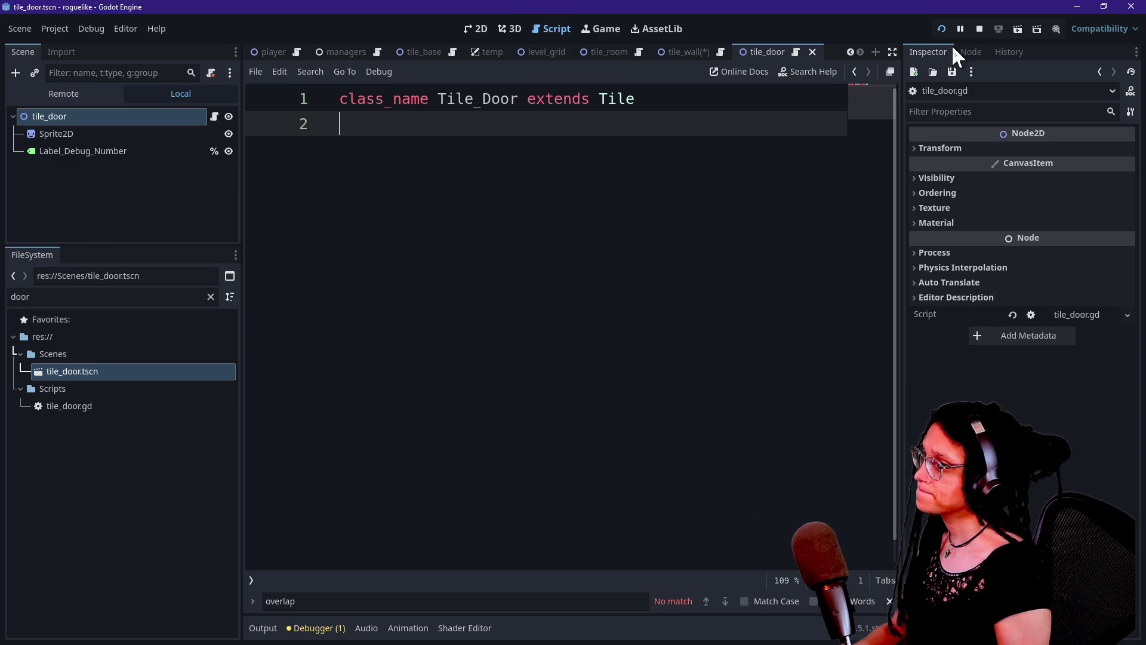
click(977, 28)
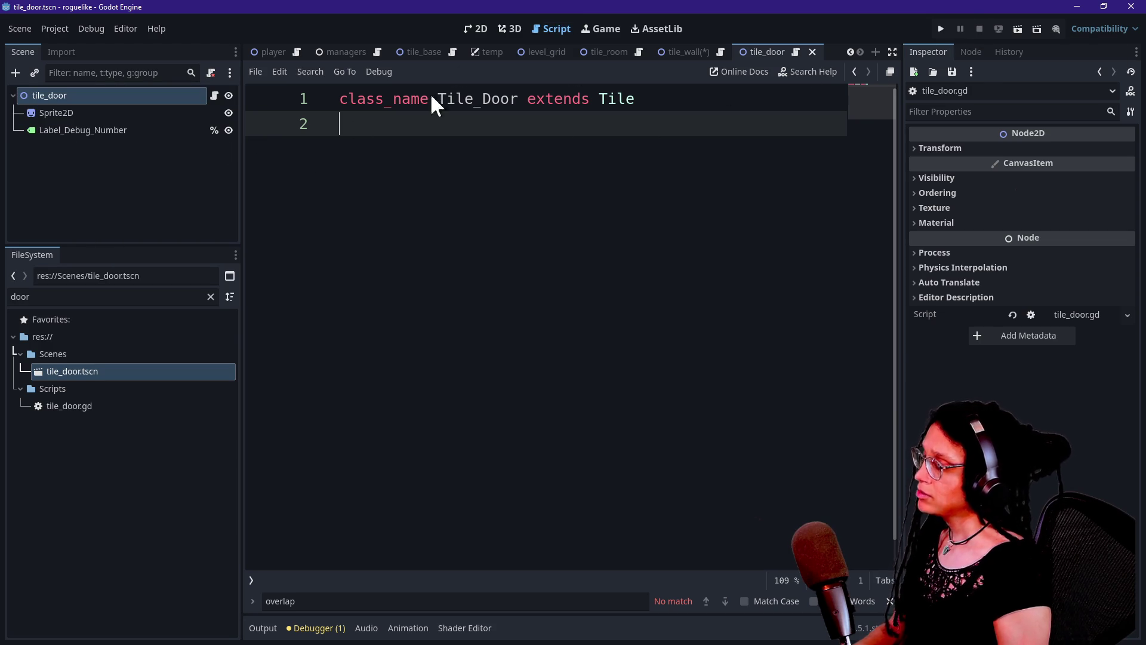
key(shift+alt+o)
Step: In manage_tile_data.gd, point the door entry's preload on line 65 at tile_door.tscn and save
text(tiles)
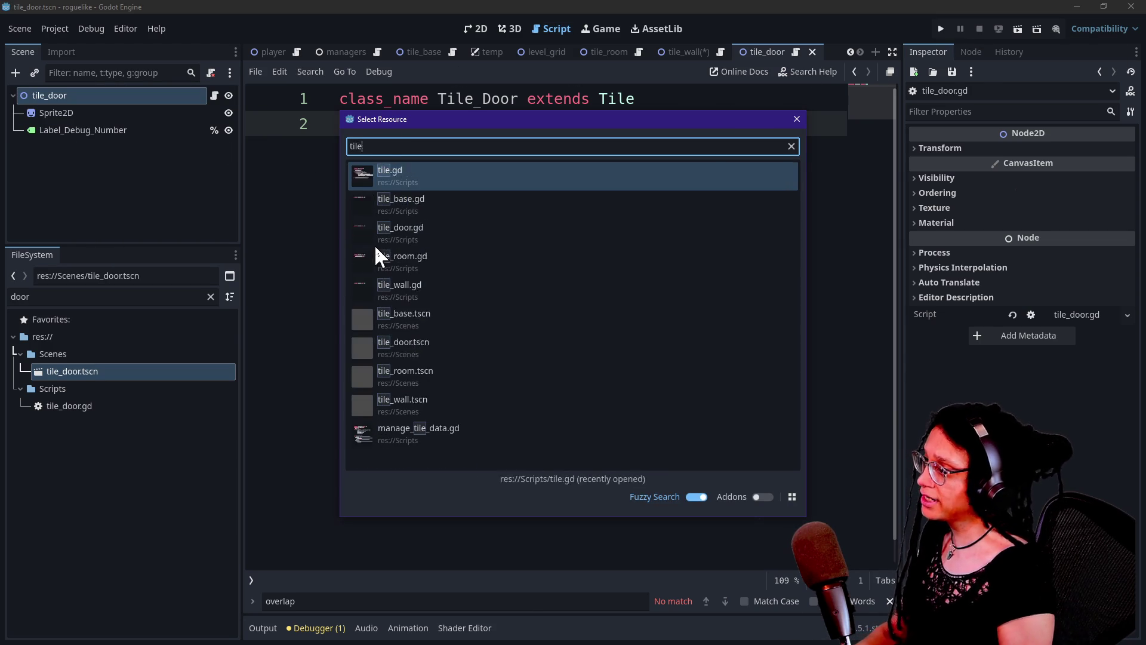
key(BackSpace)
key(Down)
key(Down)
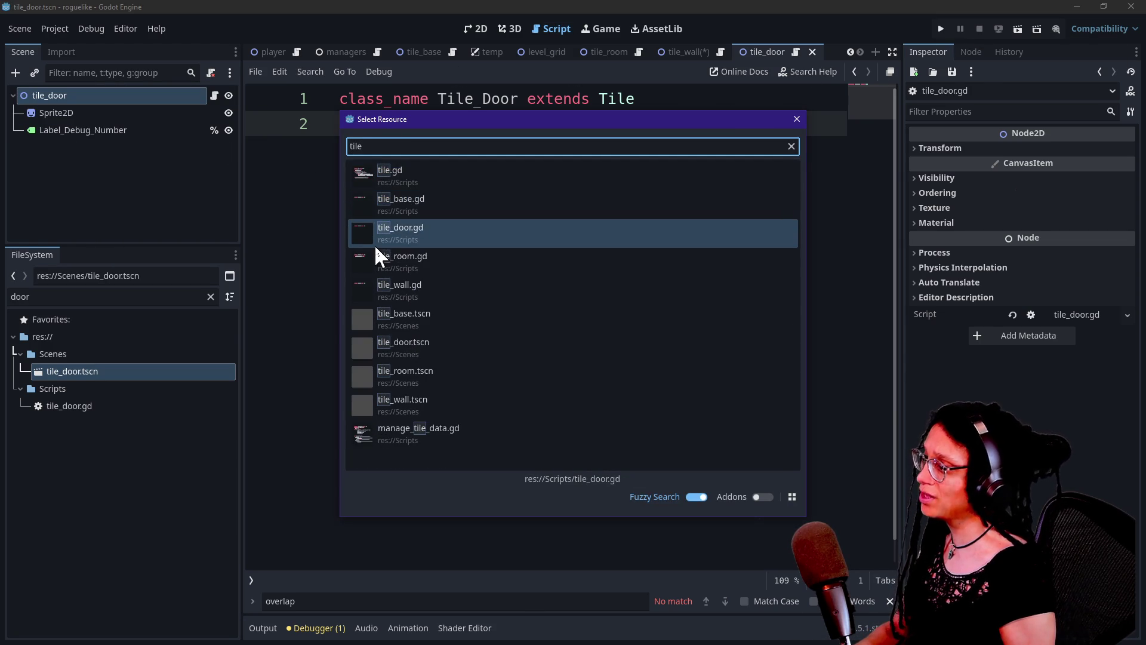
key(Down)
key(Down)
key(Down)
key(Return)
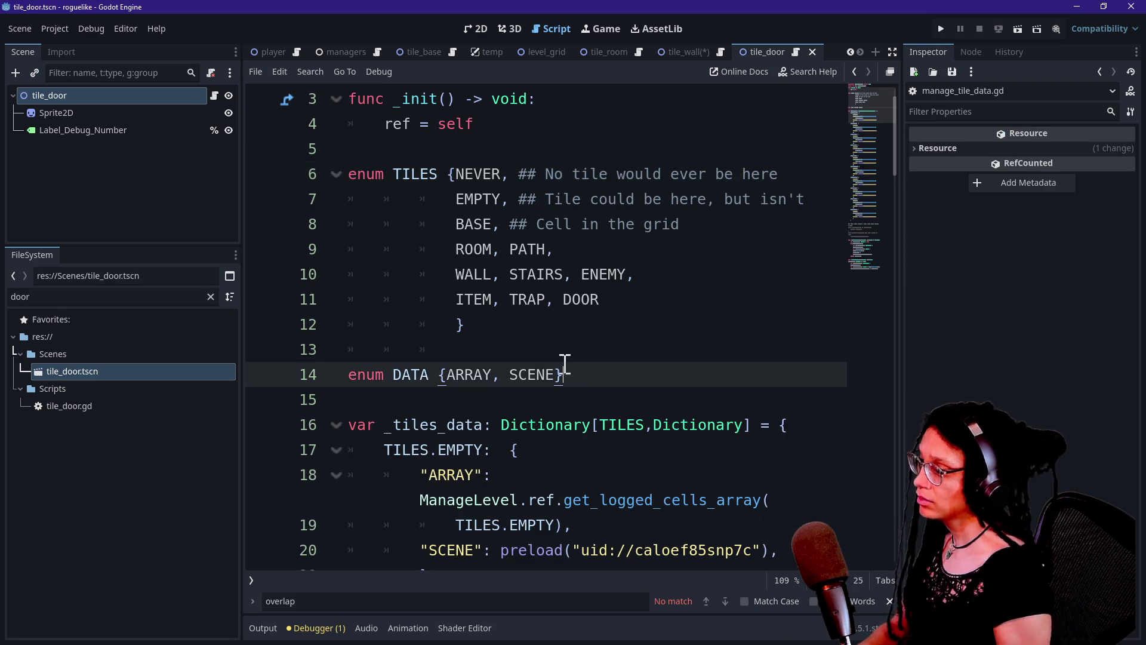
key(ctrl+shift+F11)
scroll(343, 466, down, 6)
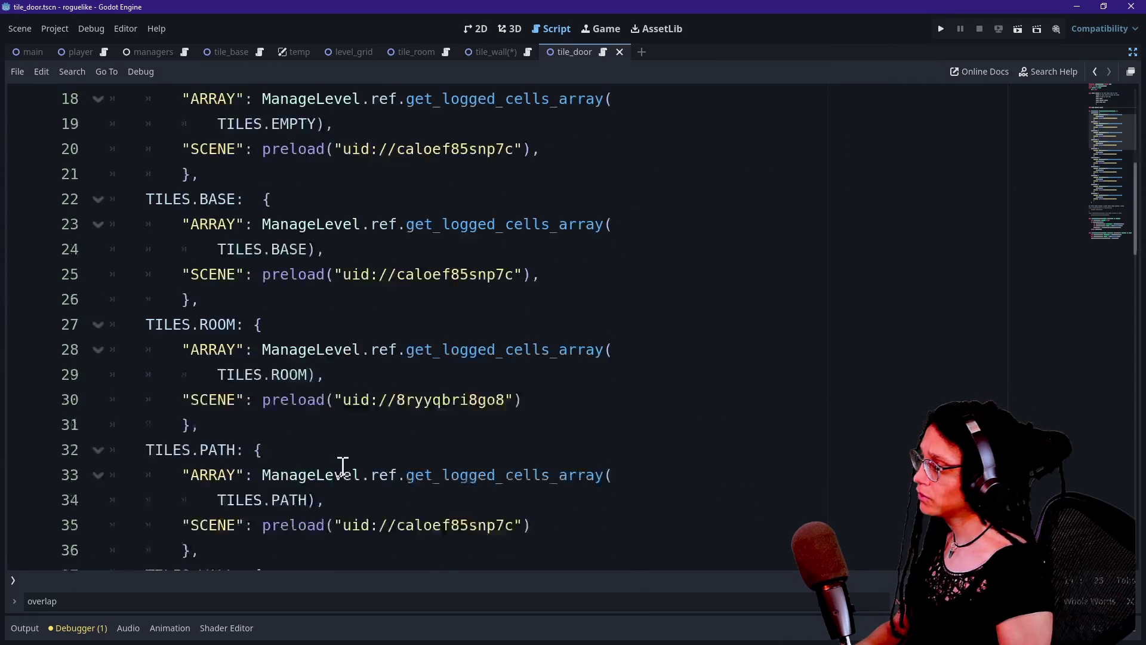
scroll(271, 311, down, 3)
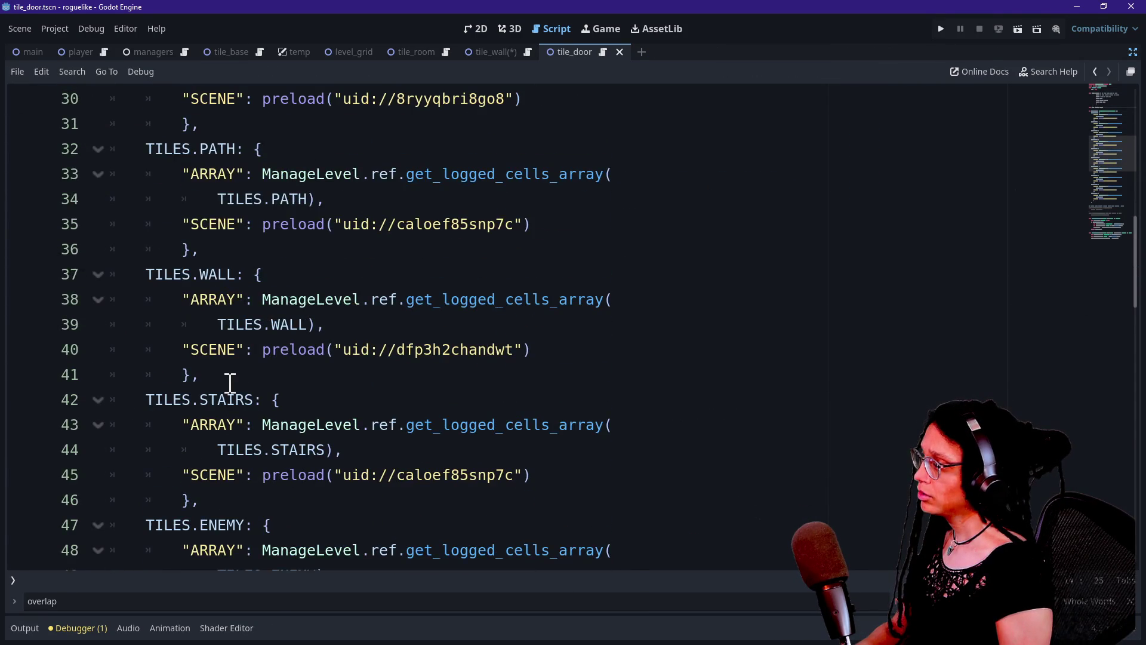
scroll(230, 382, down, 4)
scroll(230, 382, up, 7)
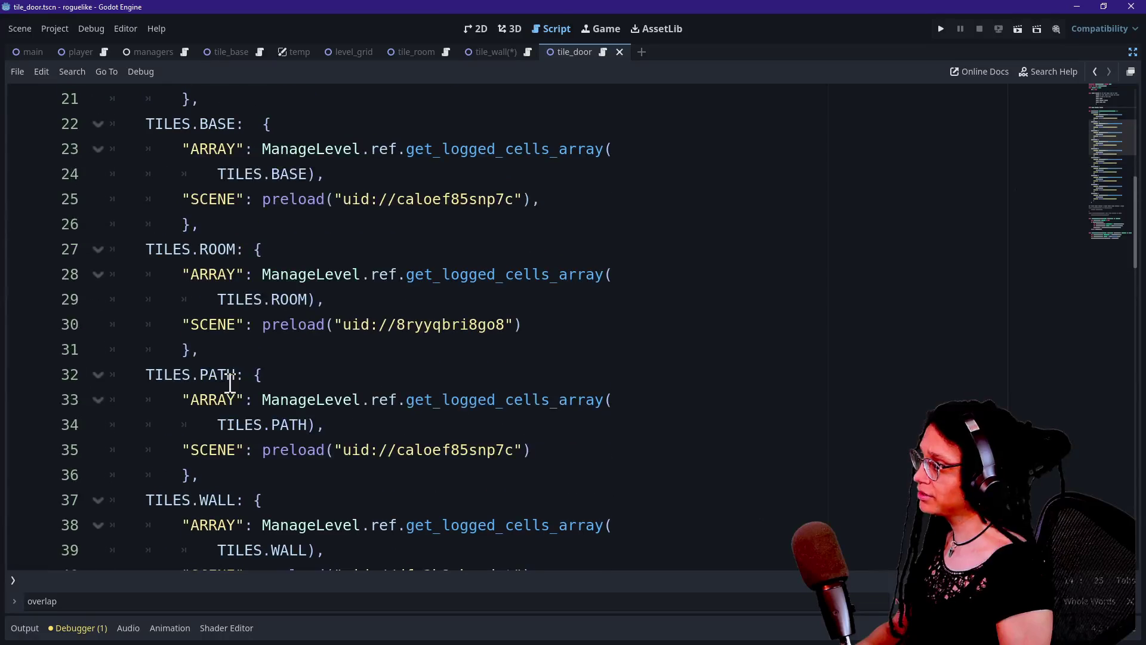
scroll(278, 305, down, 10)
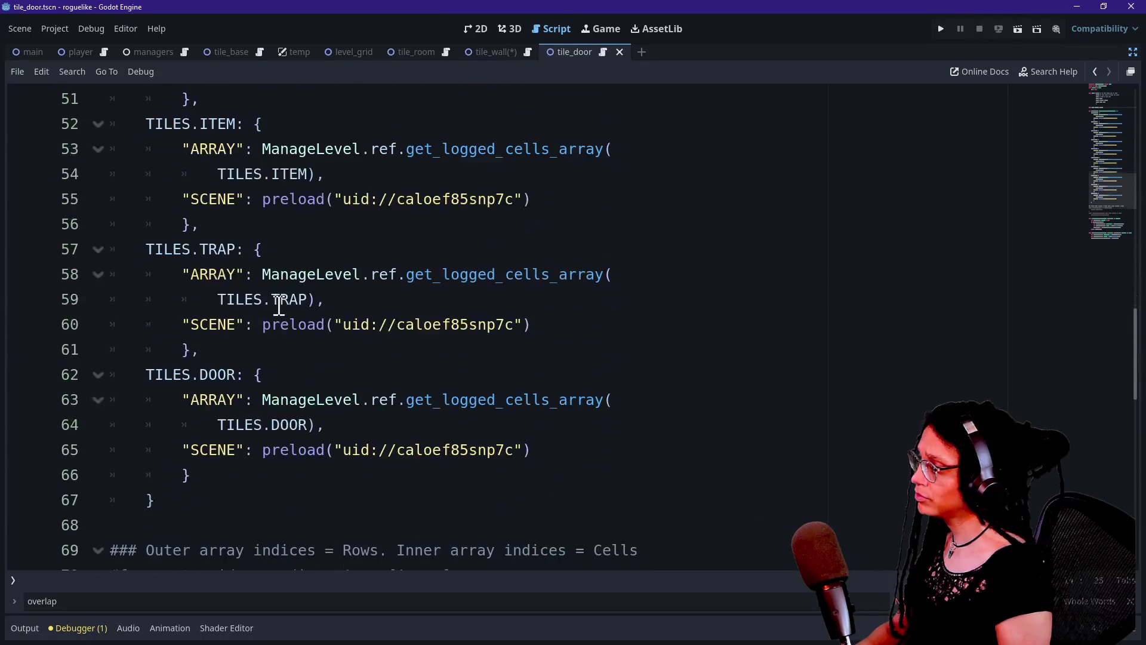
drag(263, 451, 524, 452)
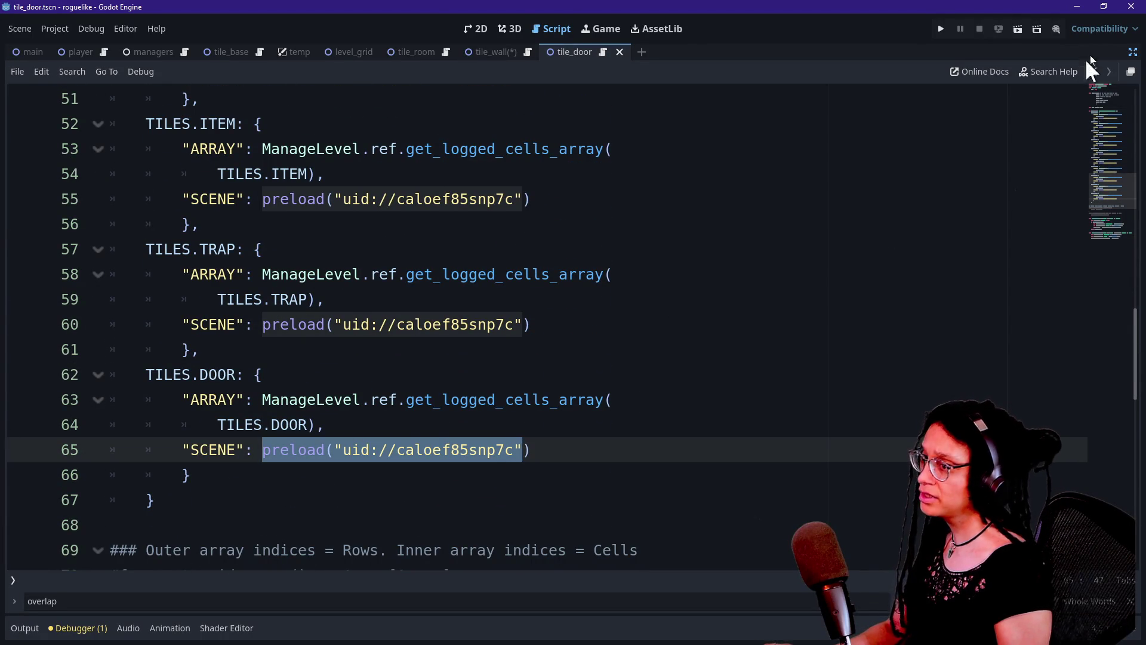
click(1132, 52)
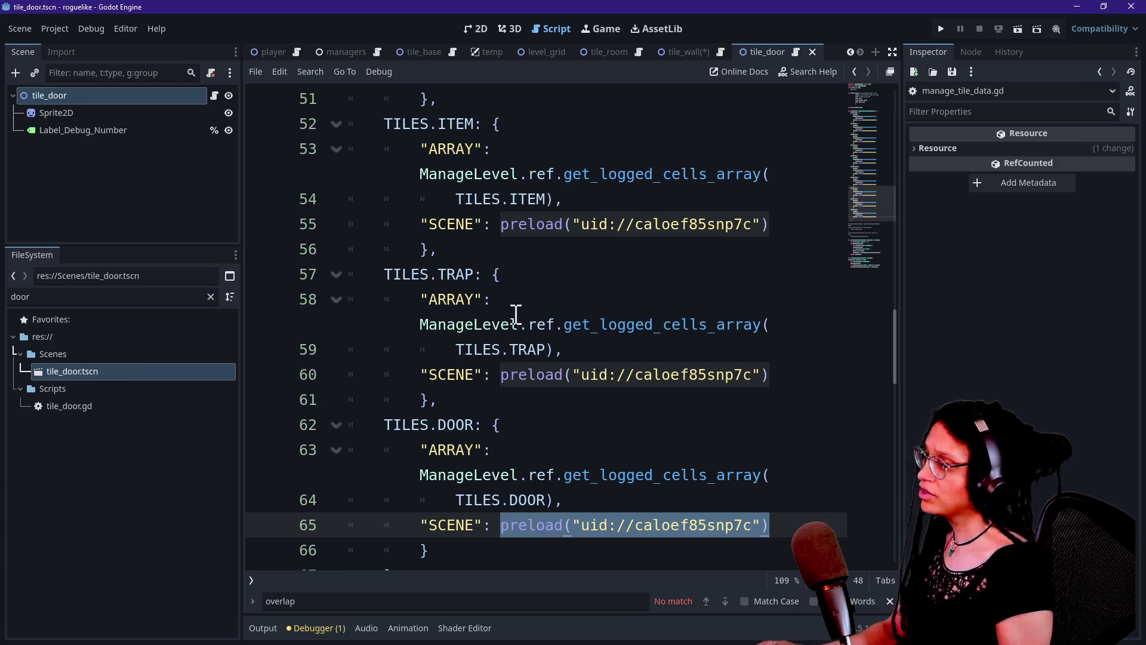
mouse_move(57, 371)
mouse_down()
mouse_move(583, 550)
mouse_move(573, 527)
mouse_up()
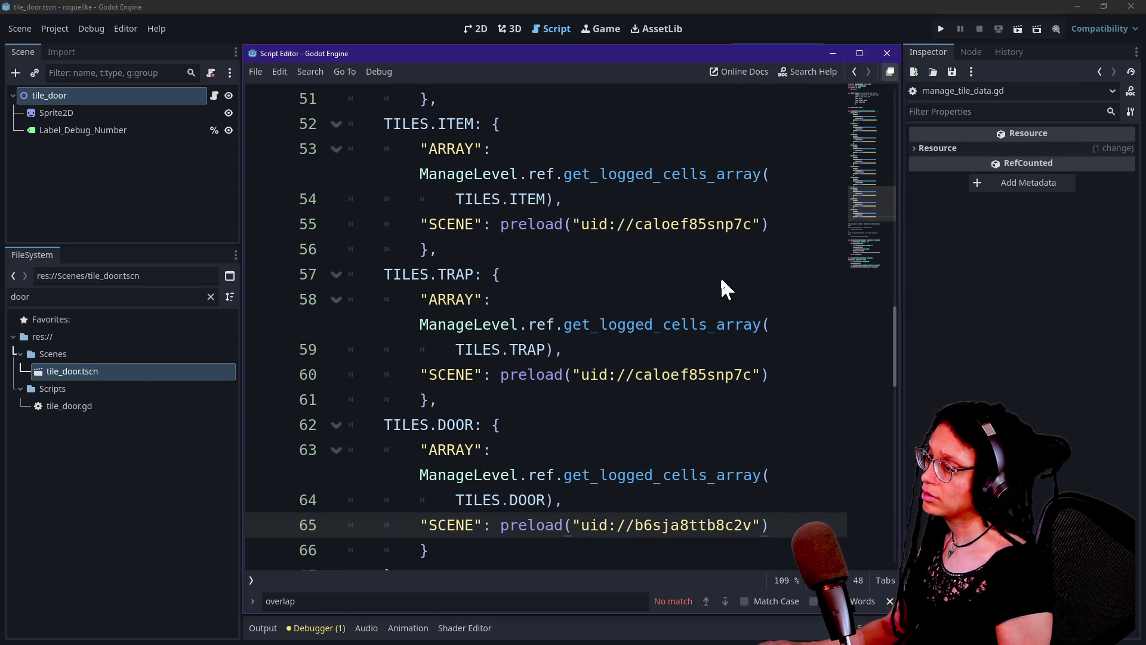
key(ctrl+s)
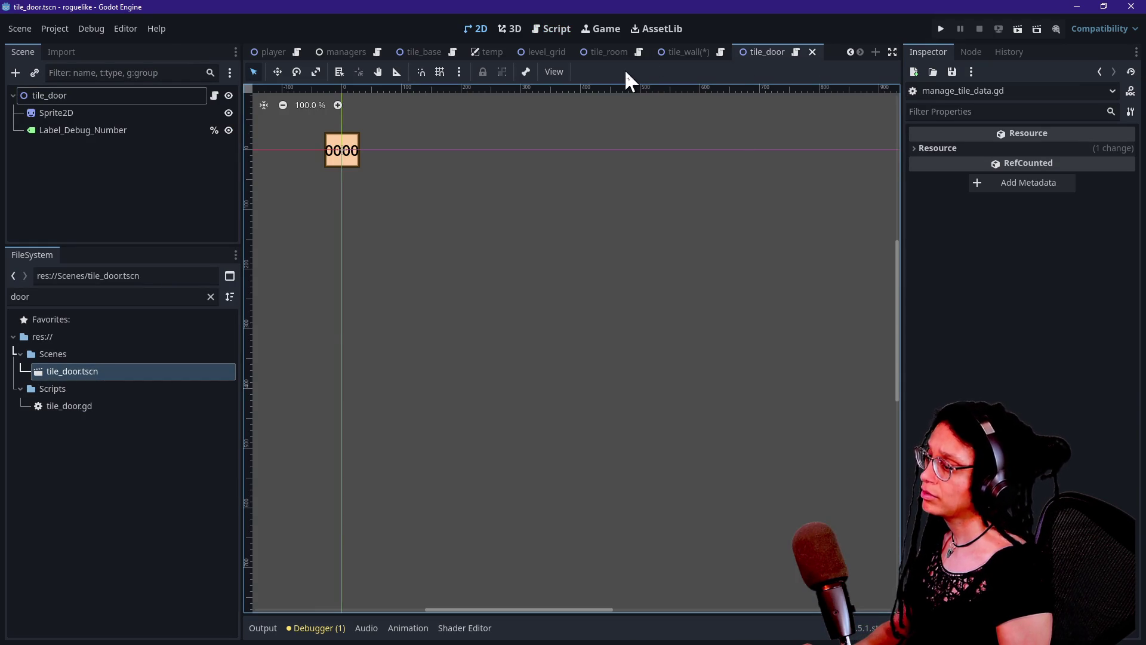
Step: Open manage_levels.gd in the script editor via Quick Open
click(558, 28)
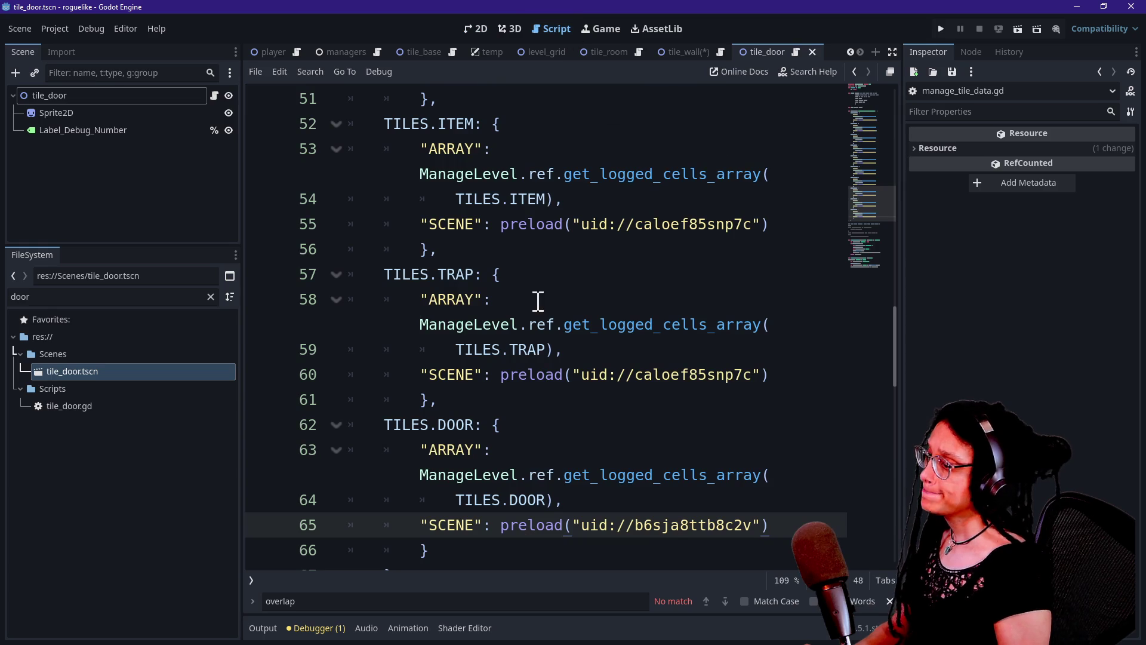
click(517, 324)
key(ctrl+shift+F11)
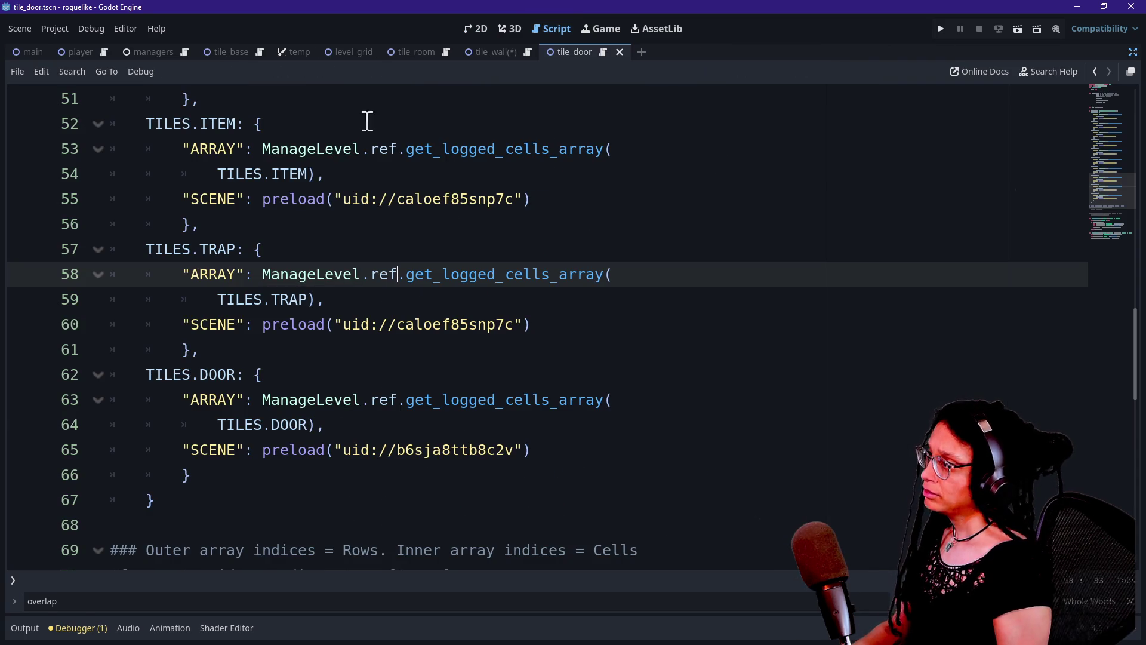
key(shift+alt+o)
text(level)
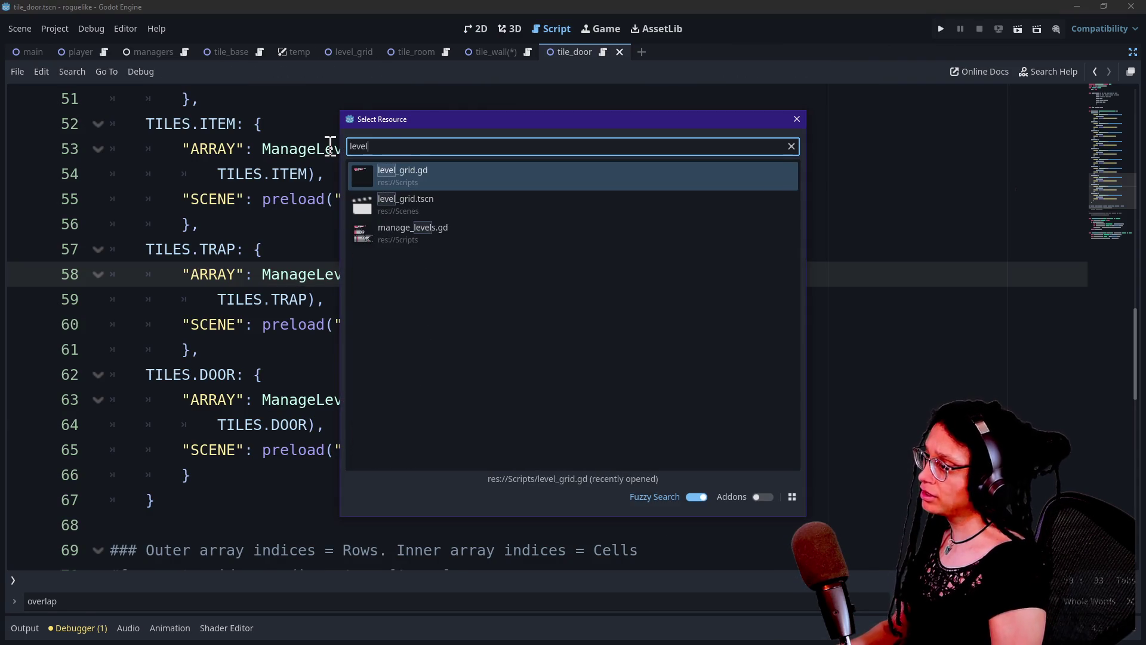
key(Down)
key(Down)
key(Return)
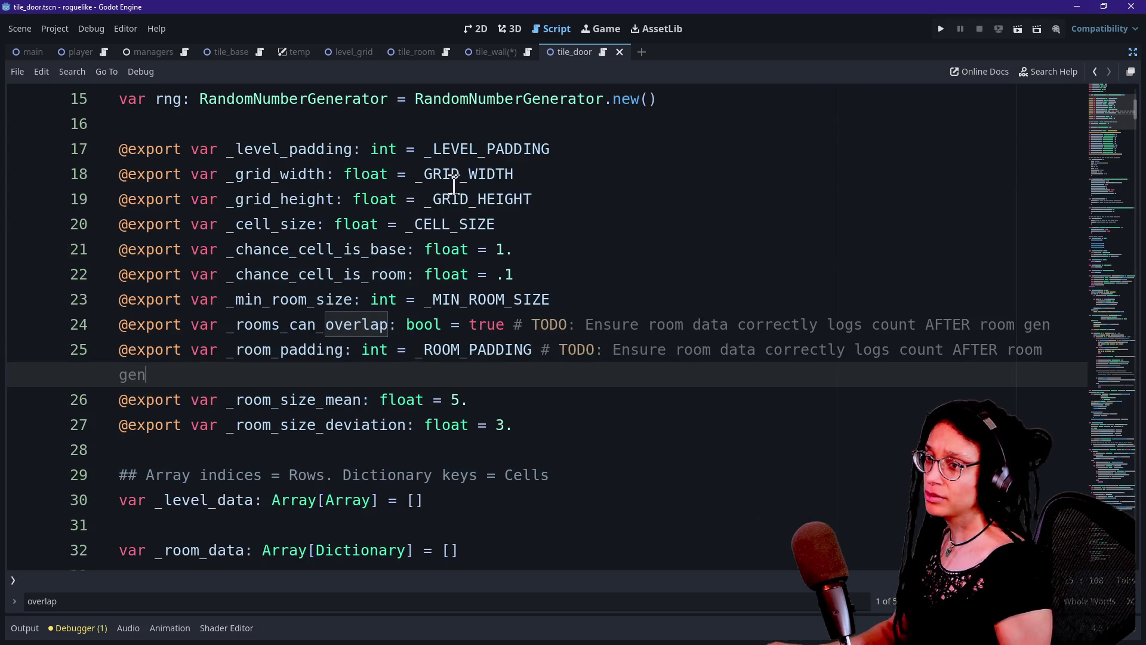
key(alt+Tab)
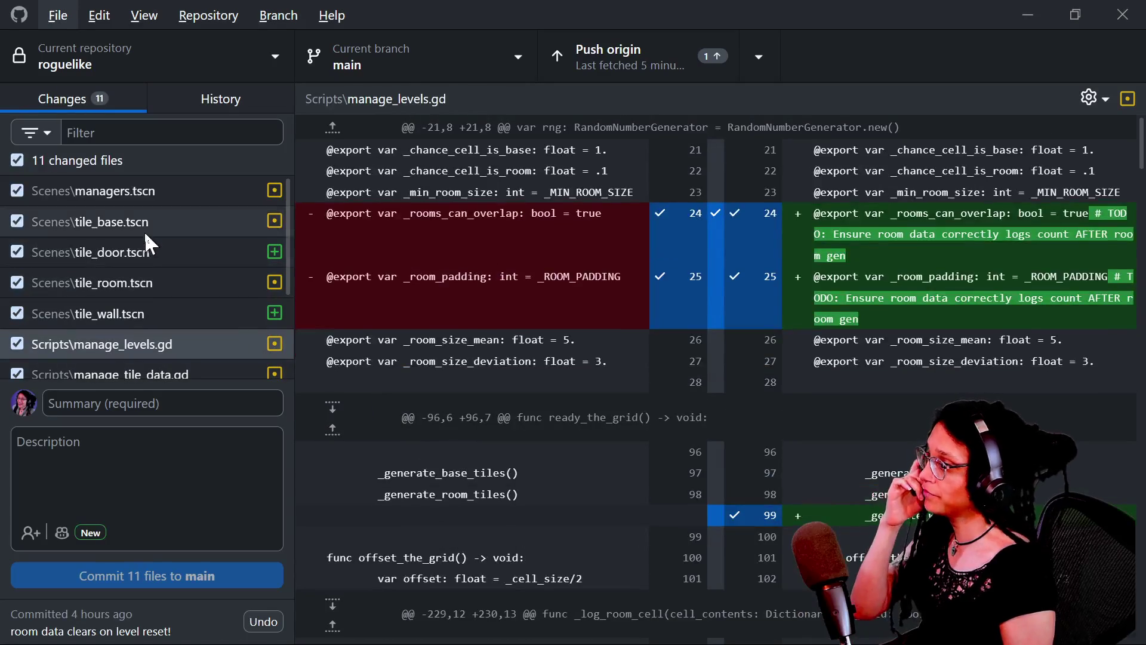
Step: Review the diffs of the changed scenes and scripts, including tile_door and manage_levels.gd
click(144, 224)
scroll(139, 258, down, 3)
click(135, 239)
click(171, 330)
click(165, 271)
click(163, 239)
scroll(163, 239, up, 3)
click(161, 238)
click(159, 199)
click(184, 303)
click(183, 221)
click(186, 192)
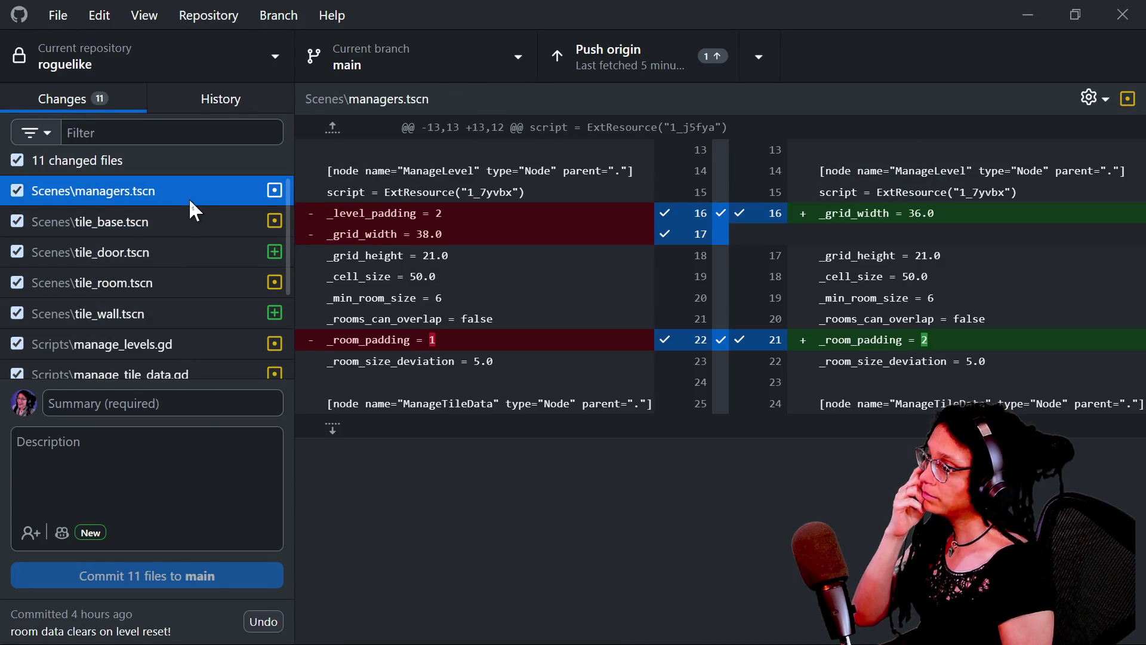
click(177, 282)
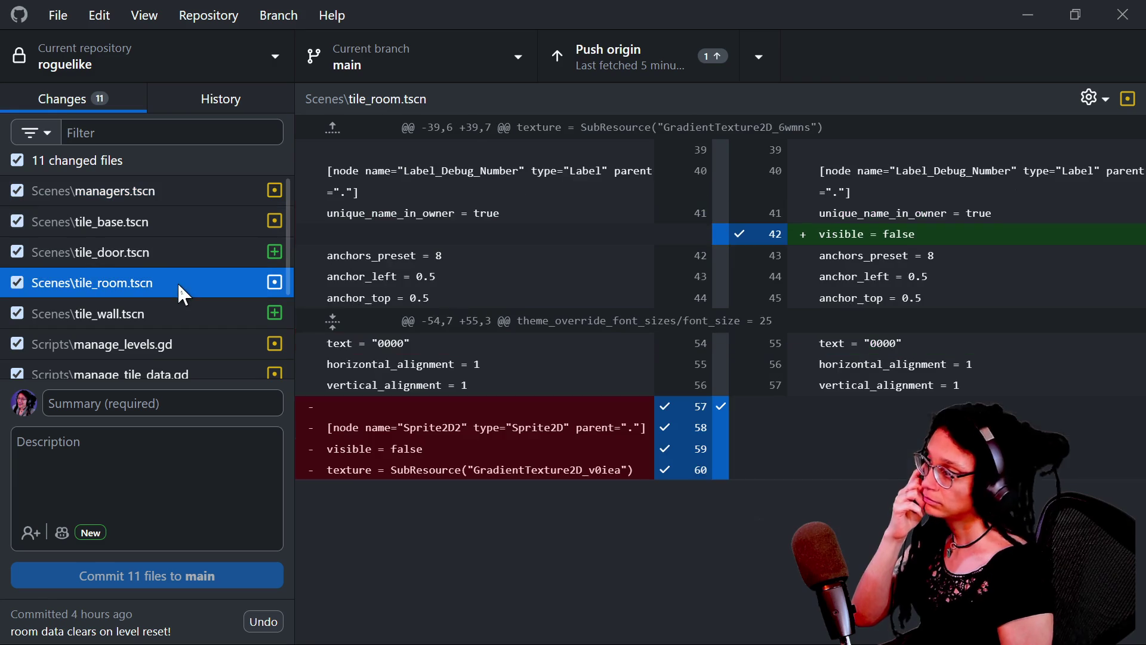
click(157, 221)
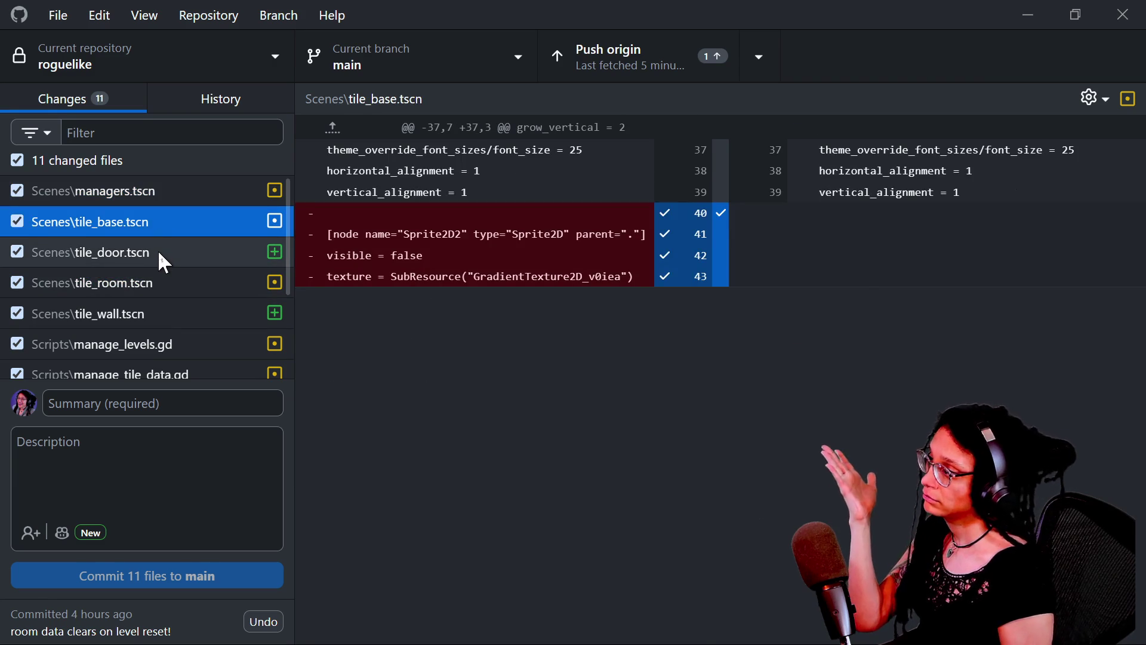
click(157, 250)
click(169, 276)
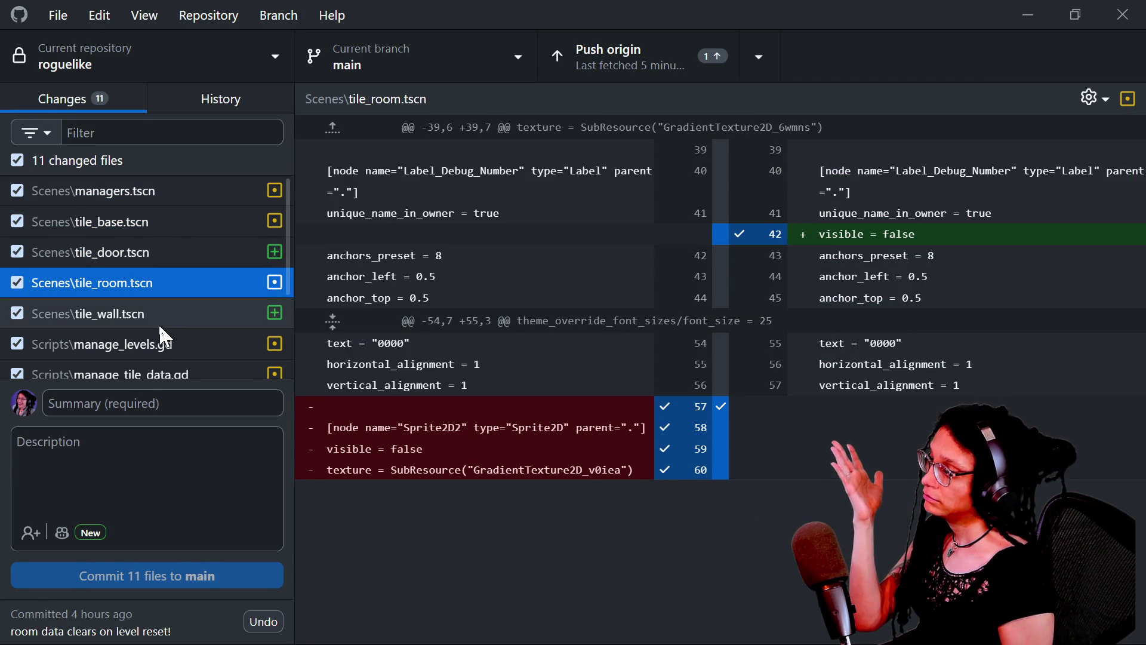
click(152, 403)
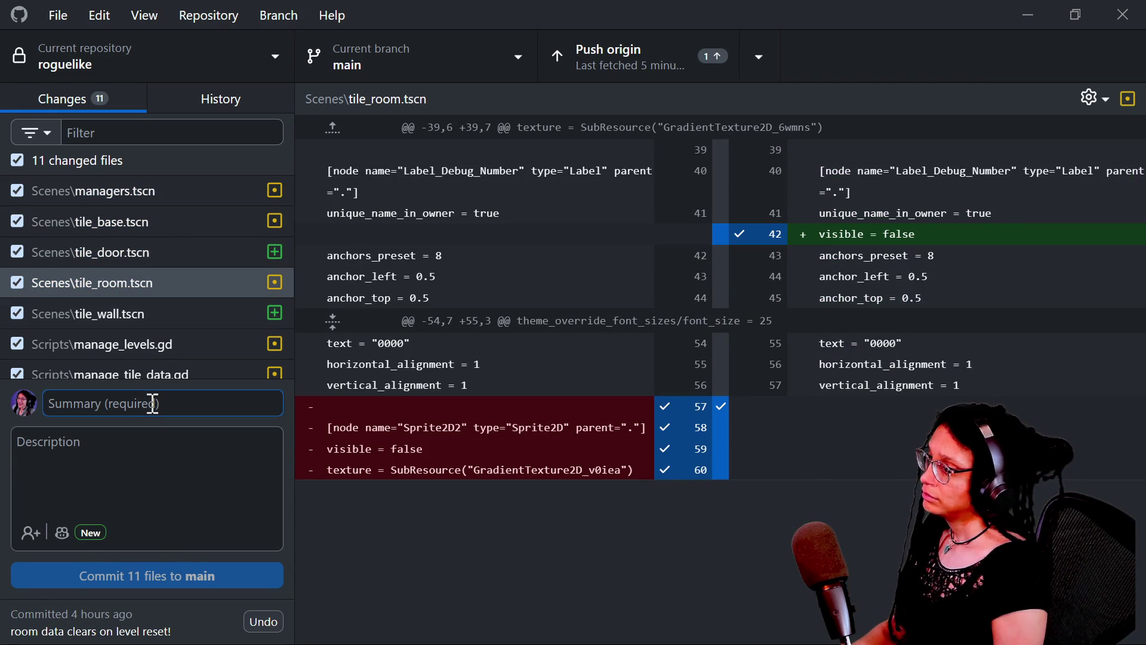
click(159, 313)
click(152, 343)
key(Up)
scroll(593, 363, down, 9)
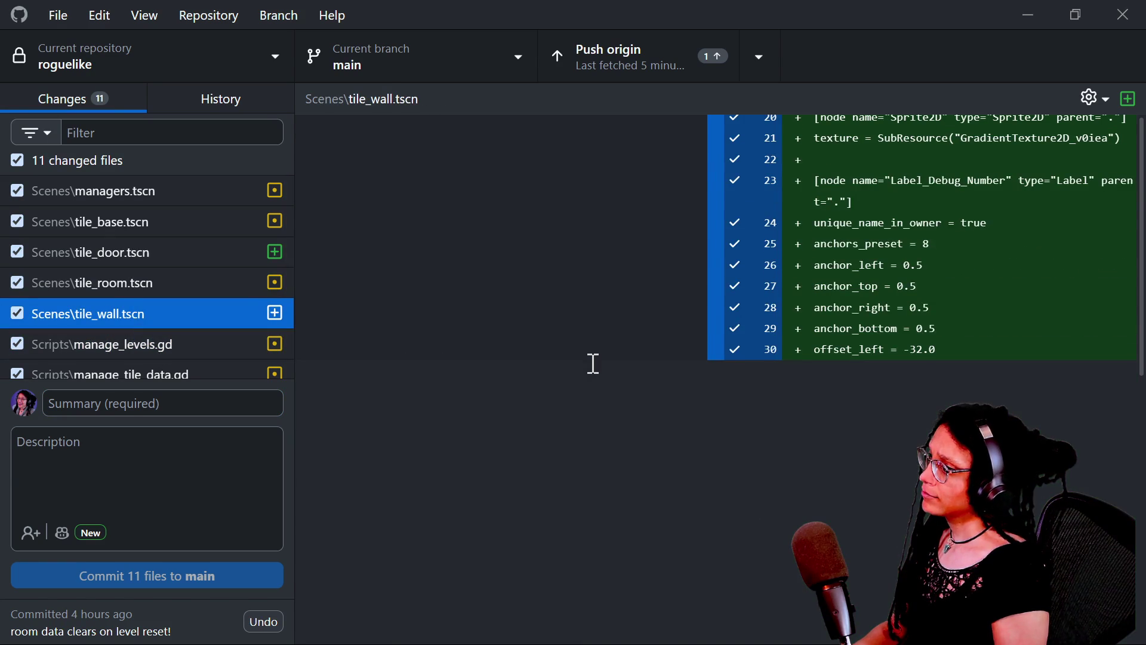
scroll(454, 366, up, 9)
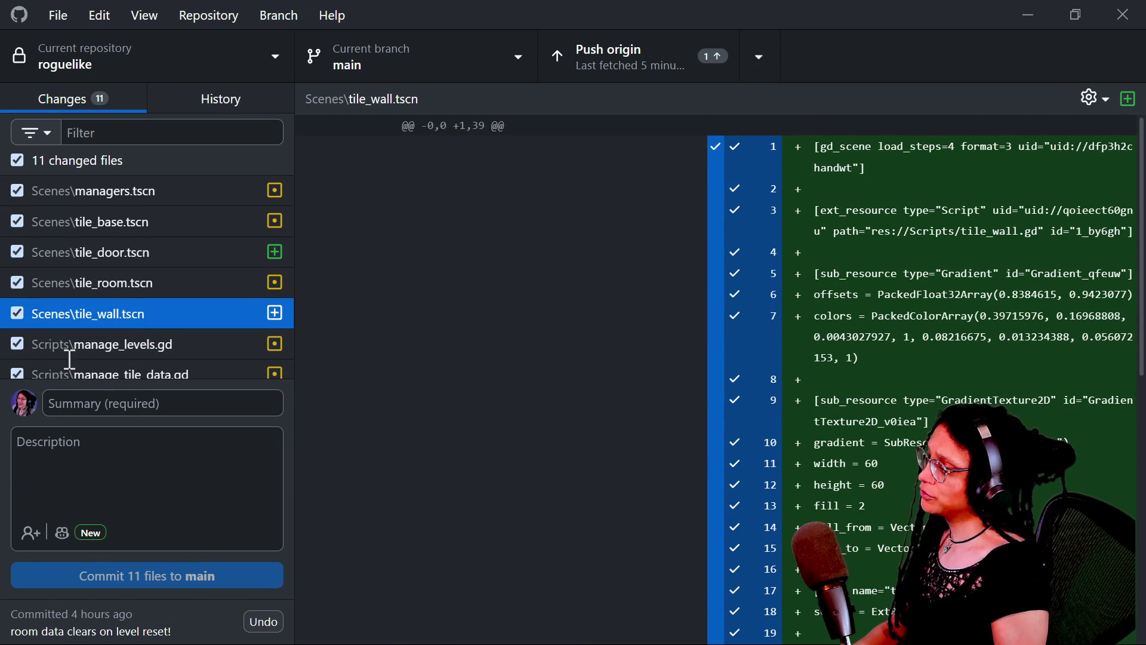
click(88, 349)
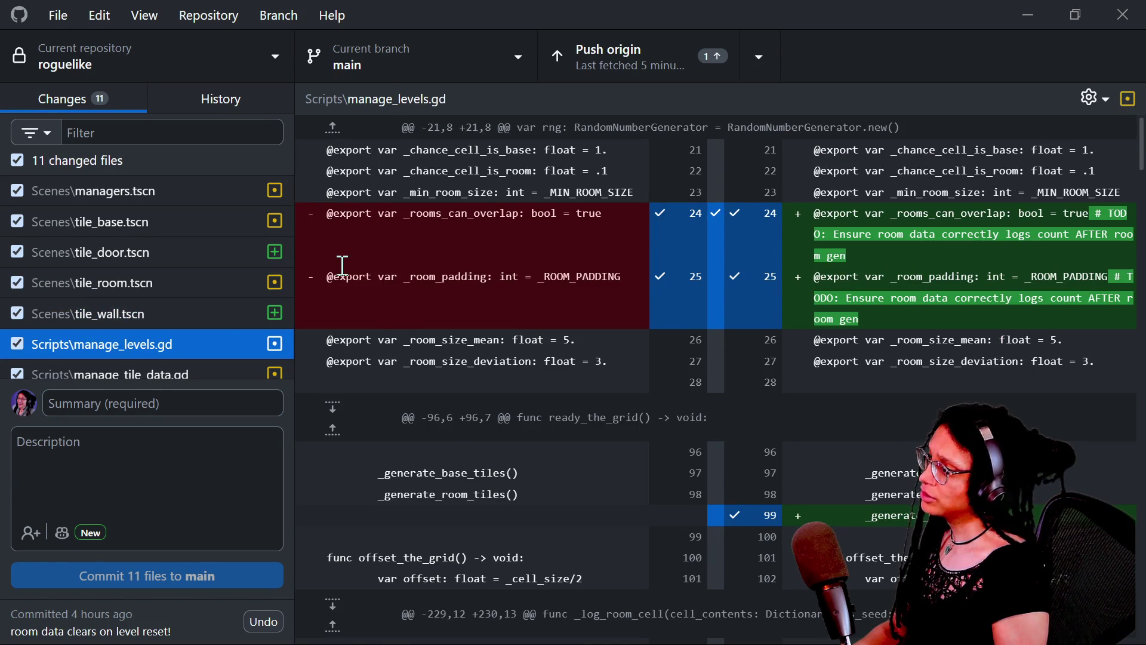
scroll(343, 265, down, 3)
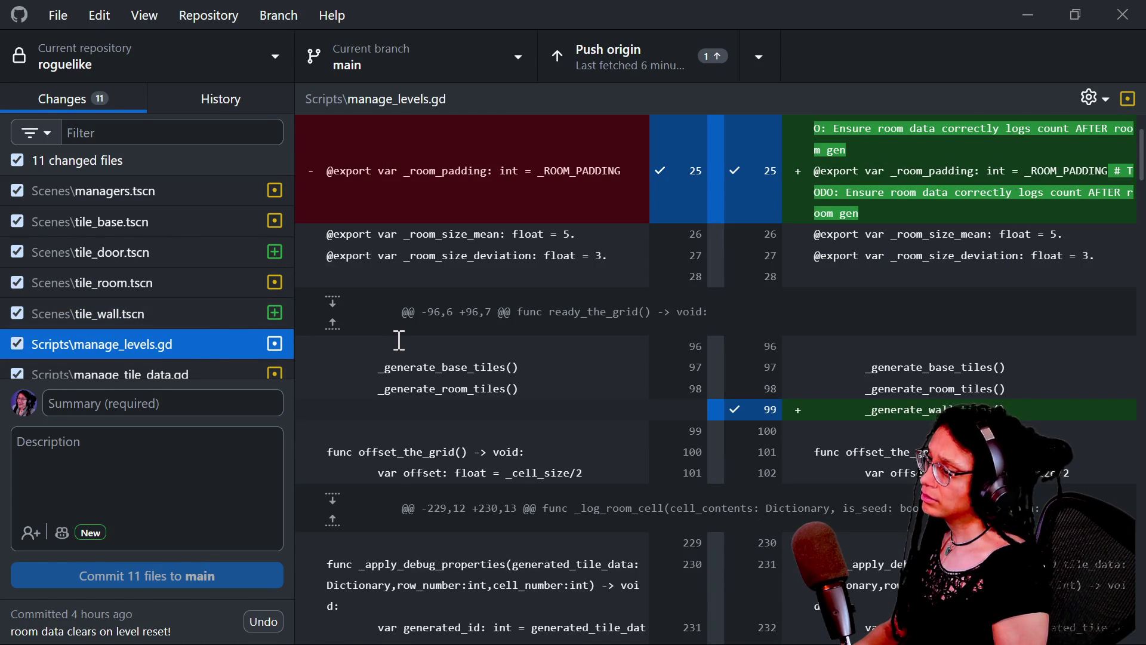
scroll(399, 340, up, 3)
Step: Commit all 11 files to main as "walls generate. doors begun" and push to origin
click(107, 405)
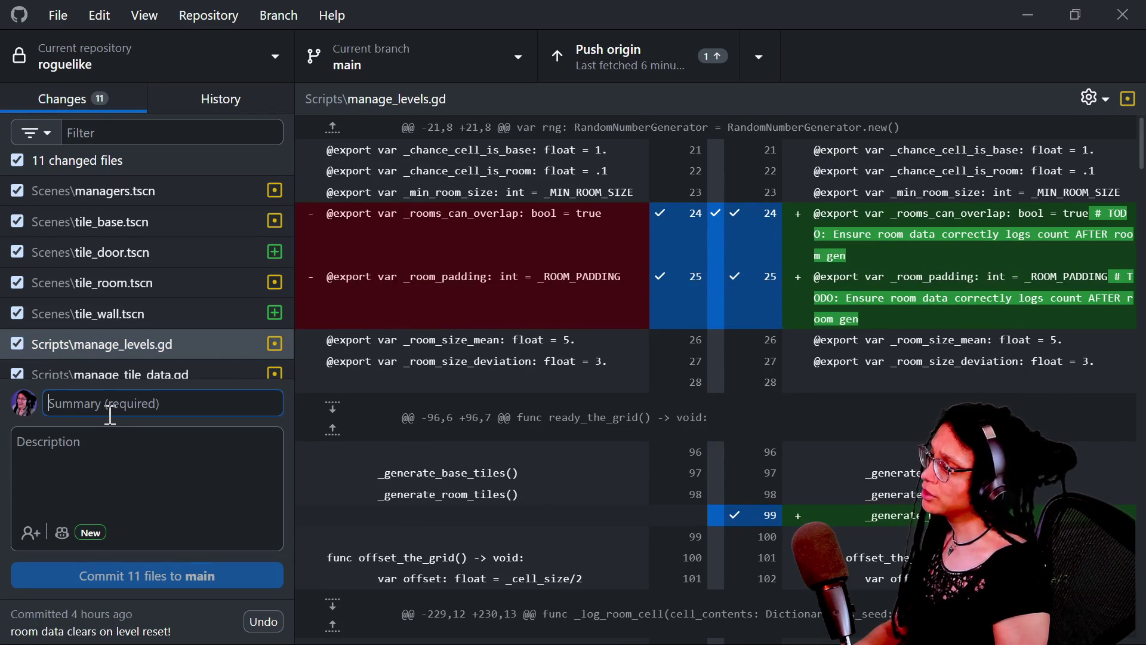
text(walls generate)
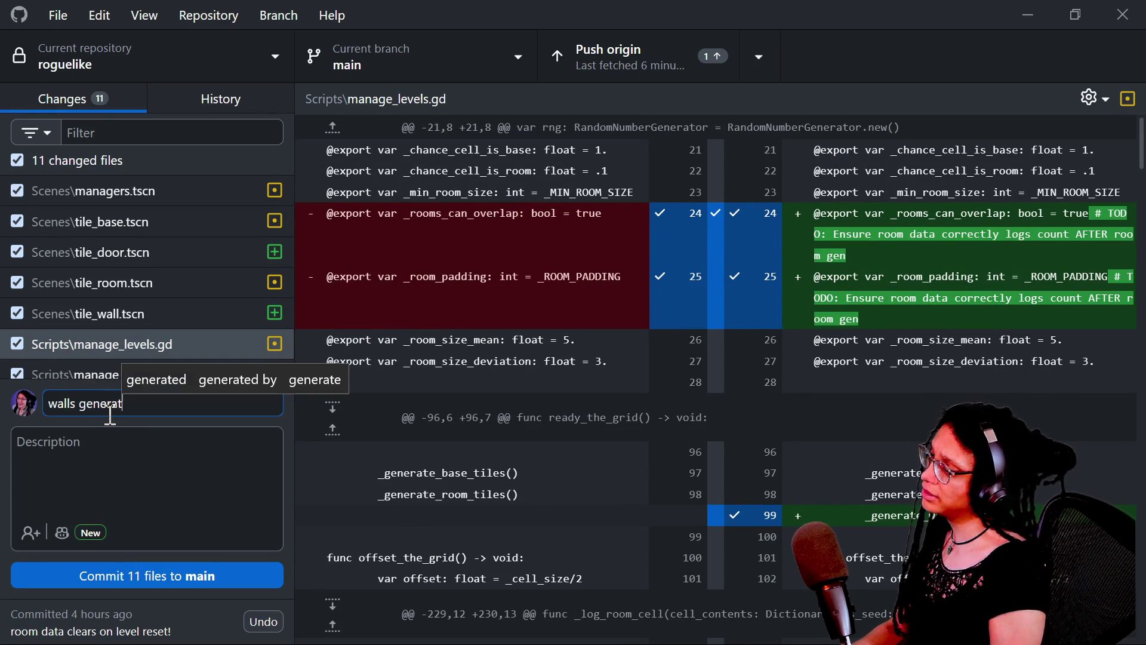
text(. doors begun)
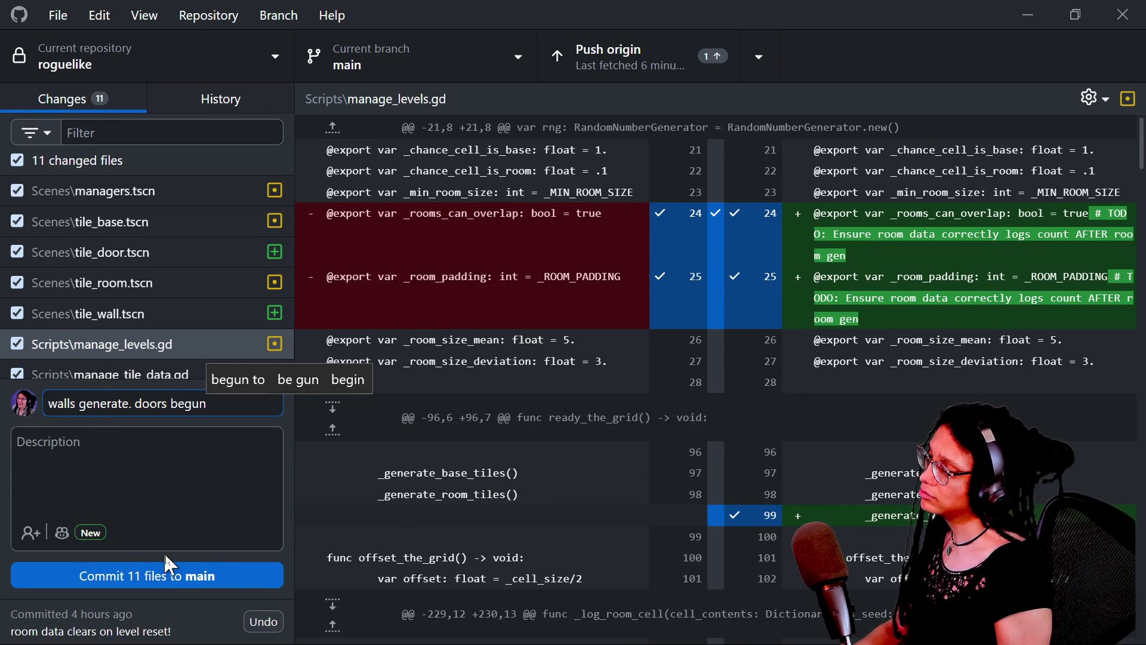
click(182, 578)
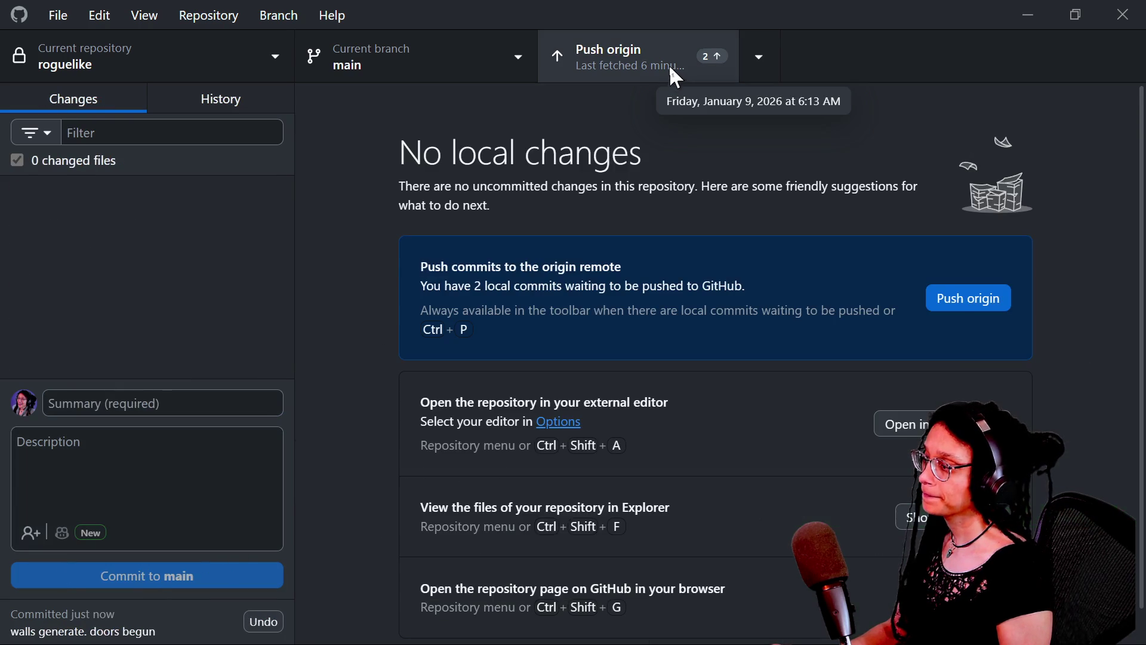
click(671, 68)
key(alt+Tab)
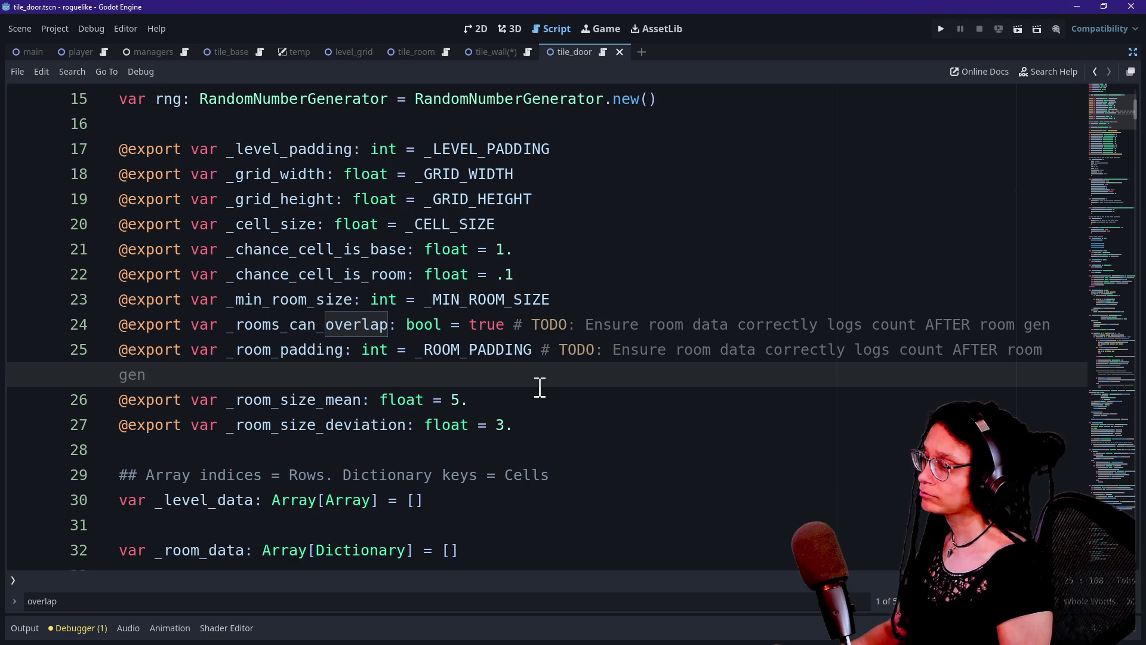
Step: Duplicate the _generate_wall_tiles() call line and comment out the door-tiles call
scroll(534, 383, down, 8)
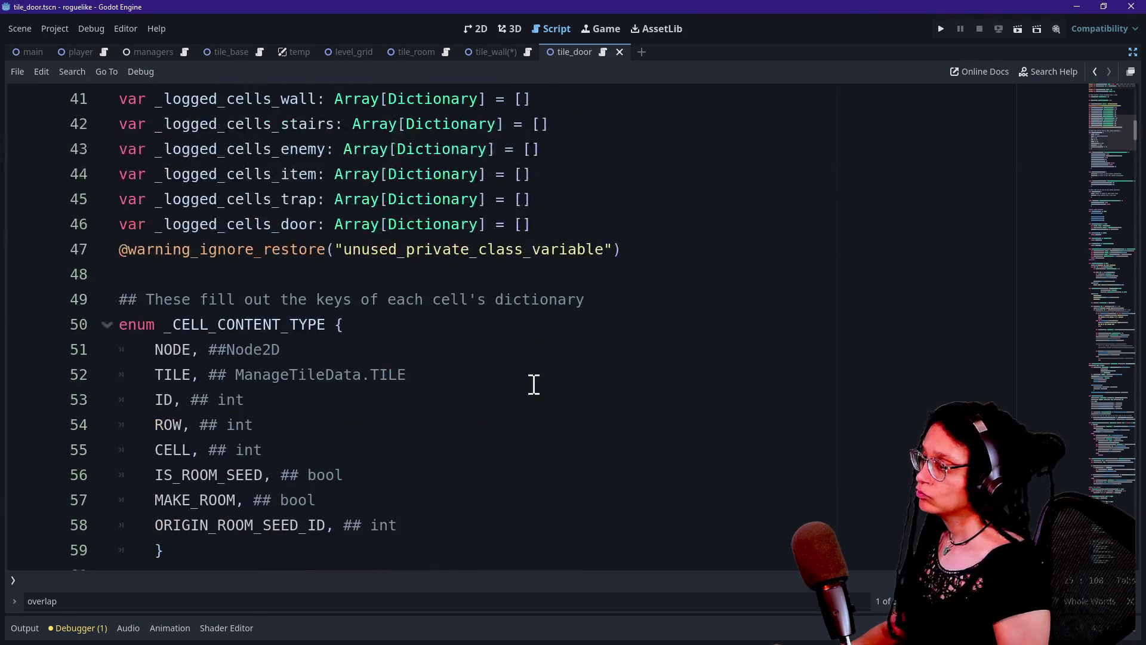
scroll(533, 384, down, 10)
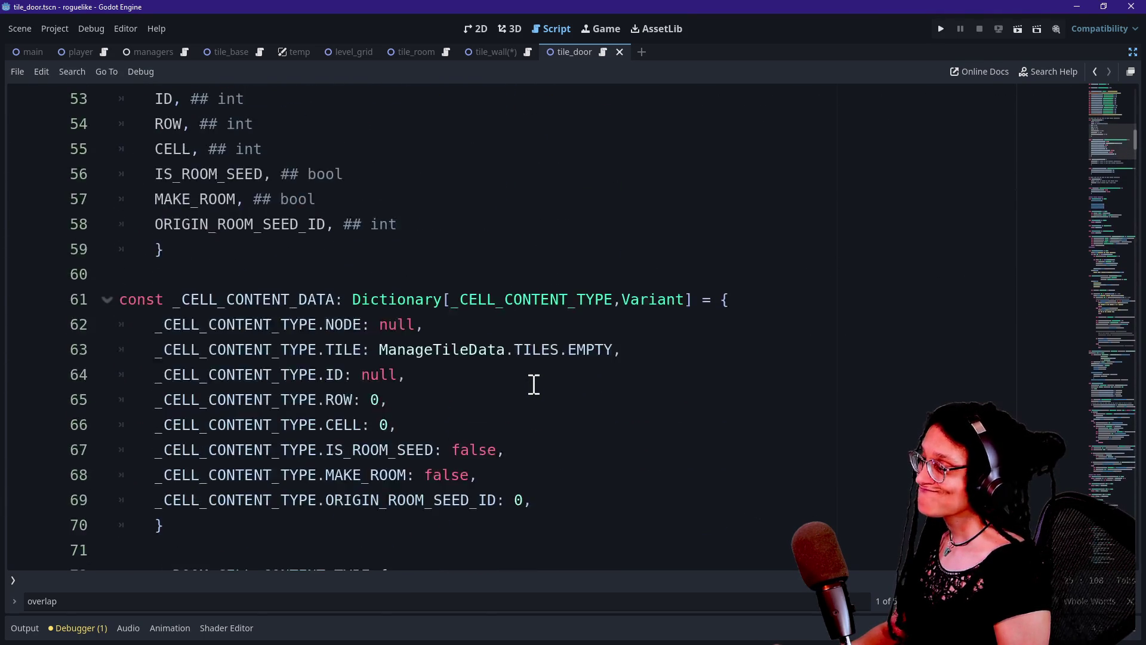
scroll(533, 384, up, 2)
scroll(534, 383, down, 13)
scroll(533, 384, up, 3)
scroll(533, 384, up, 12)
key(ctrl+f)
text(generate)
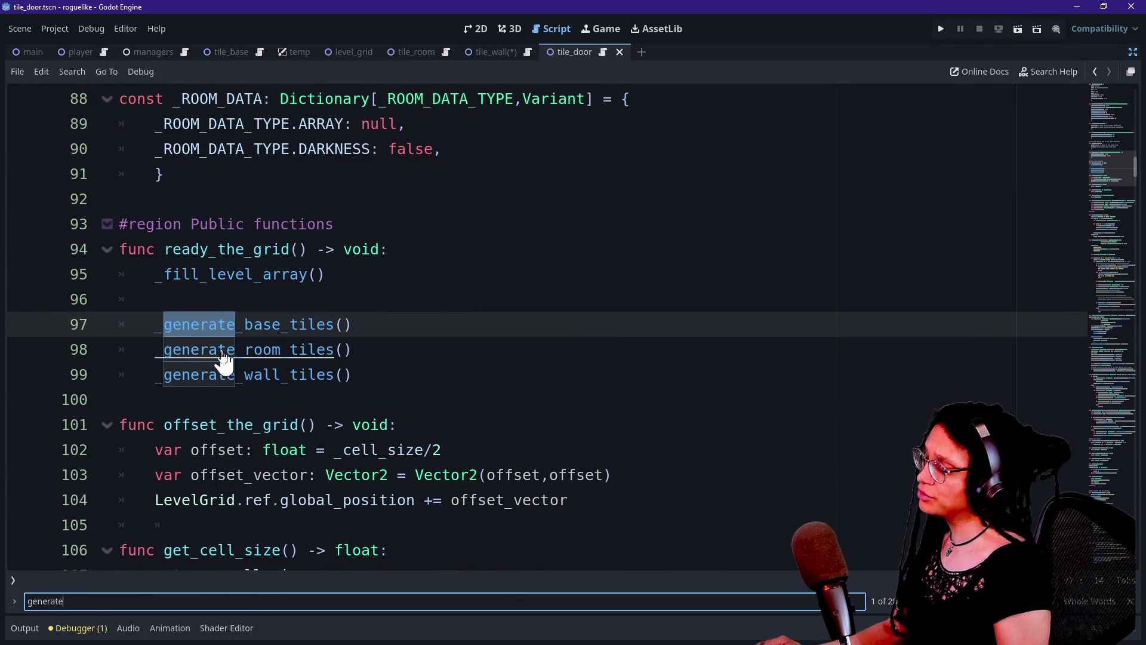
mouse_move(427, 376)
mouse_down()
mouse_move(422, 356)
mouse_move(403, 374)
mouse_up()
key(ctrl+shift+d)
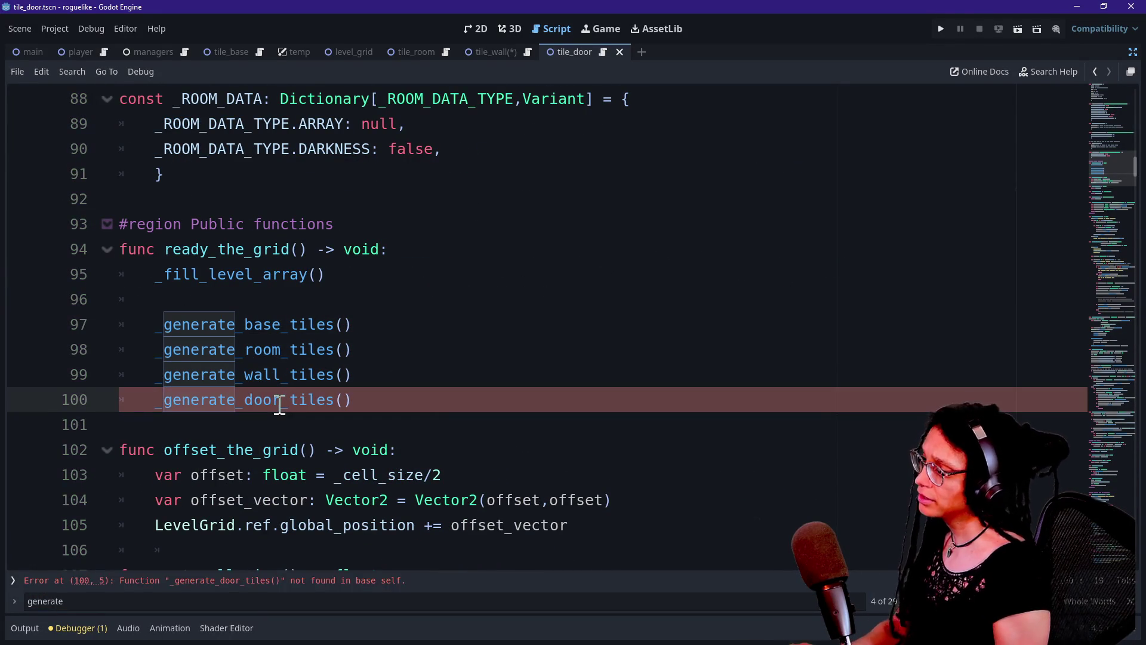
key(ctrl+k)
click(141, 425)
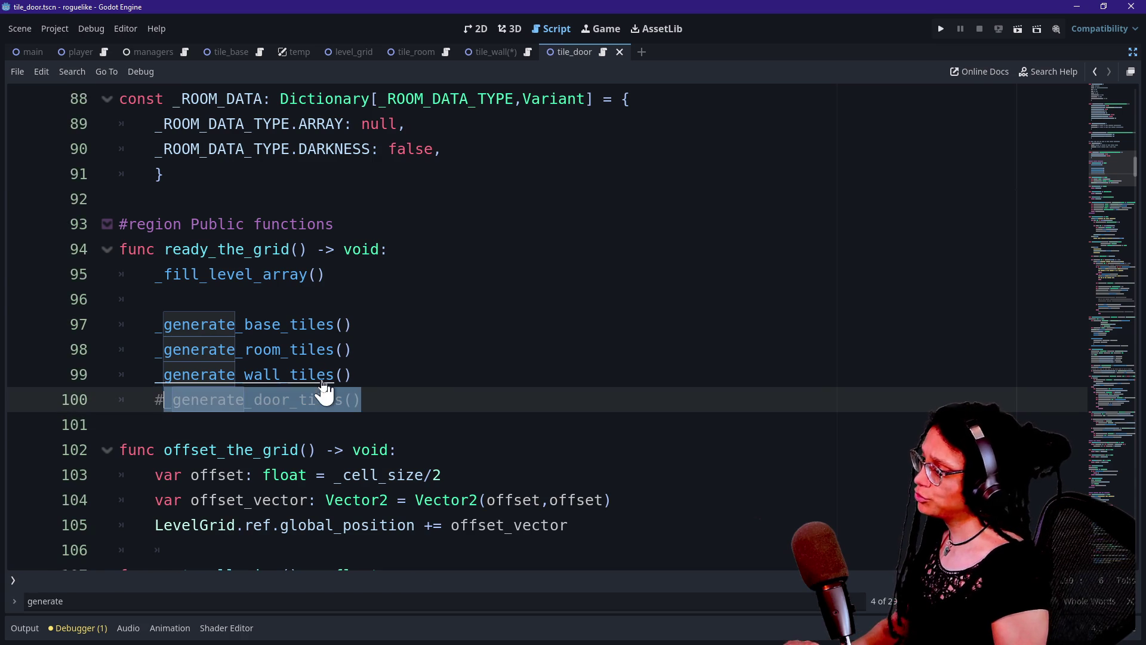
Step: Copy the whole _generate_wall_tiles function and paste an unindented duplicate below it
scroll(325, 389, down, 8)
scroll(325, 381, down, 15)
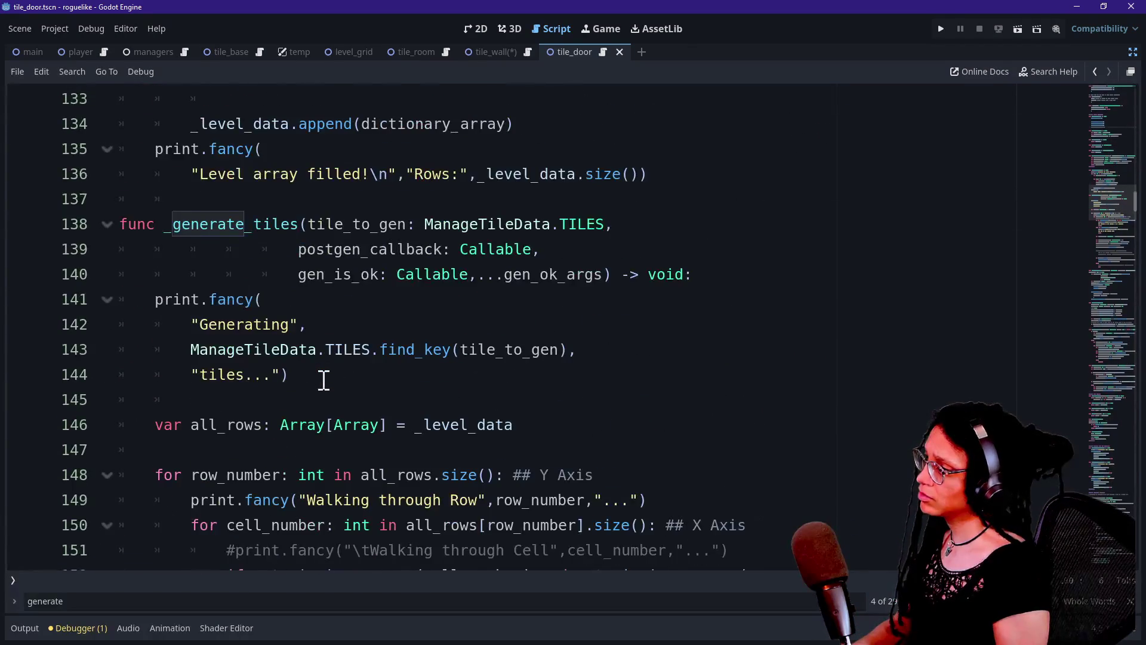
scroll(324, 381, down, 5)
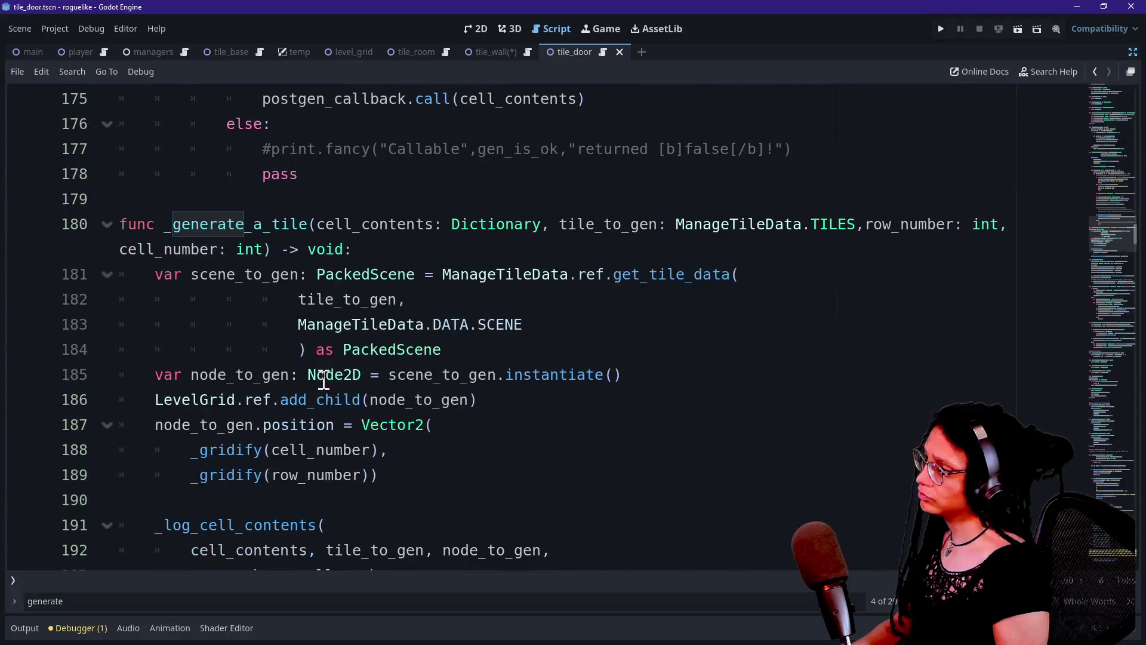
scroll(324, 380, down, 11)
key(ctrl+f)
text(generate_wa)
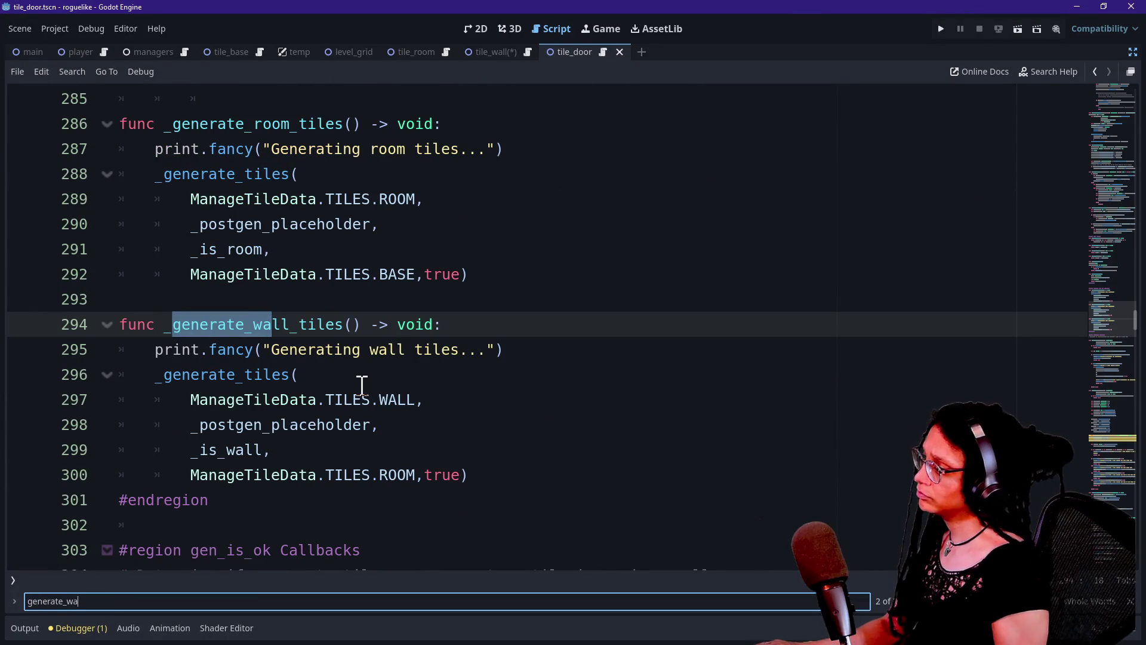
drag(493, 482, 281, 307)
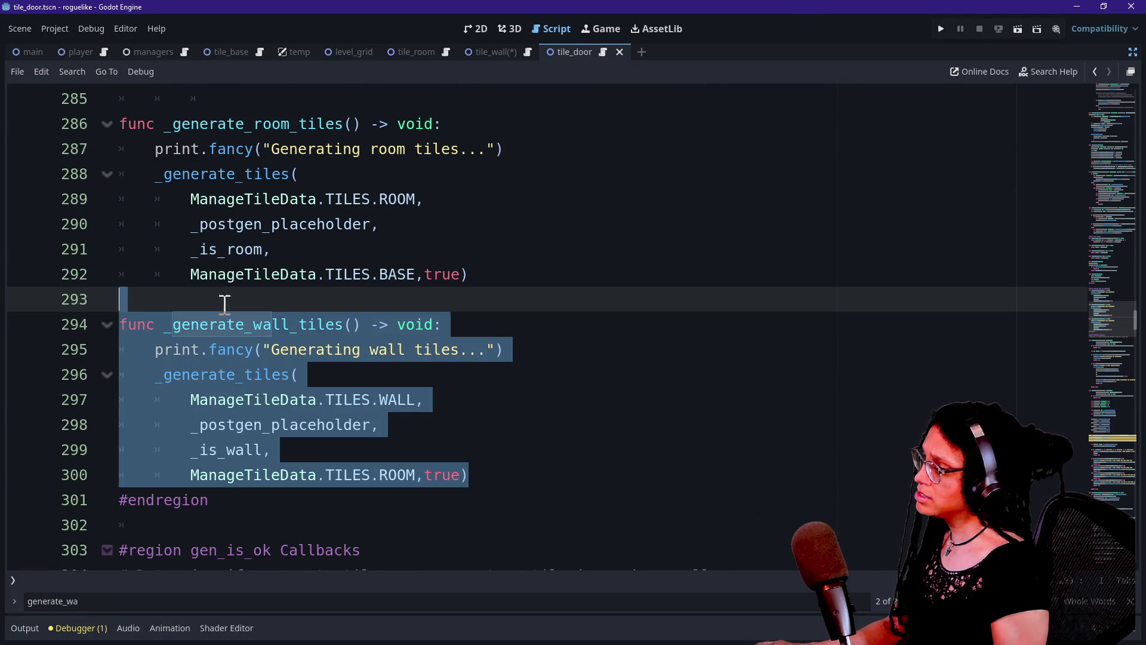
key(ctrl+c)
click(503, 473)
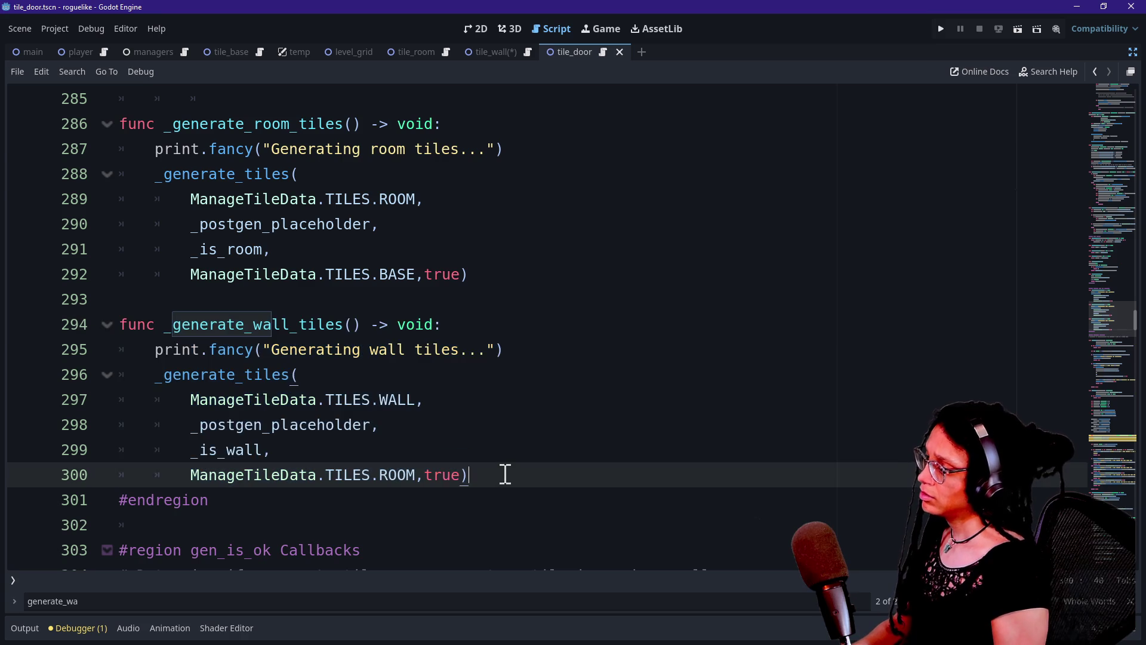
key(Return)
key(Return)
key(ctrl+v)
click(252, 398)
key(shift+Tab)
key(shift+Tab)
Step: Rename the copy to _generate_door_tiles and change its print message to say door
scroll(330, 452, down, 1)
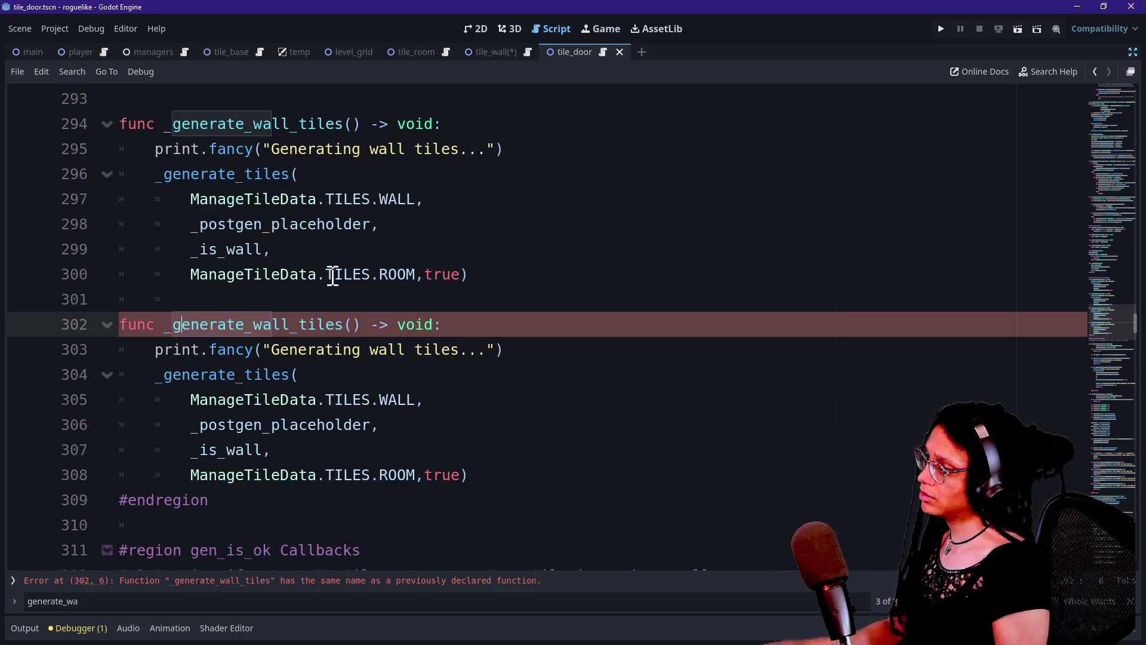
click(298, 324)
key(BackSpace)
key(BackSpace)
key(BackSpace)
text(door_)
click(243, 400)
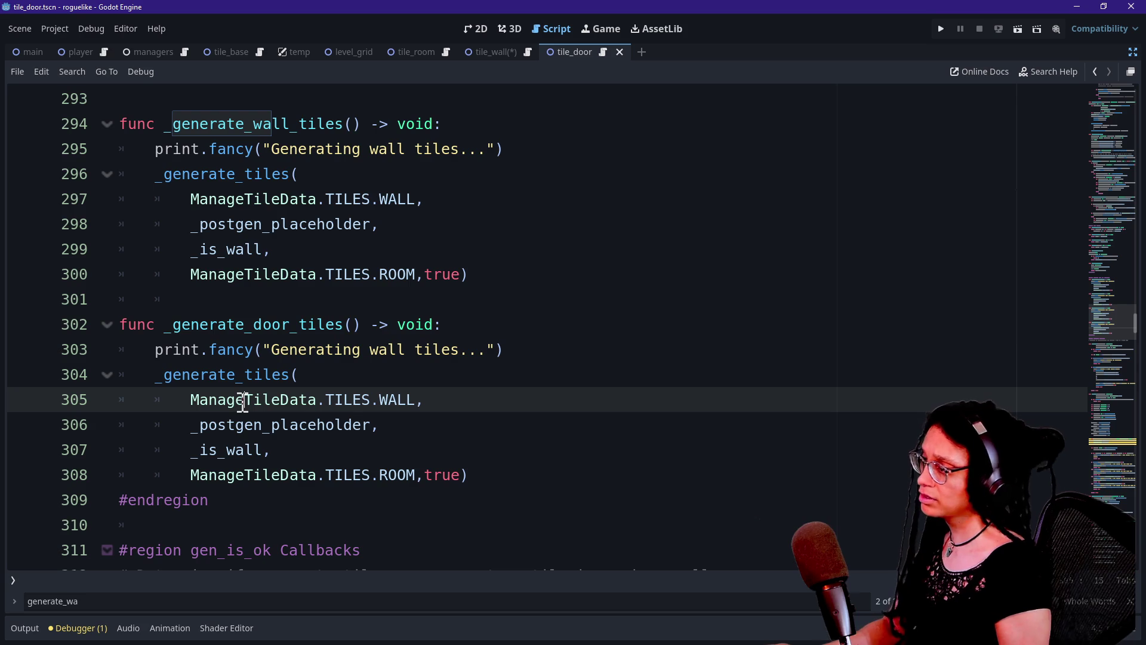
double_click(383, 350)
text(door)
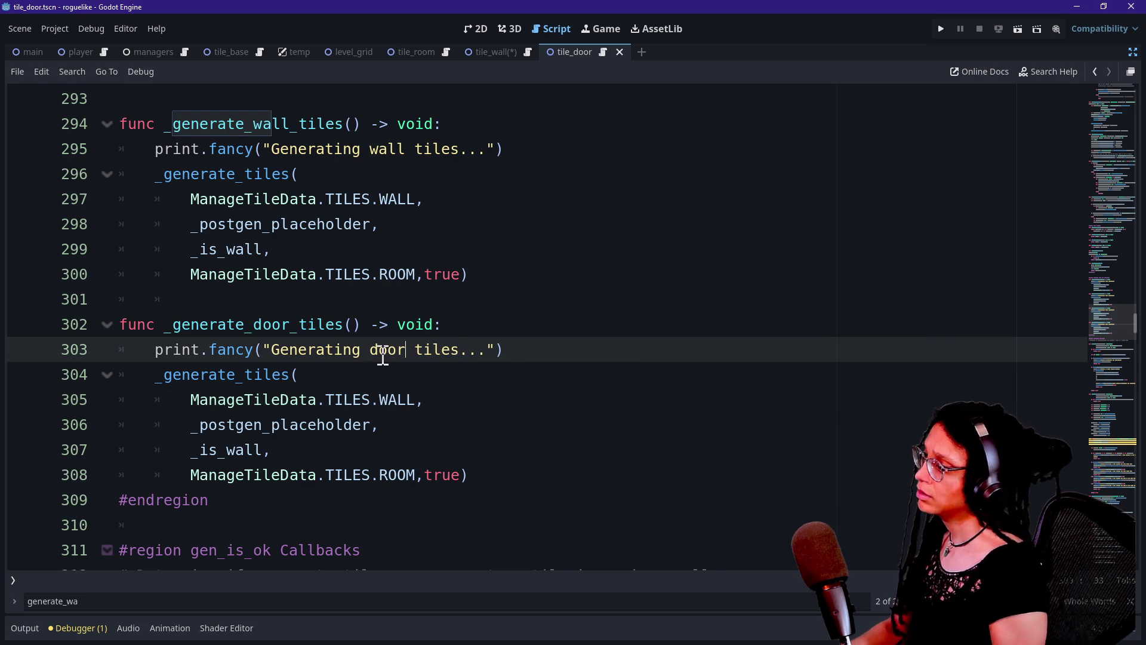
Step: Swap the tile arguments so the last comparison uses ManageTileData.TILES.WALL instead of ROOM
drag(200, 375, 372, 398)
click(388, 400)
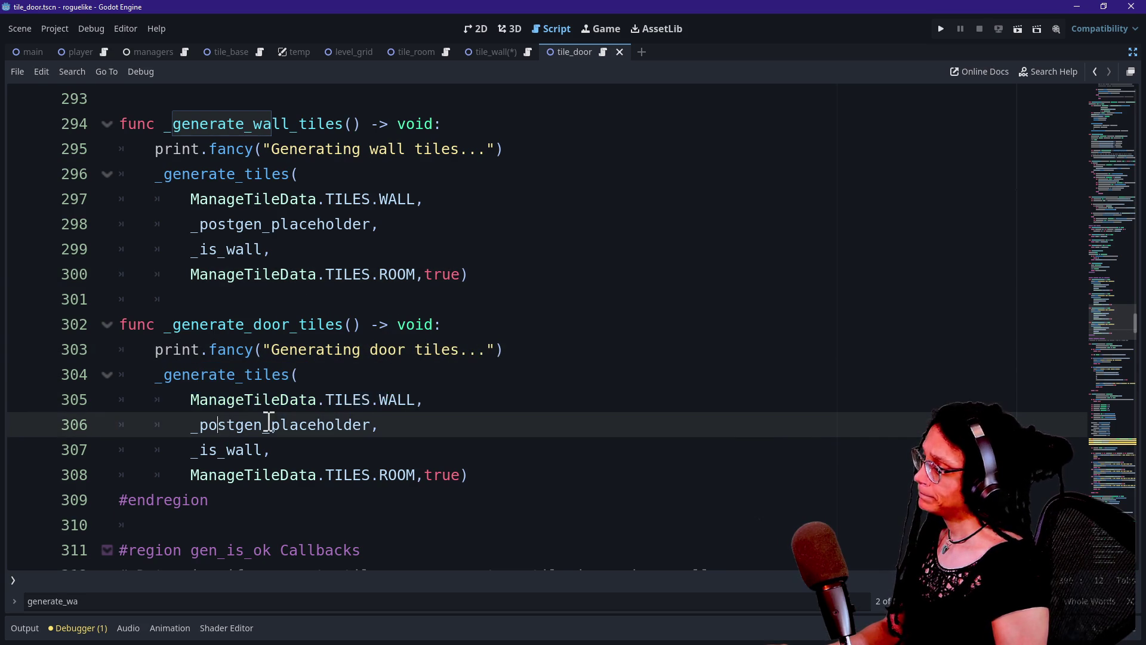
key(BackSpace)
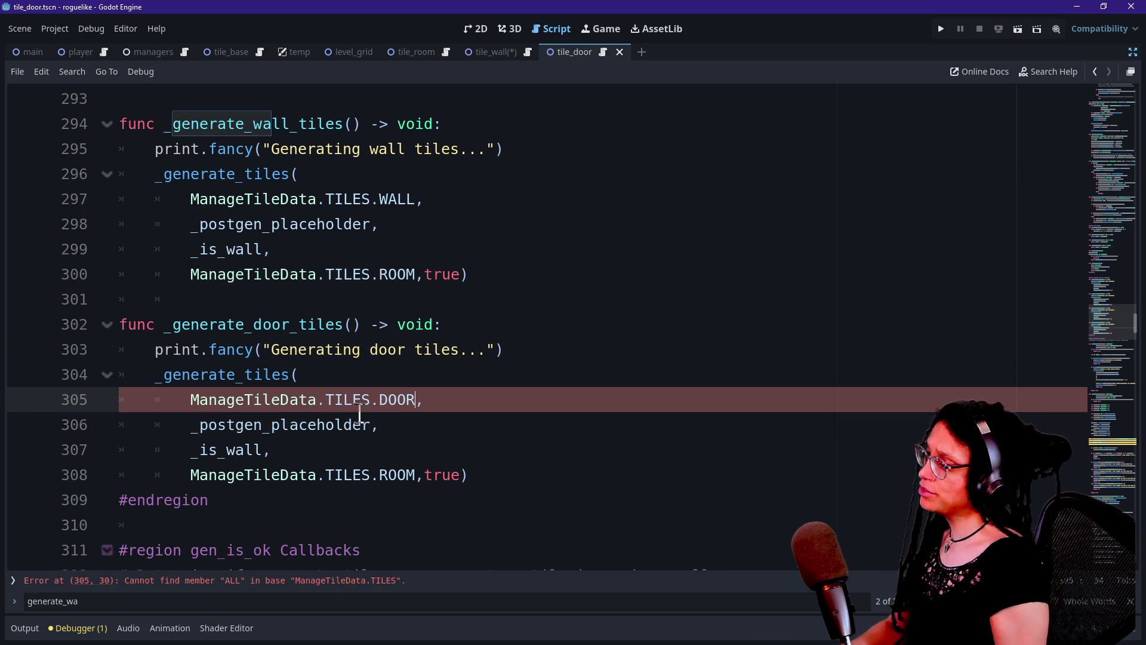
click(235, 425)
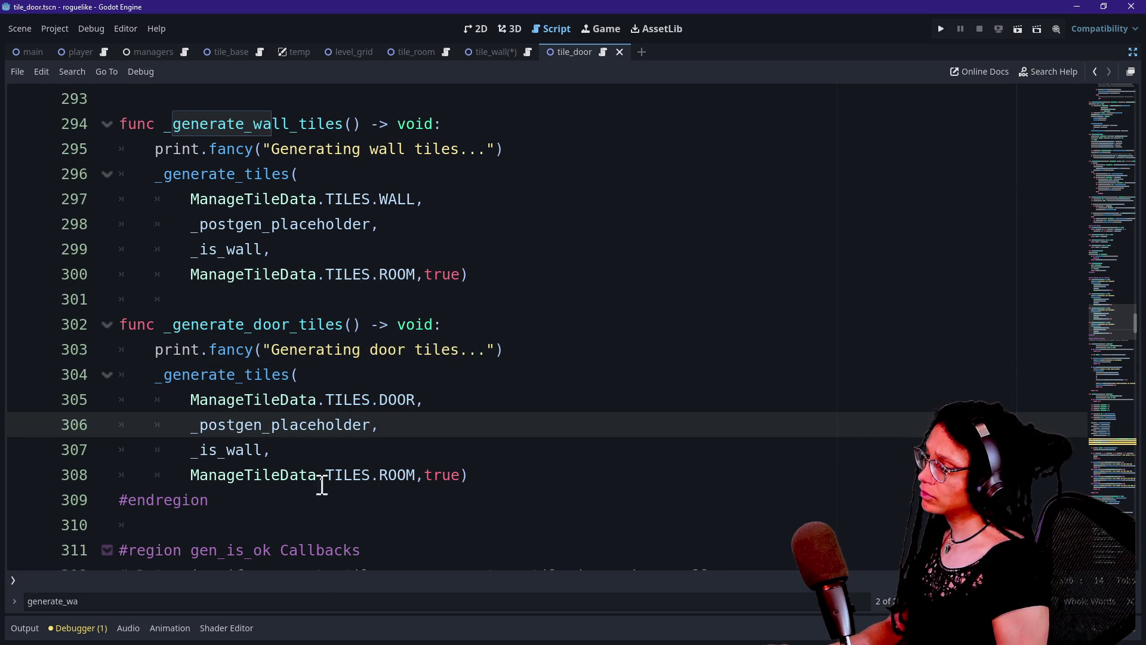
drag(192, 474, 430, 469)
click(420, 475)
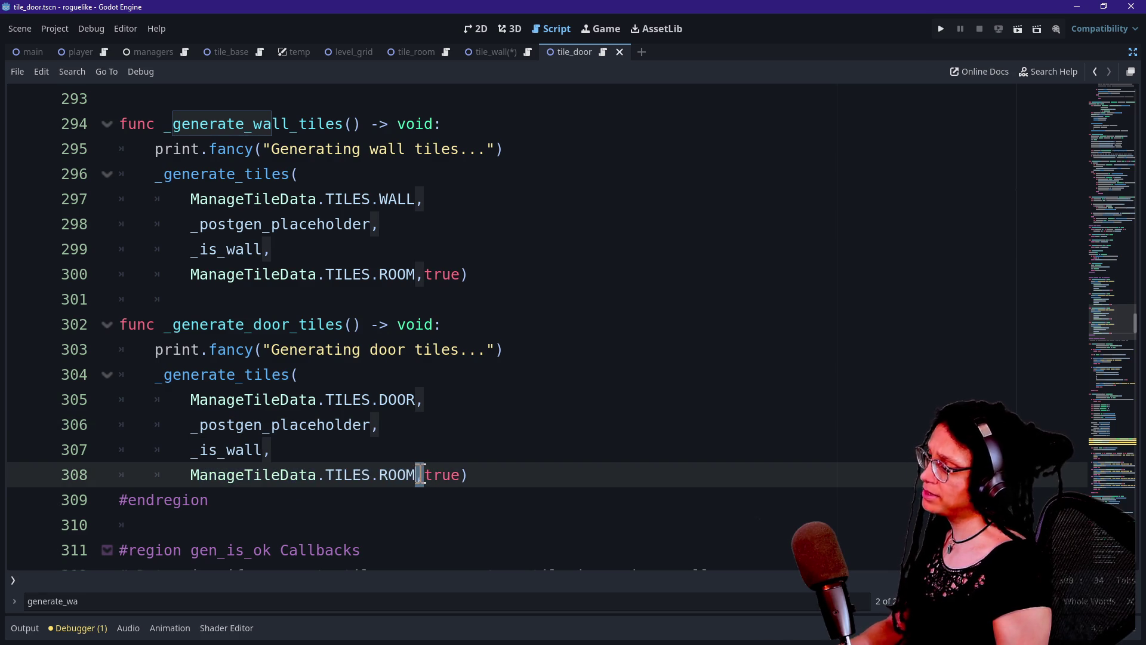
key(BackSpace)
key(BackSpace)
key(BackSpace)
text(WALL)
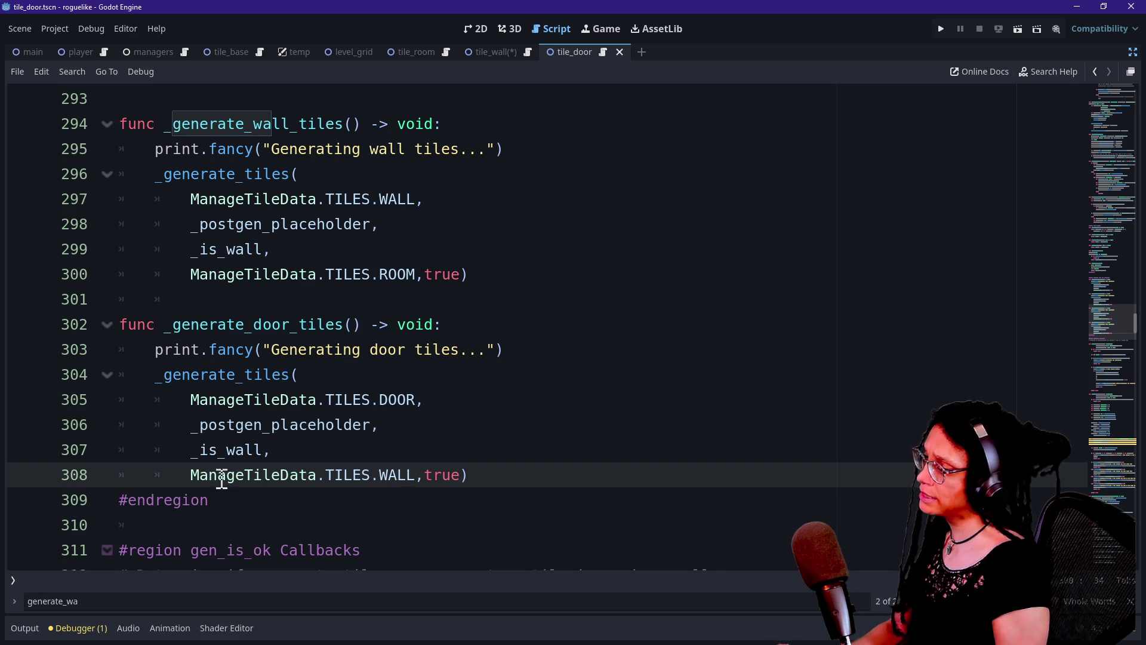
Step: Replace the _is_wall callback with _is_door in the door-tile call
drag(190, 450, 243, 454)
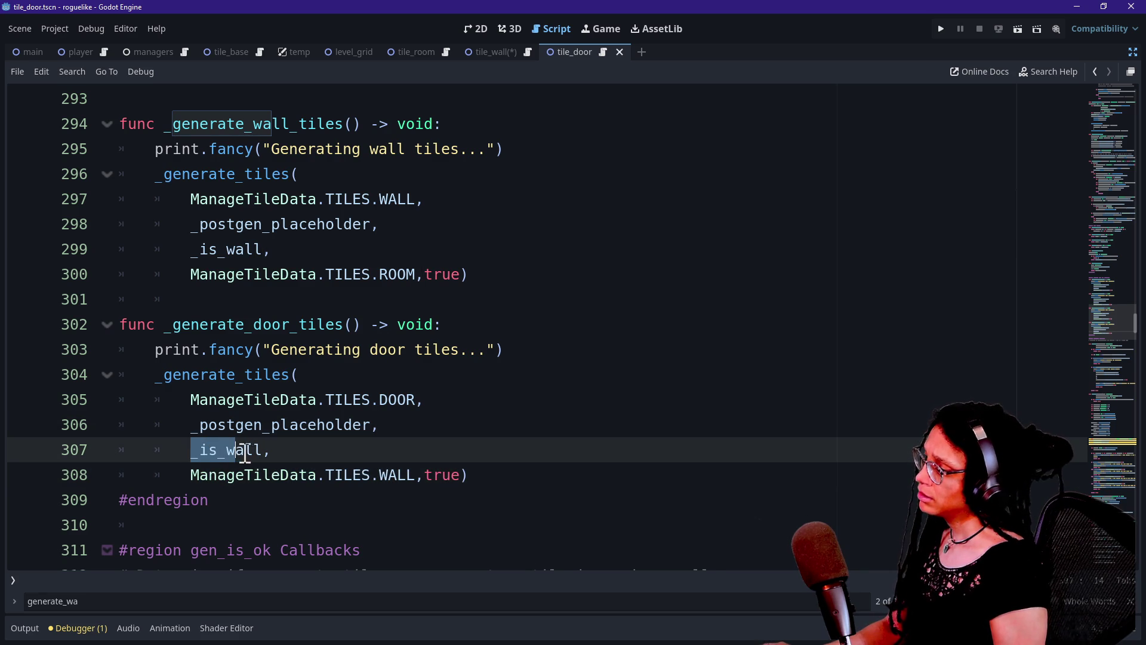
click(261, 452)
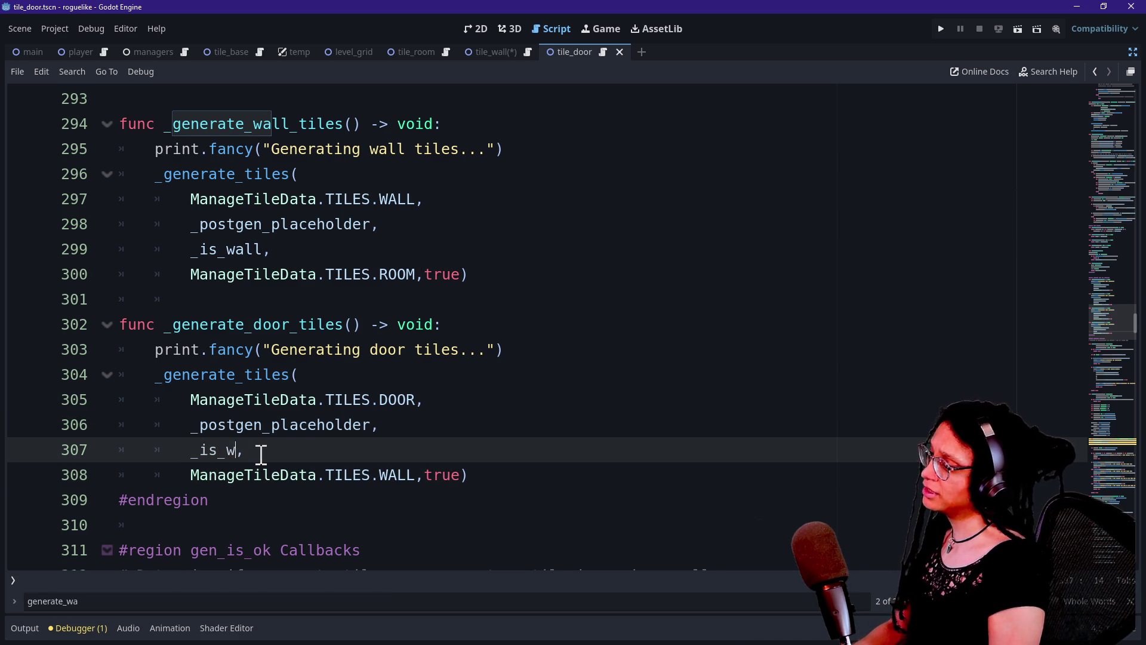
key(BackSpace)
text(doo)
triple_click(302, 450)
click(309, 450)
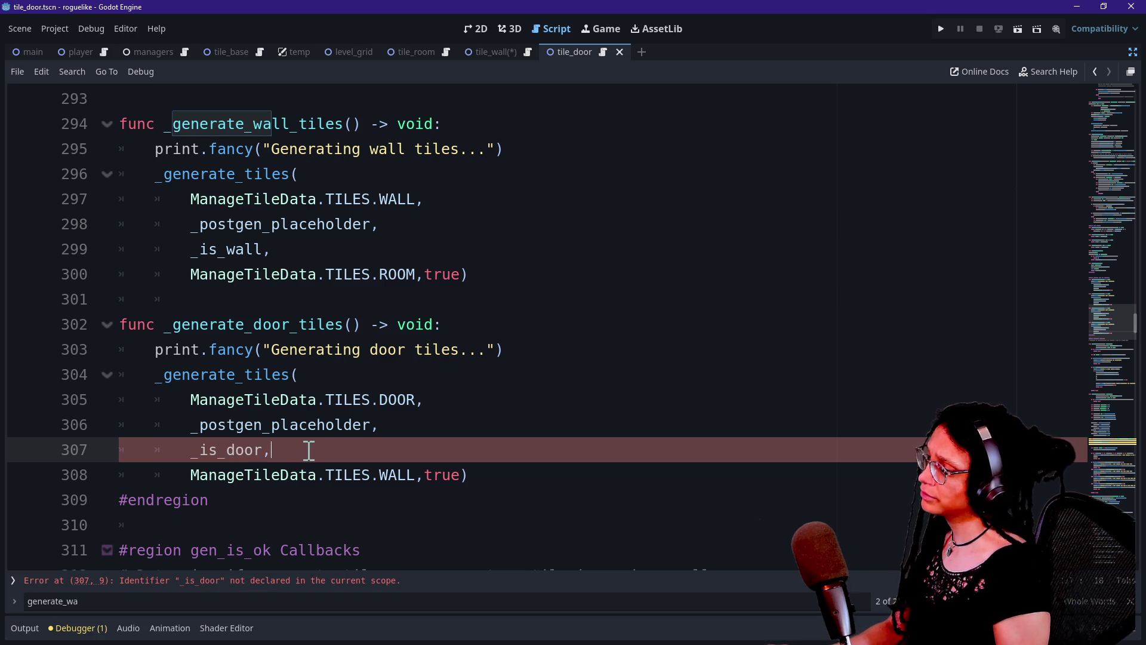
Step: Start a new _is_door function on the lines below _is_wall's return false
ctrl+click(239, 249)
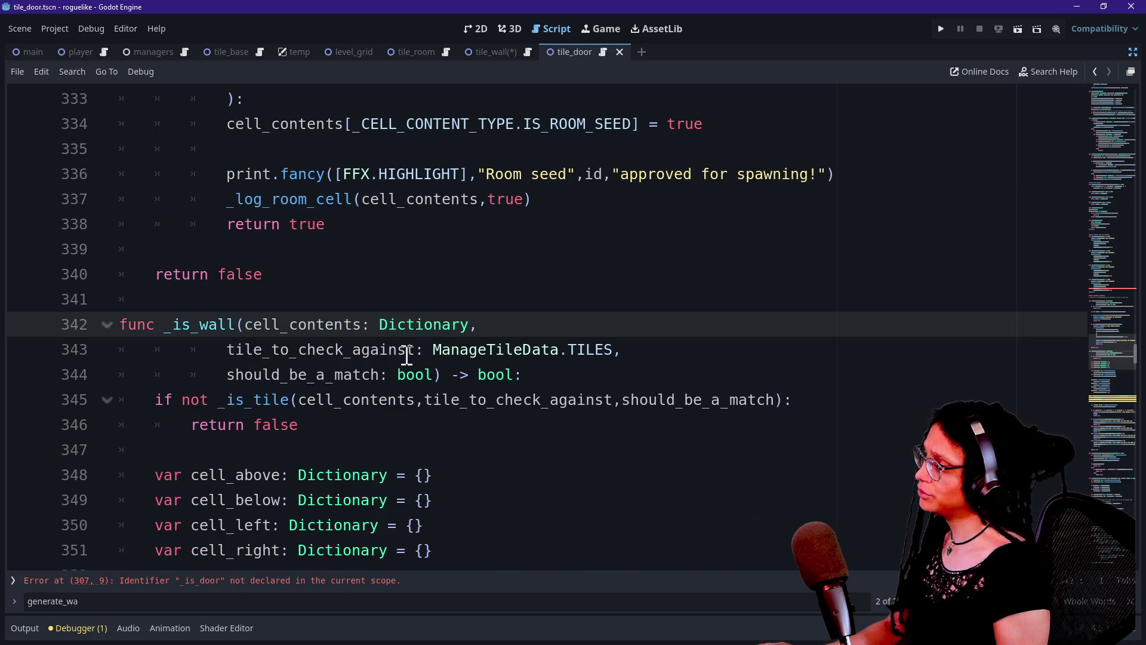
scroll(407, 354, down, 7)
scroll(406, 355, down, 20)
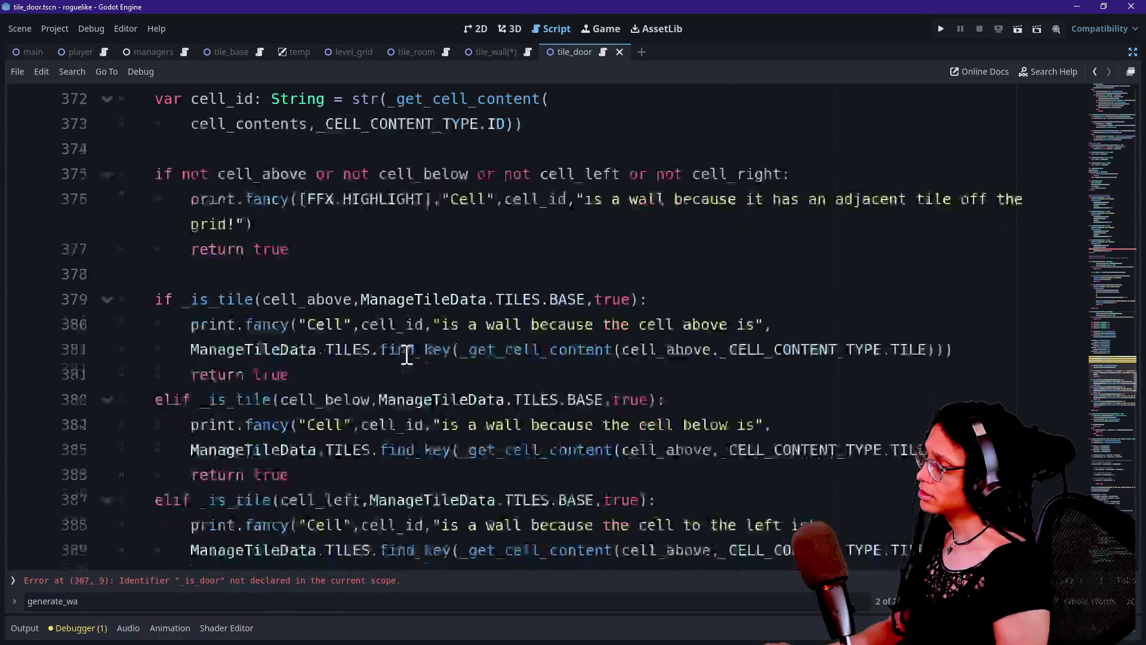
scroll(407, 354, up, 15)
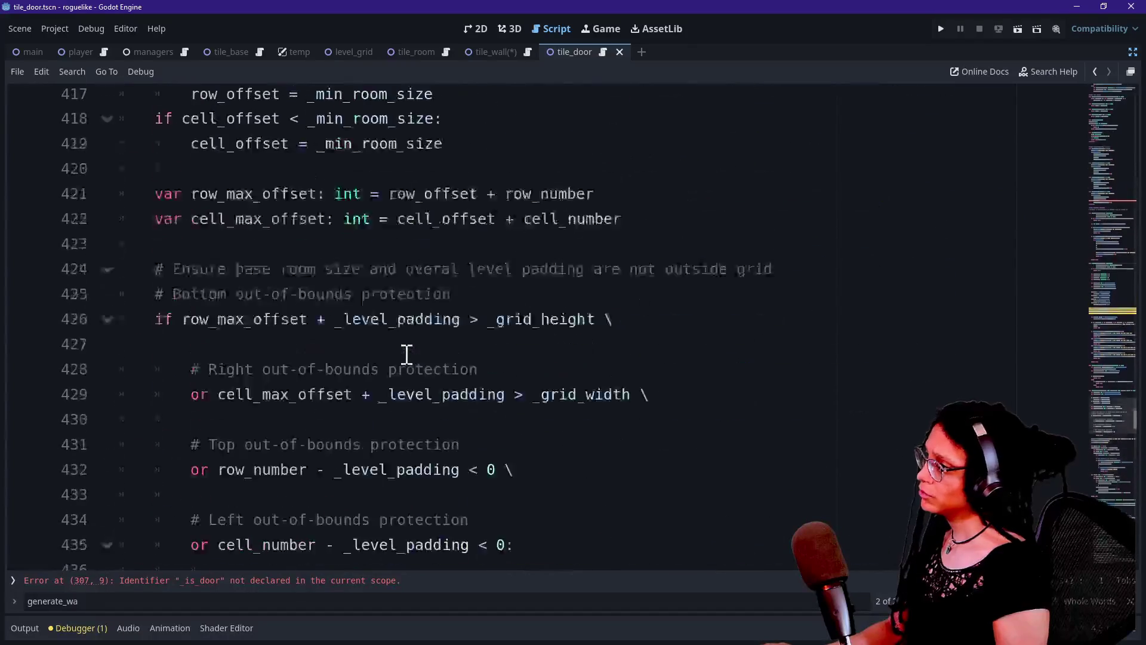
scroll(406, 354, up, 3)
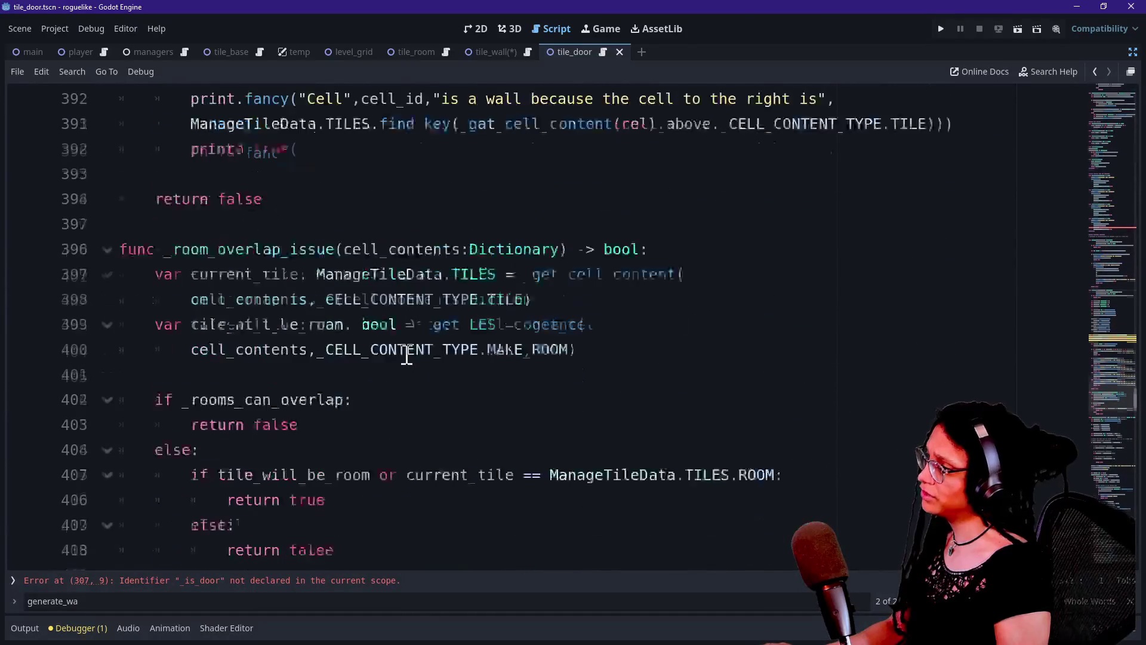
click(376, 361)
key(Return)
key(Return)
text(func _is)
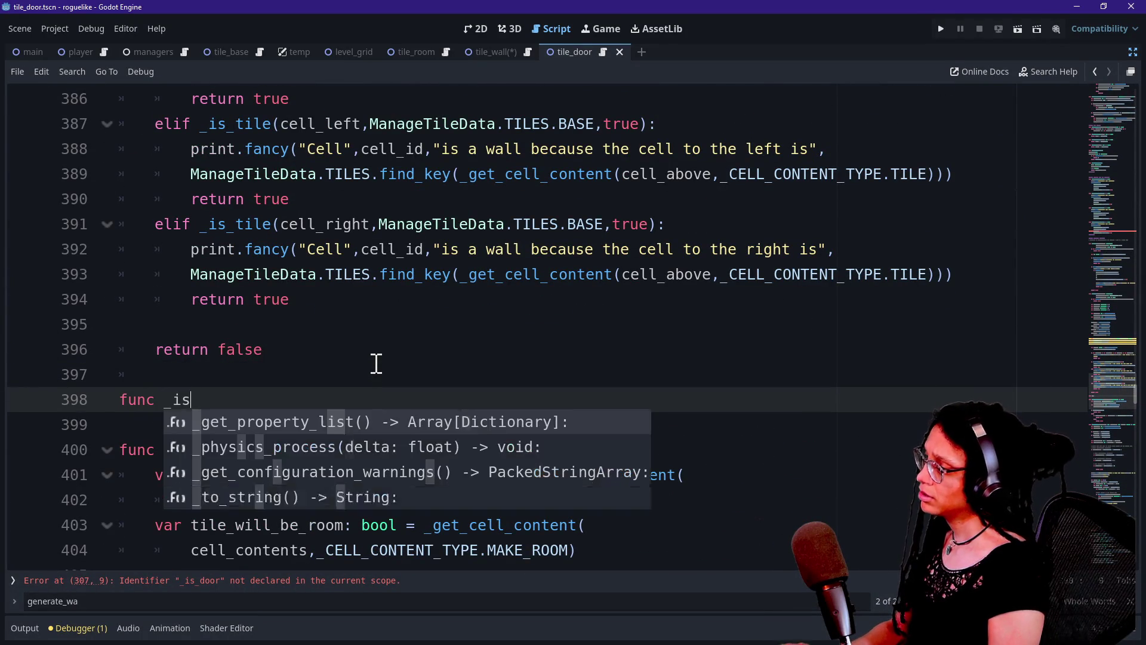
text(_door(cell_contents)
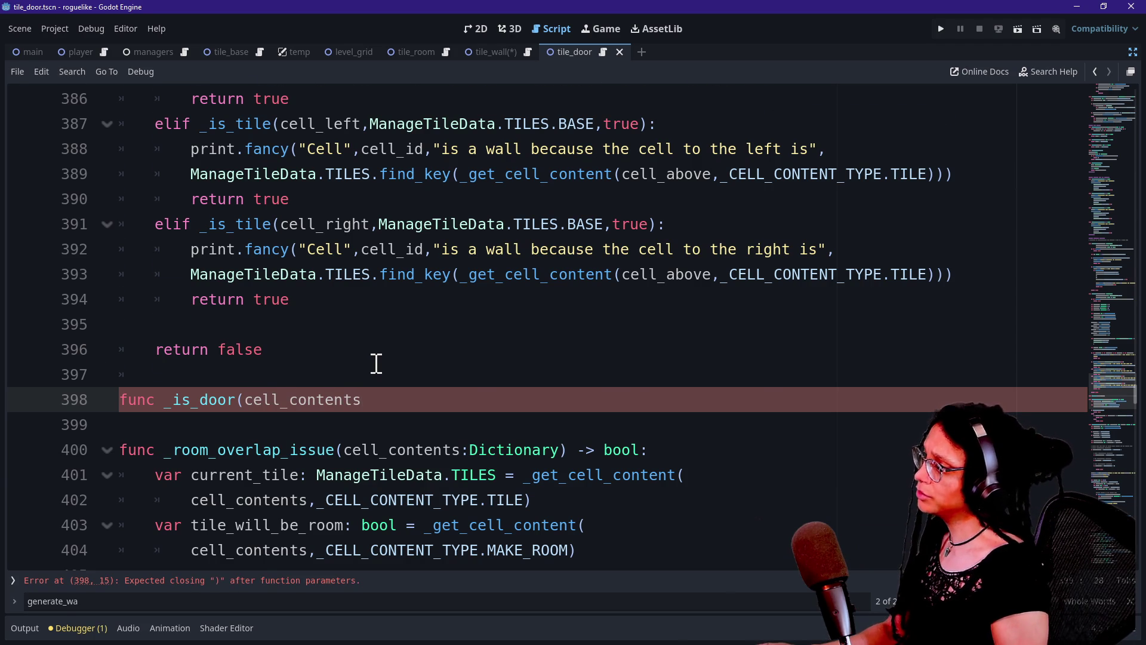
Step: Give _is_door the _is_wall parameter list and fix the continuation lines' indentation
scroll(376, 363, up, 10)
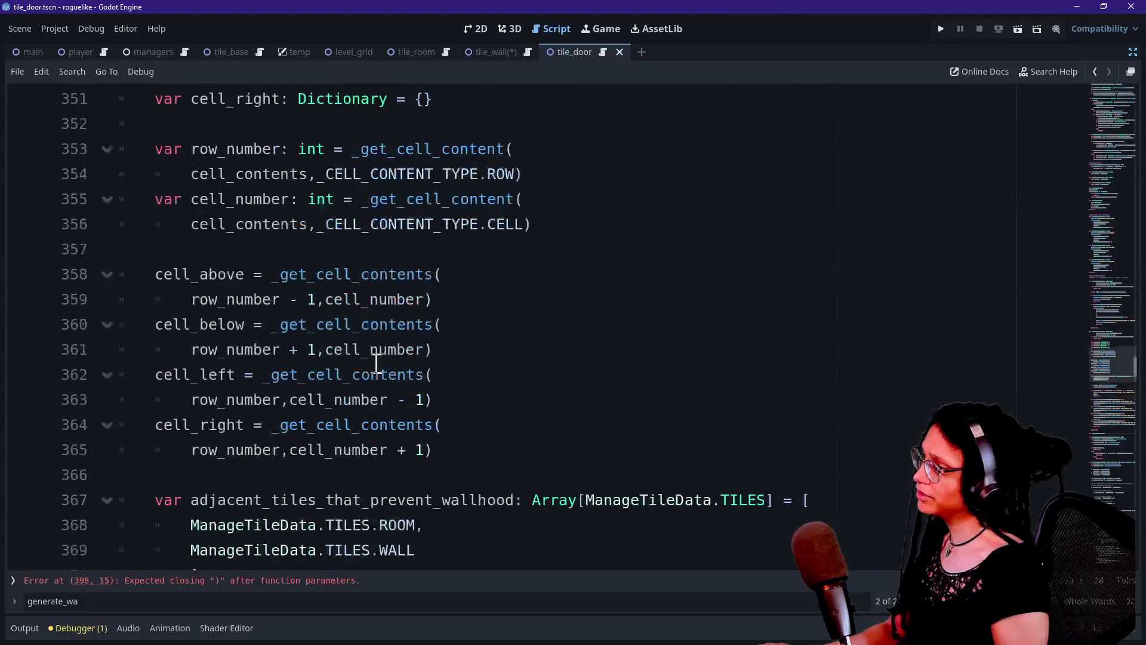
scroll(376, 363, up, 4)
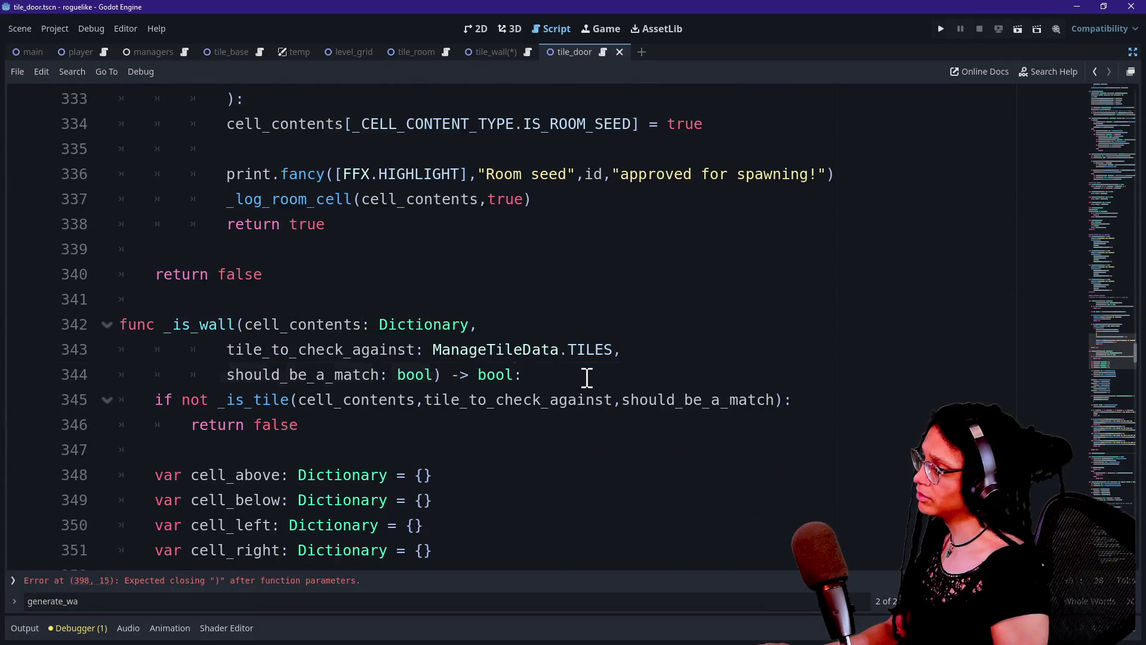
drag(588, 376, 243, 334)
key(ctrl+c)
scroll(237, 328, down, 16)
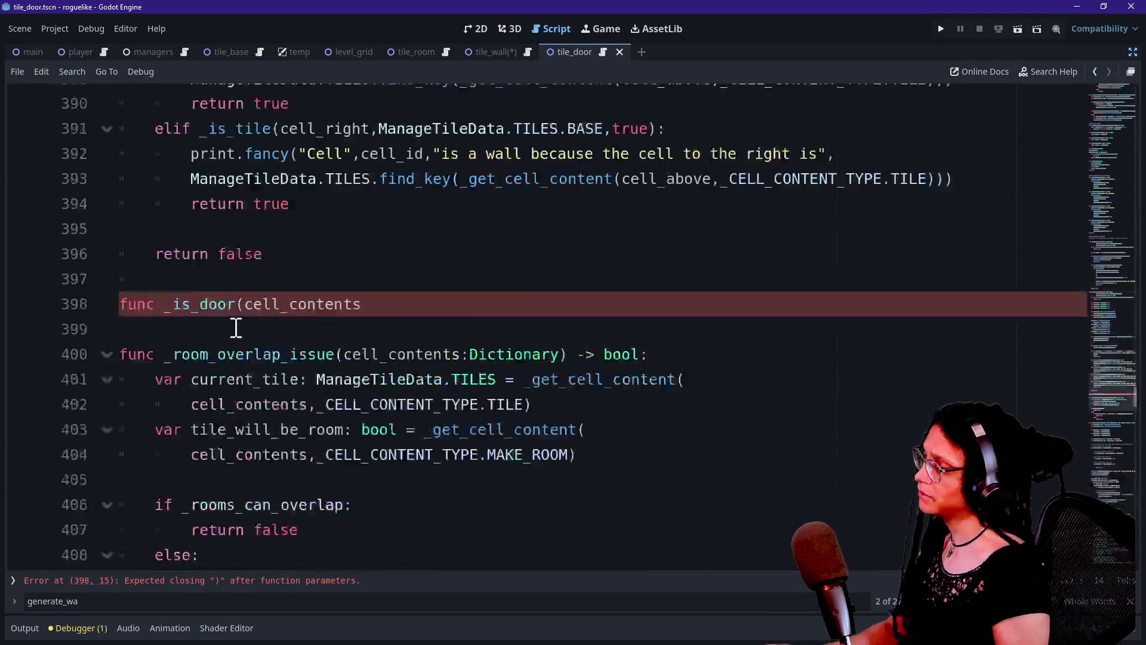
scroll(237, 328, up, 2)
double_click(269, 174)
key(ctrl+v)
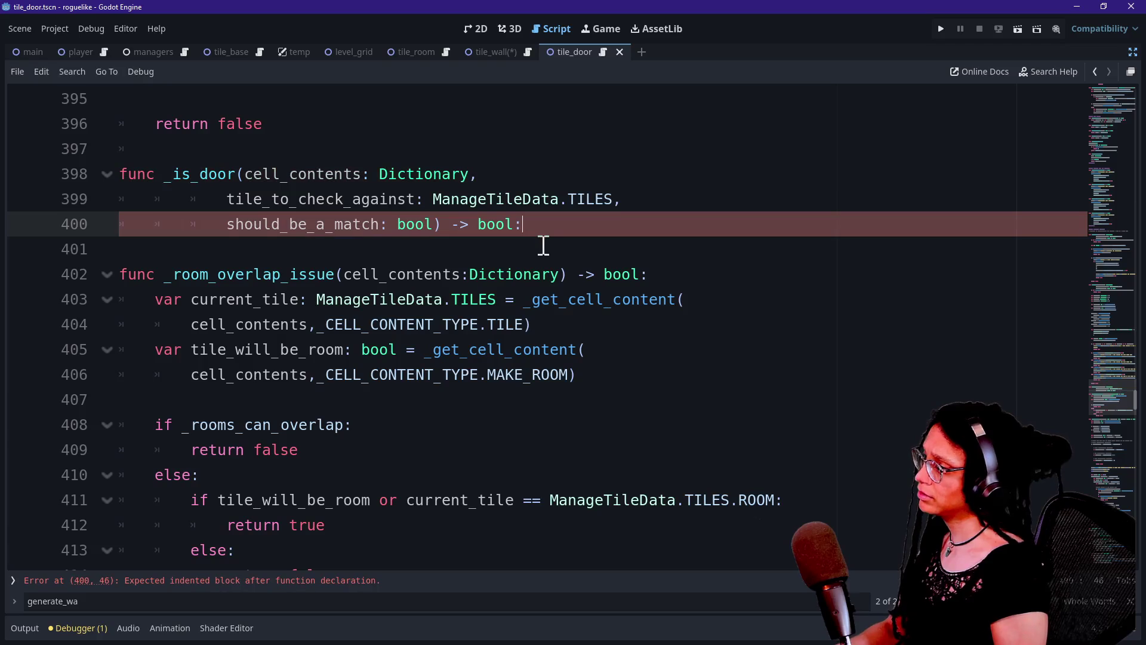
click(543, 246)
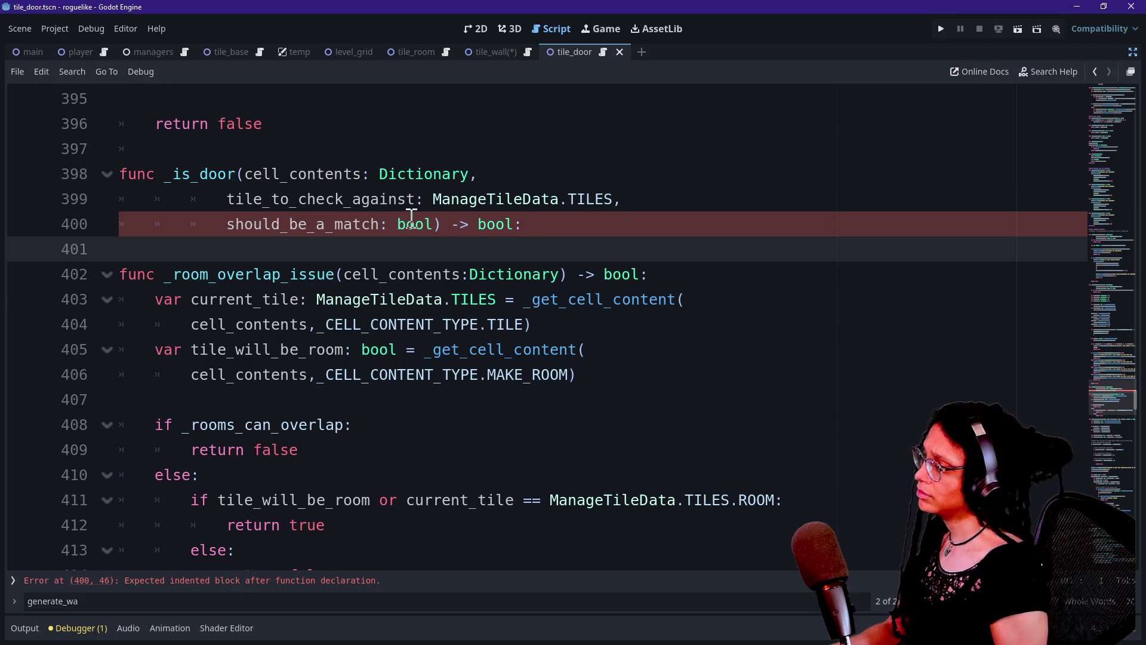
drag(335, 200, 344, 219)
key(shift+Tab)
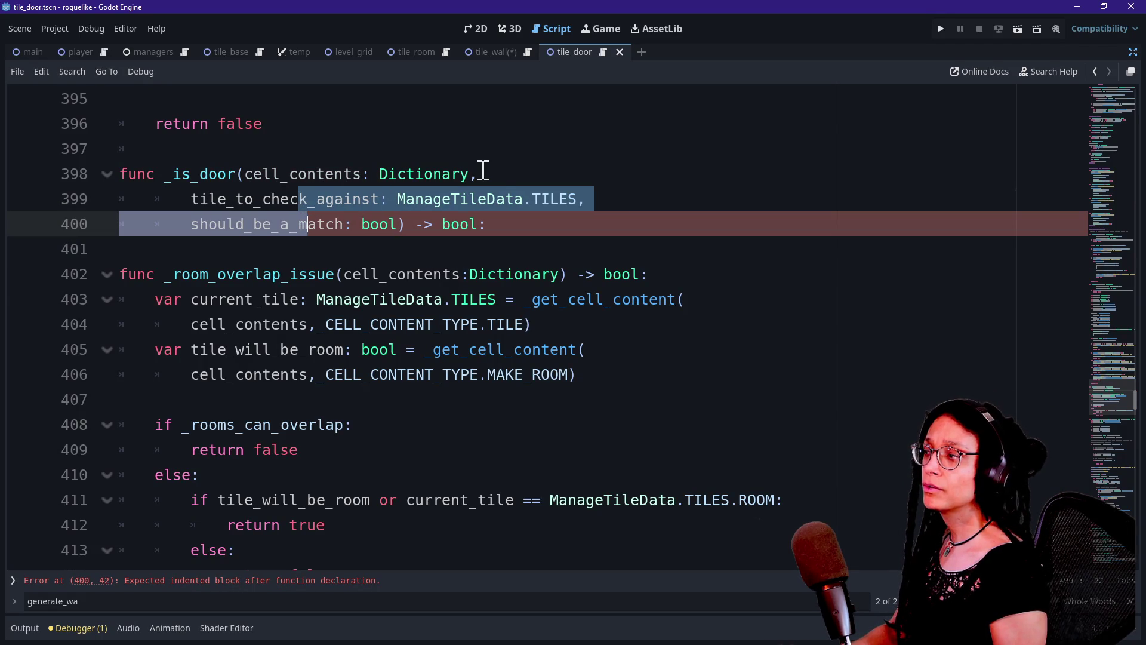
key(shift+Tab)
key(shift+Tab)
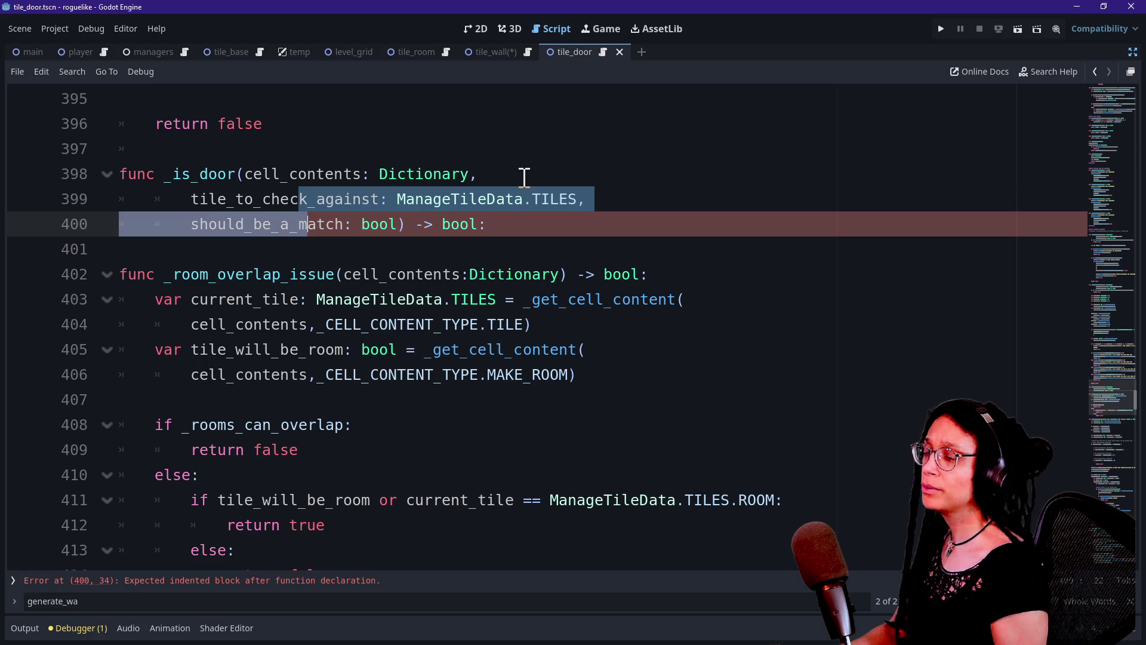
key(Tab)
click(506, 232)
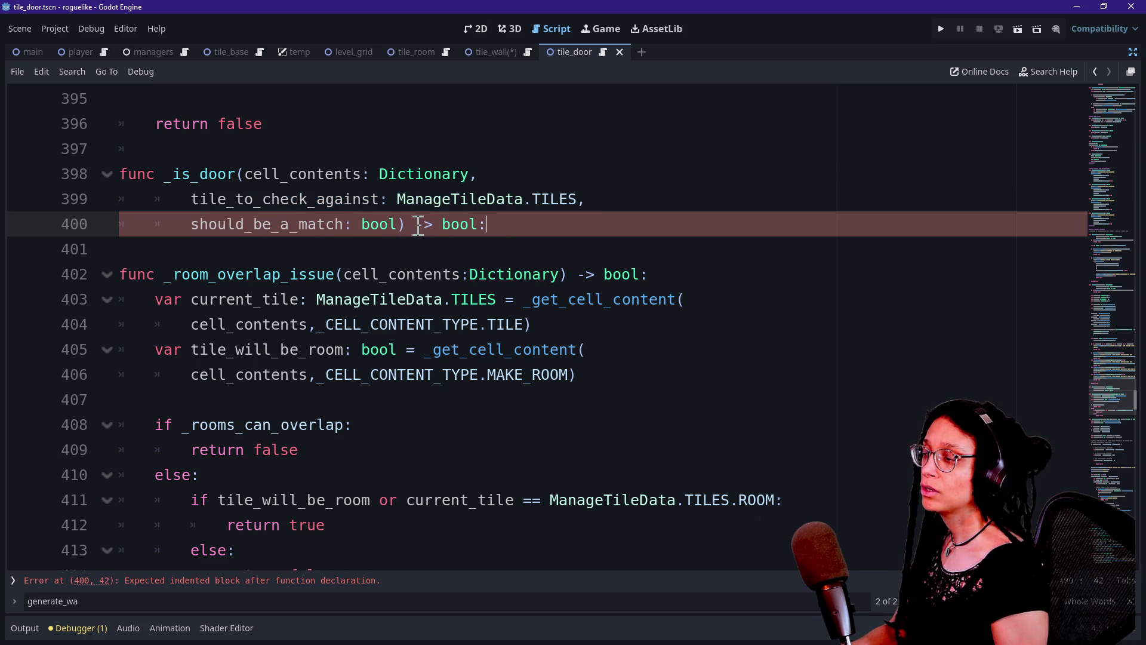
Step: Write 'return false' as the placeholder body of _is_door
click(402, 250)
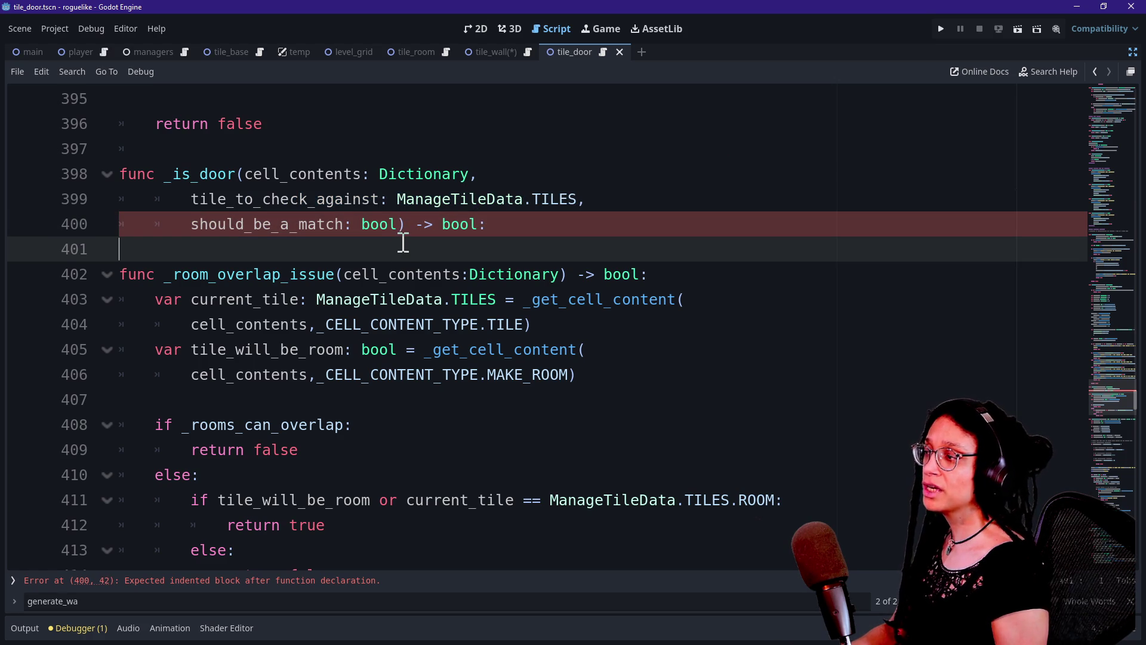
key(Tab)
key(Tab)
key(Tab)
text(ass)
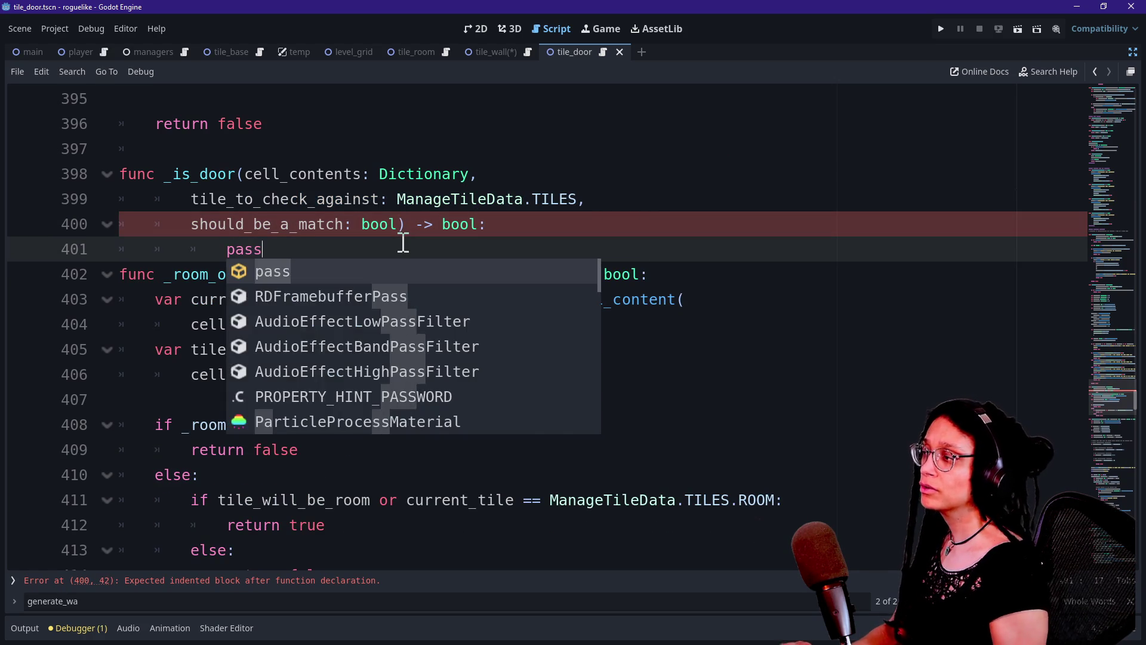
key(Return)
click(217, 254)
key(BackSpace)
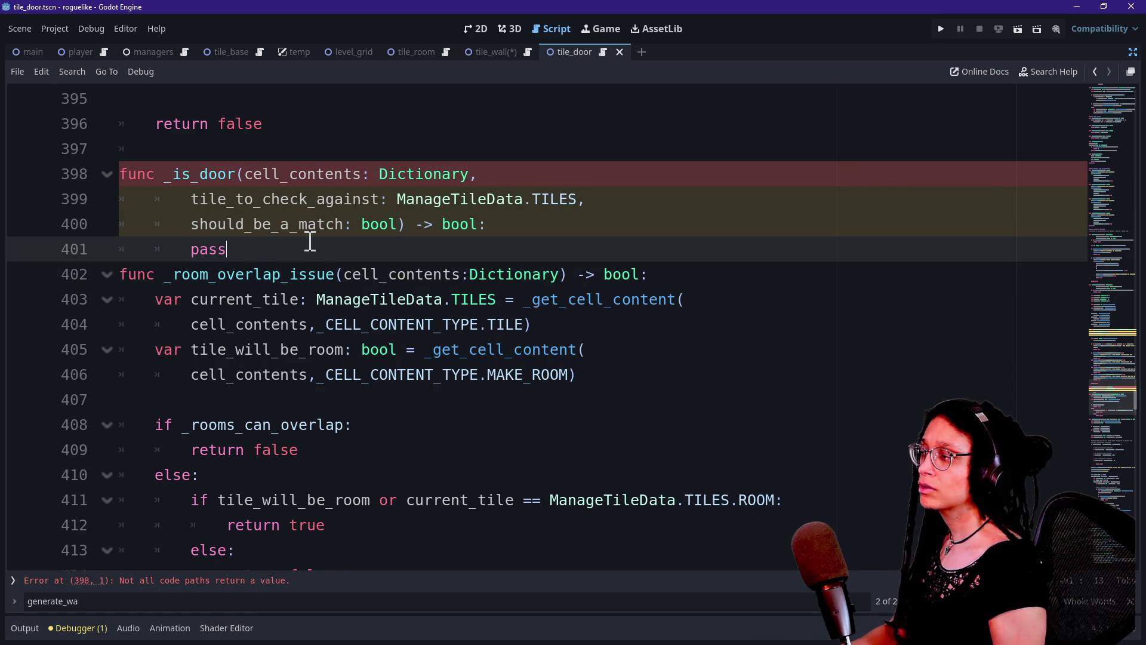
key(End)
key(BackSpace)
key(BackSpace)
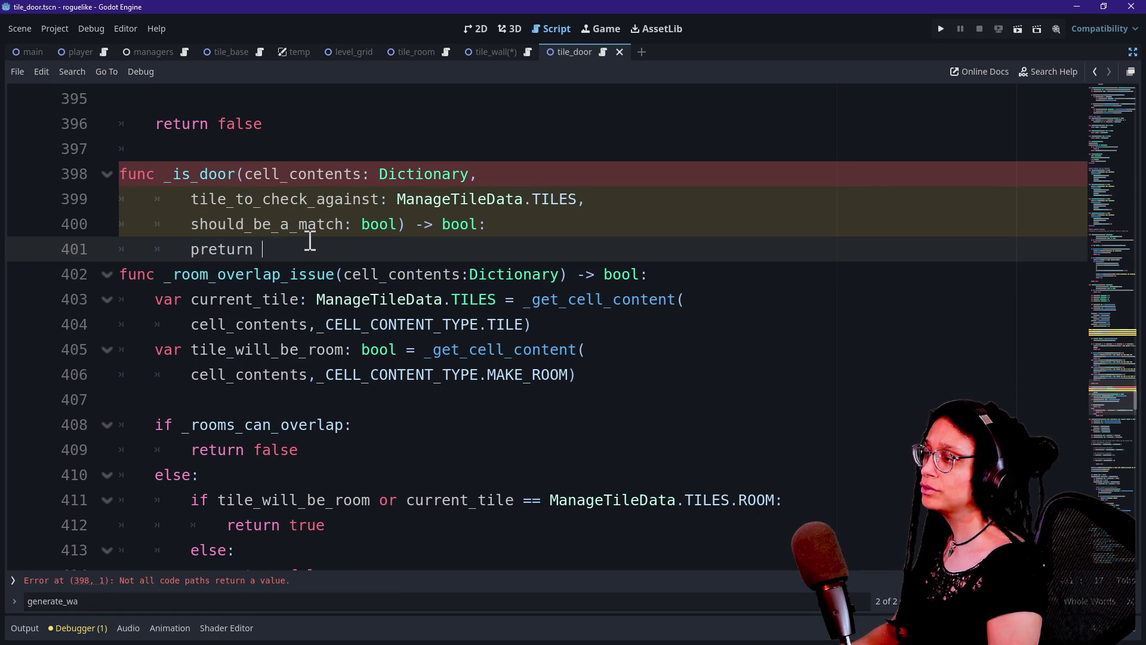
text(turn false)
key(Up)
key(Up)
key(Up)
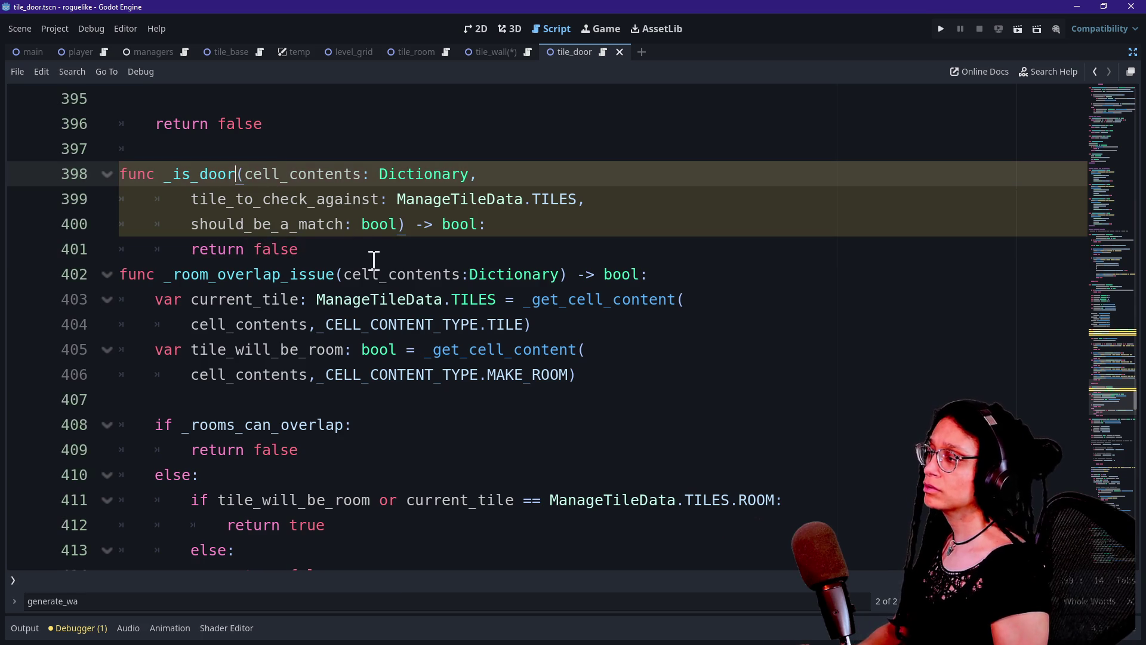
click(316, 226)
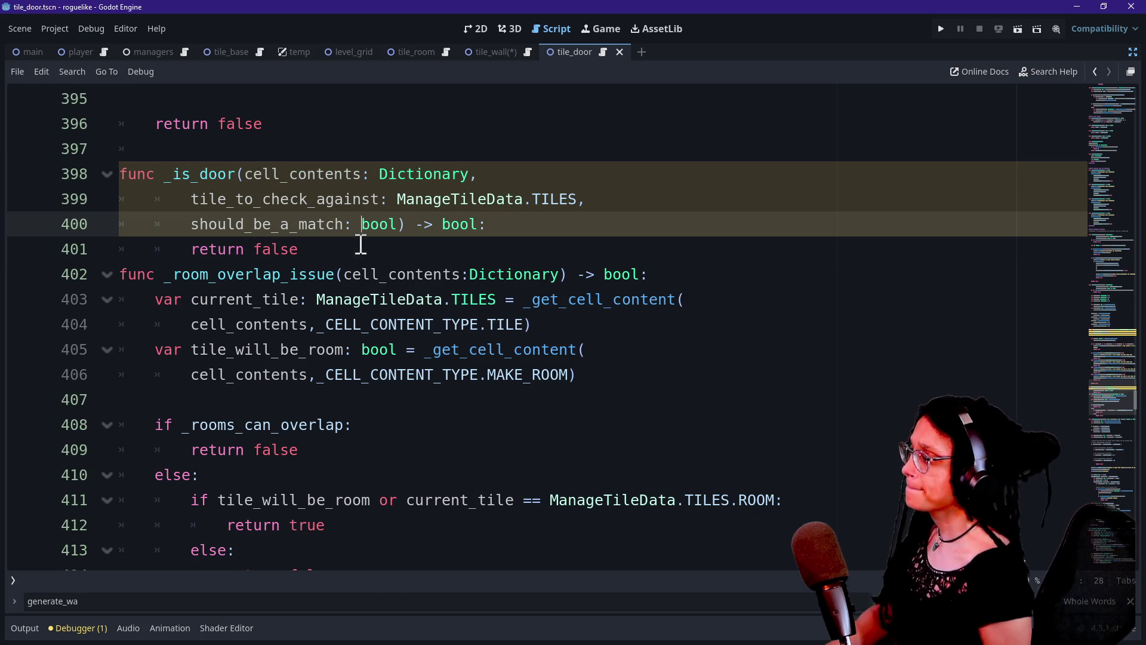
click(365, 245)
key(Return)
drag(170, 174, 333, 204)
Step: Begin an 'if _room_data.size()' condition at the top of _is_door's body
click(344, 200)
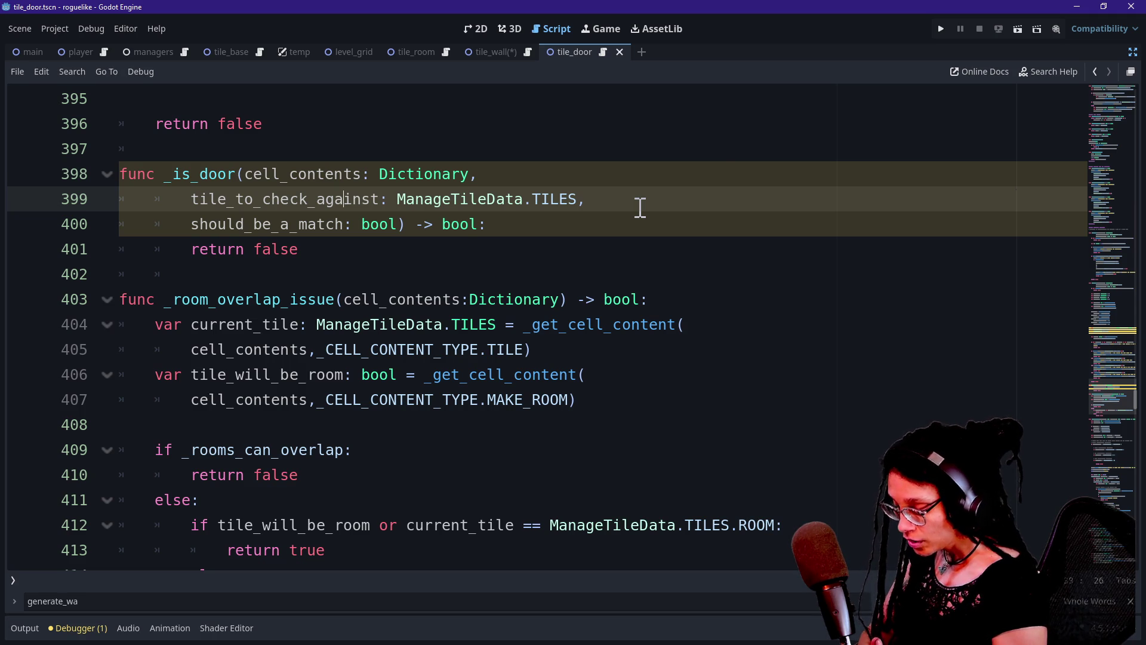
click(603, 239)
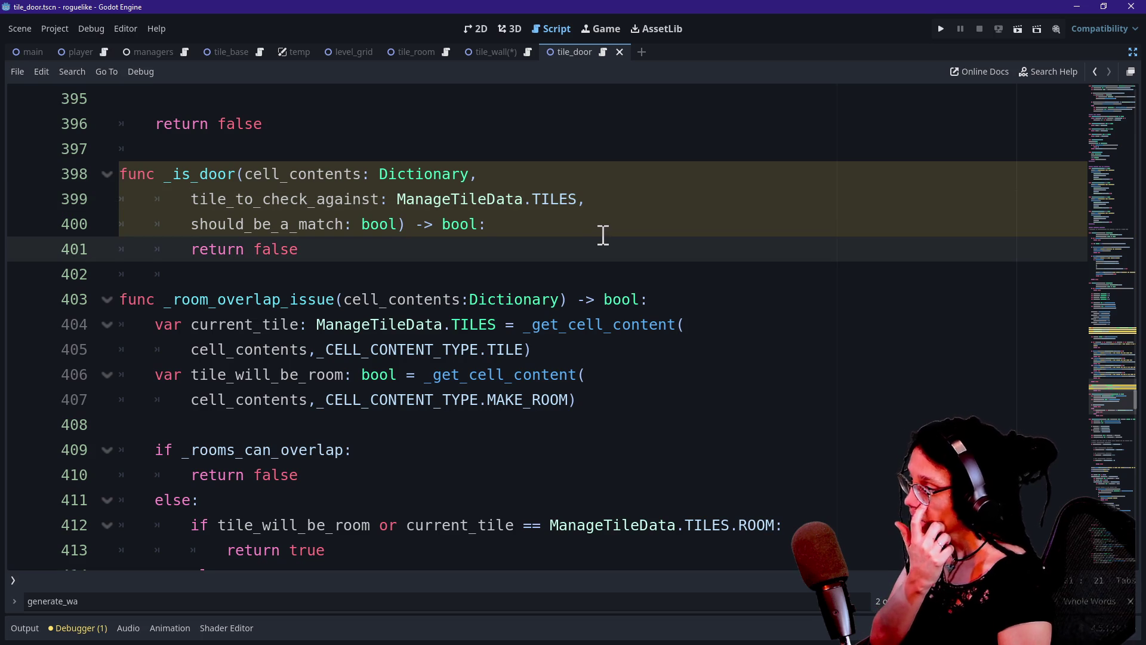
click(599, 229)
key(Return)
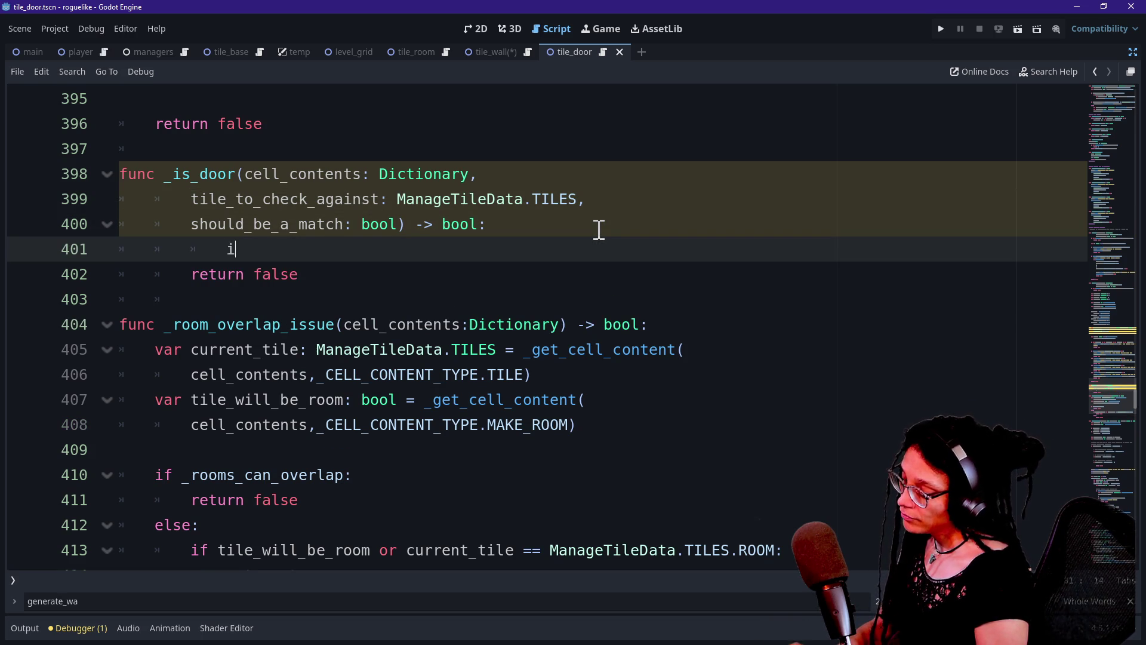
text(f )
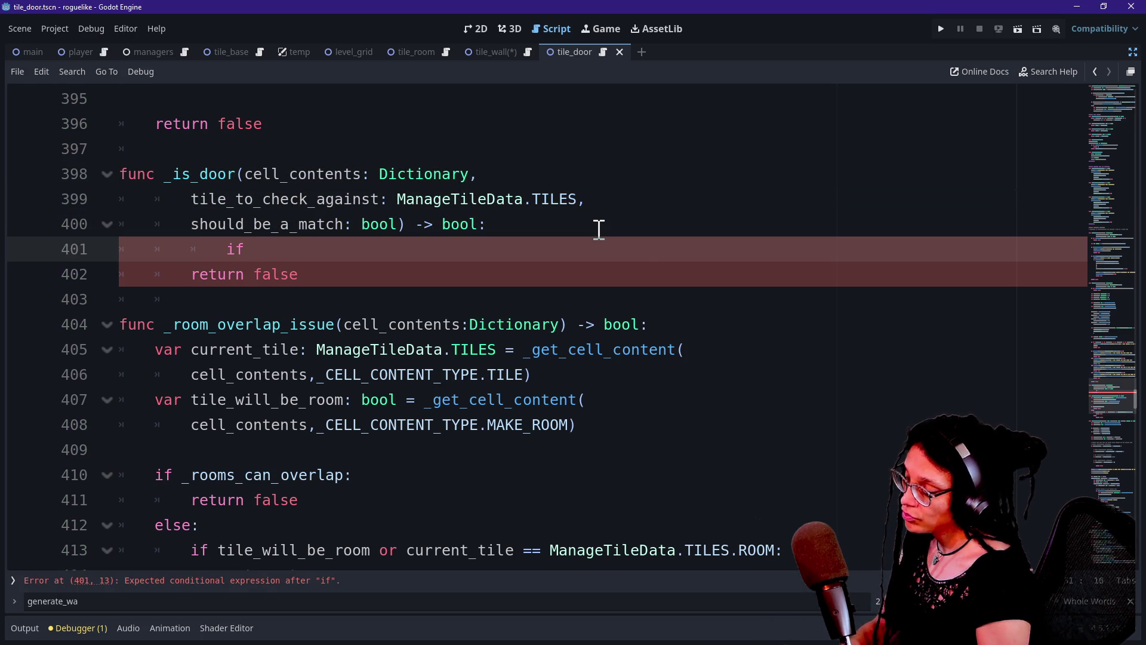
text(_room_dat)
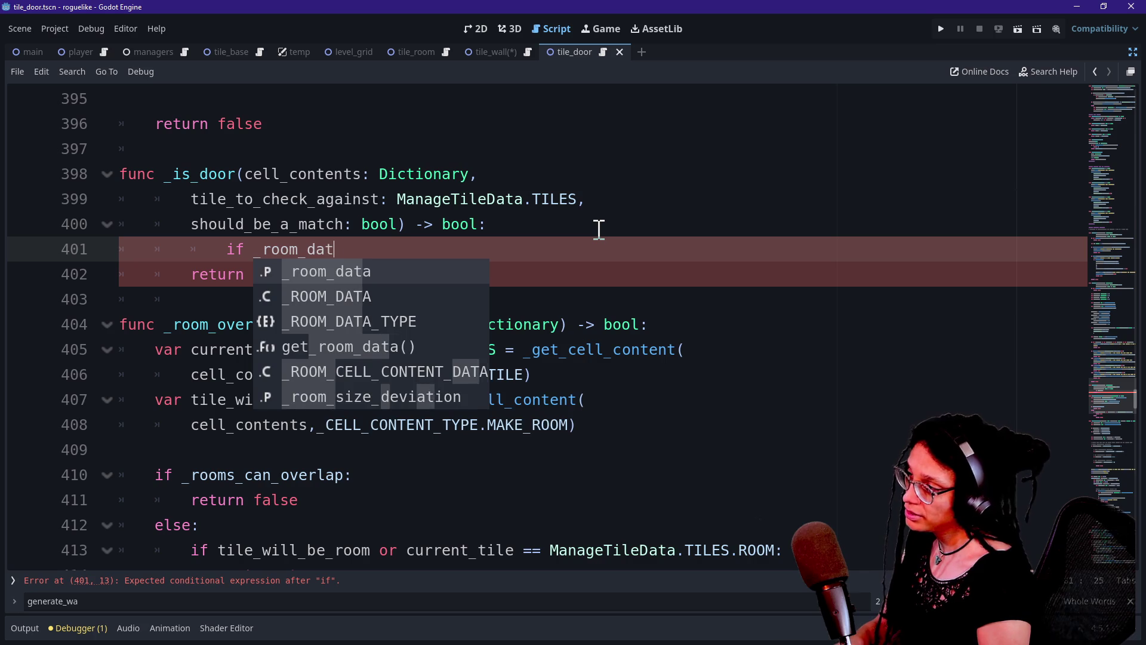
text(a.size()
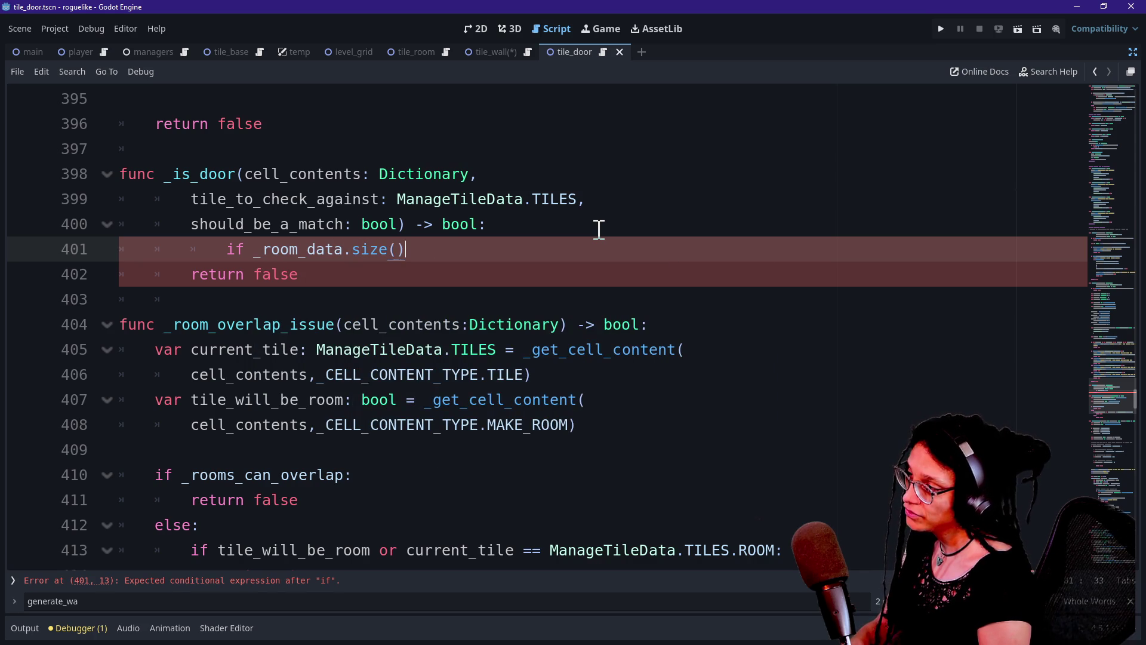
Step: Insert _logged_cells_door before _room_data in the condition via autocomplete
click(253, 249)
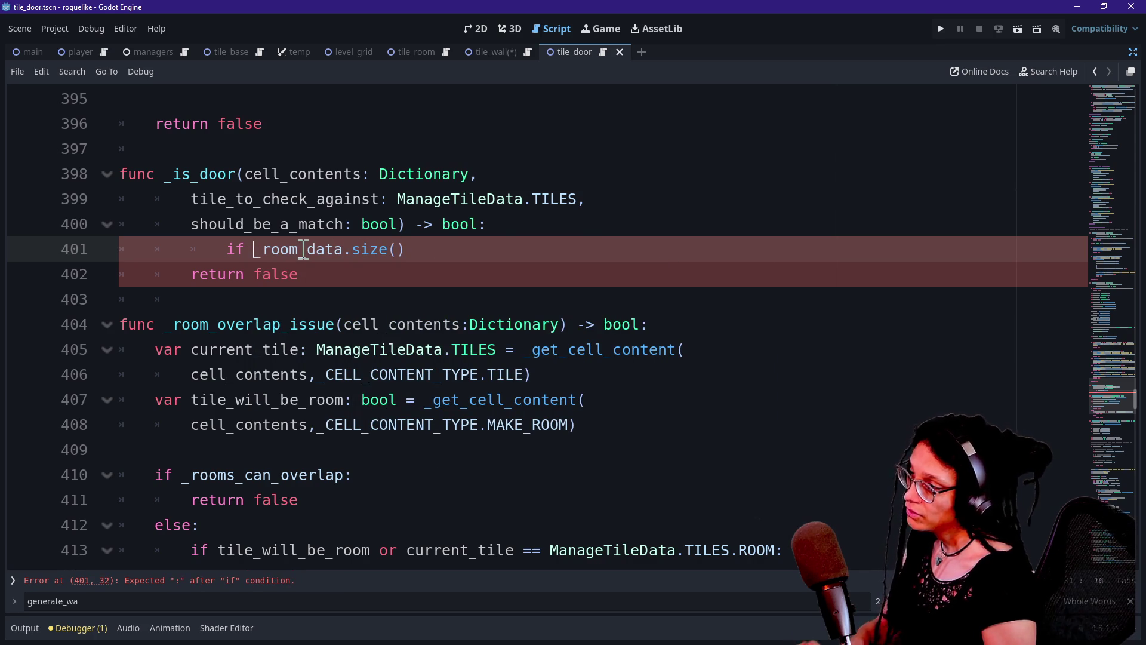
mouse_move(304, 245)
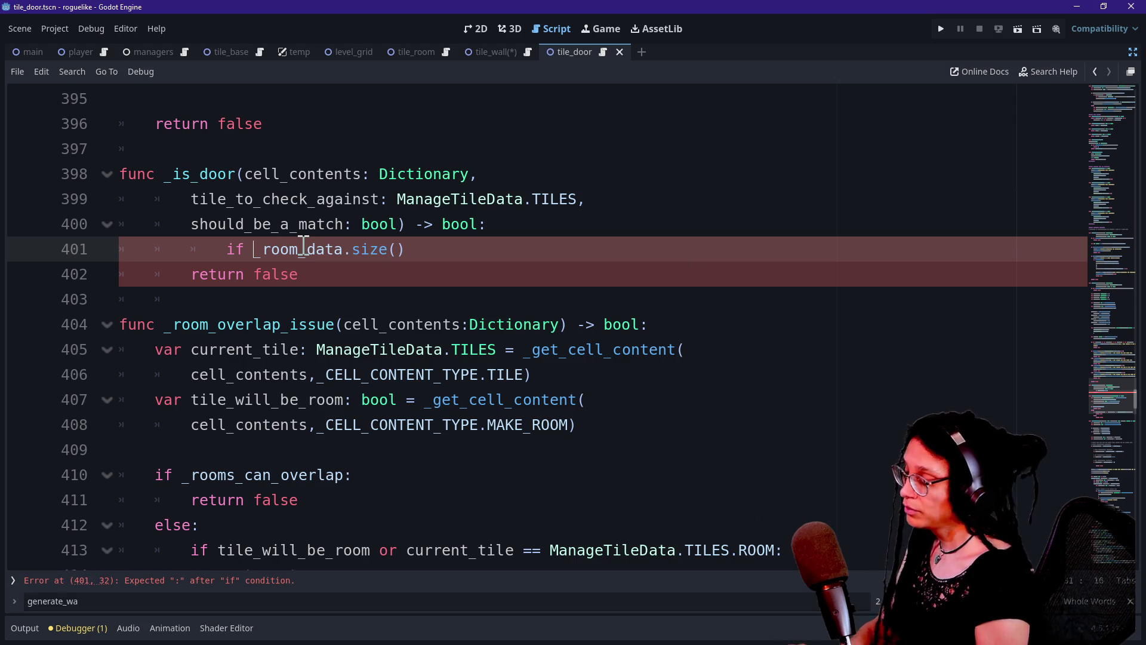
text(_logged)
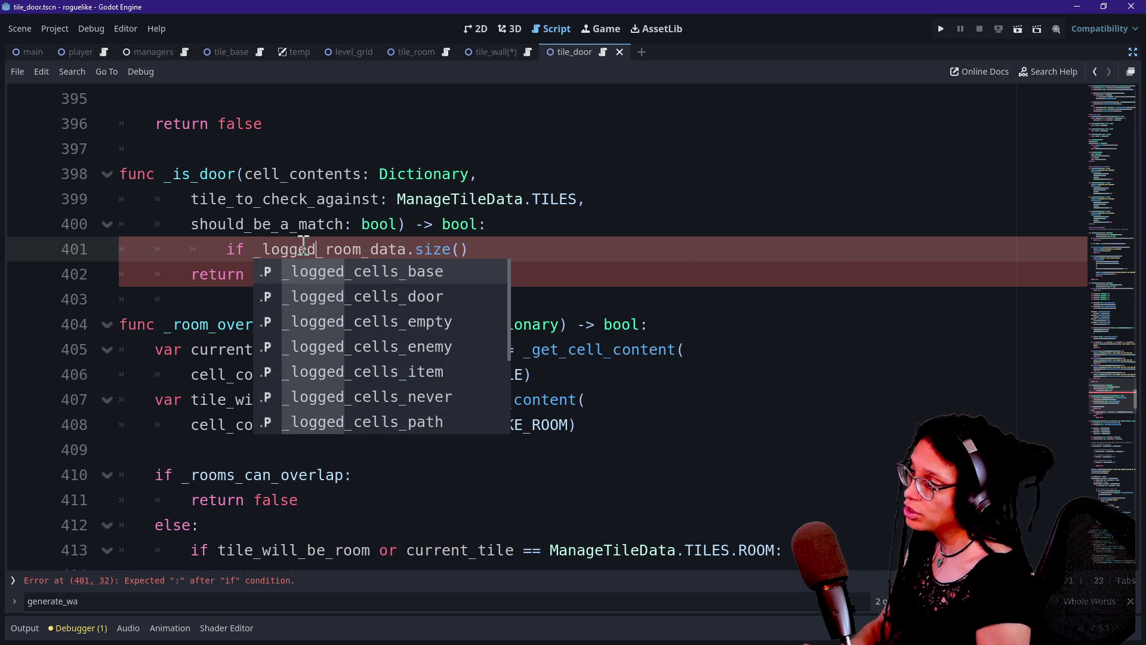
key(Down)
key(Down)
key(Down)
key(Up)
key(Up)
key(Down)
key(Up)
key(Up)
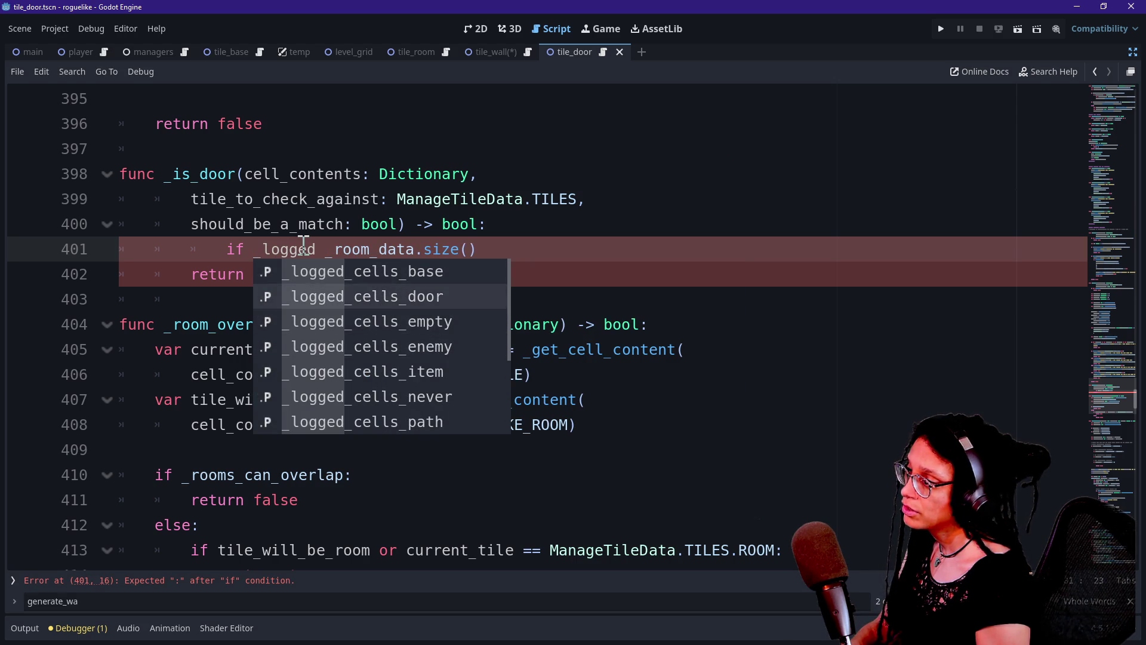
key(Down)
key(Down)
key(Down)
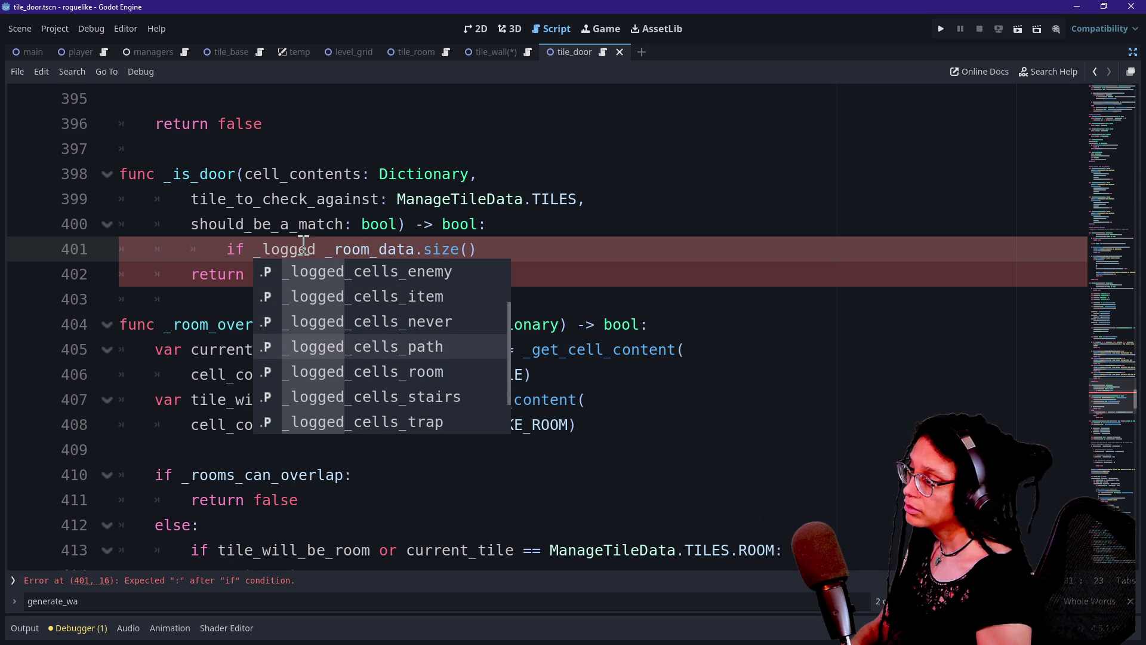
key(Down)
key(Down)
key(Down)
key(Up)
key(Up)
key(Up)
key(Up)
key(Up)
key(Return)
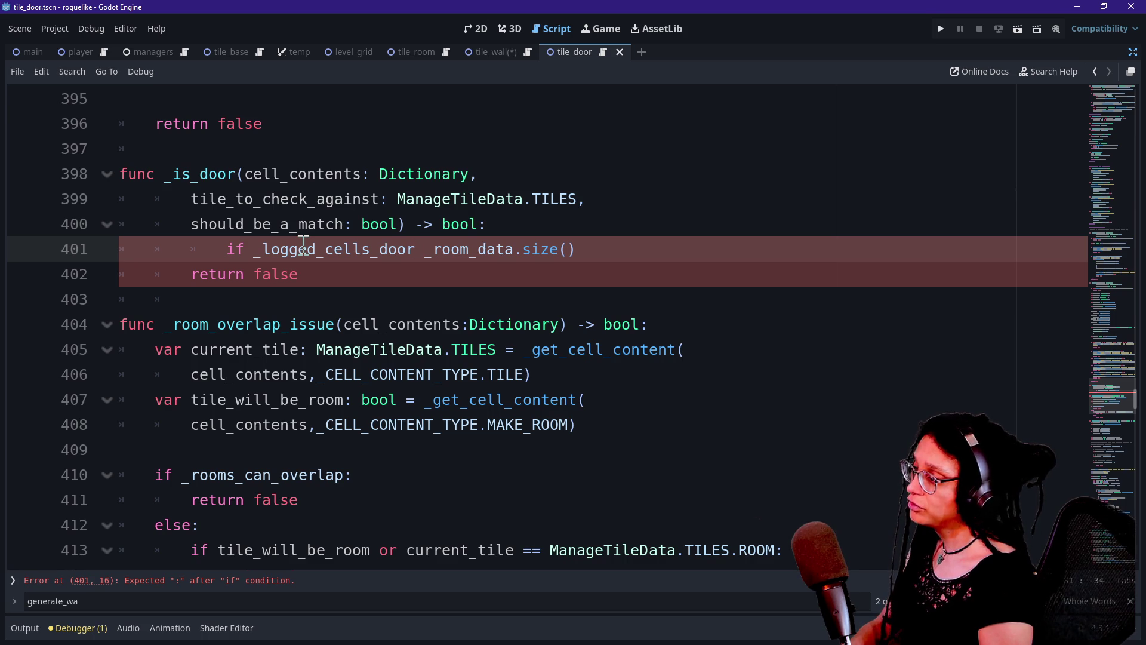
Step: Append .size() to _logged_cells_door in the if condition
drag(397, 199, 517, 223)
drag(289, 249, 353, 249)
click(419, 249)
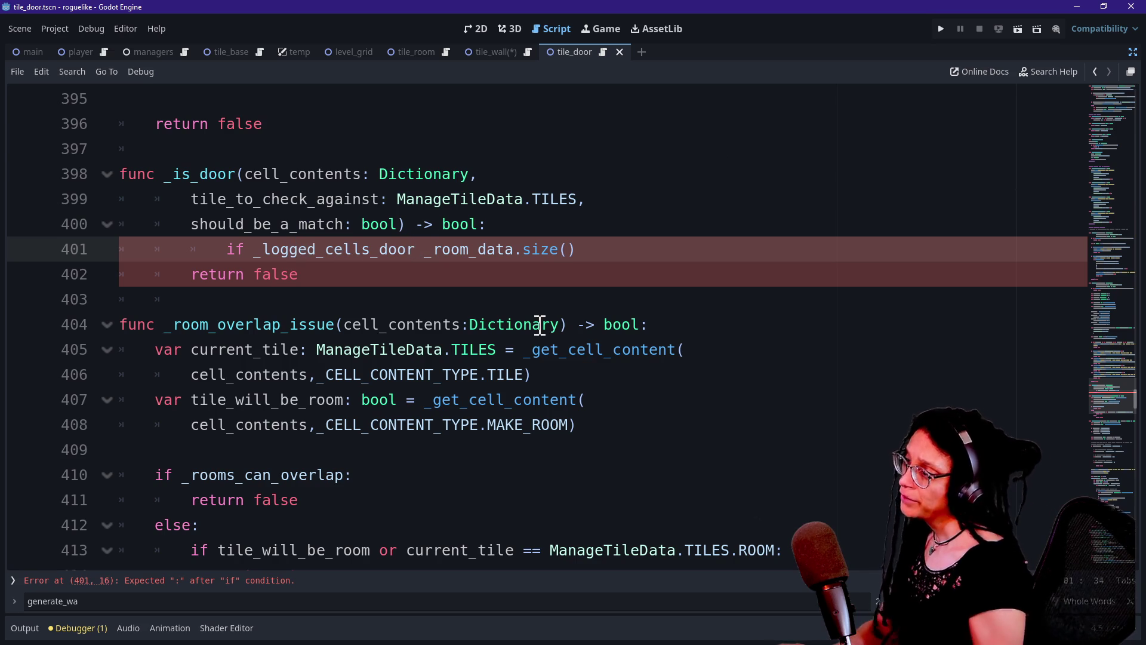
mouse_move(540, 324)
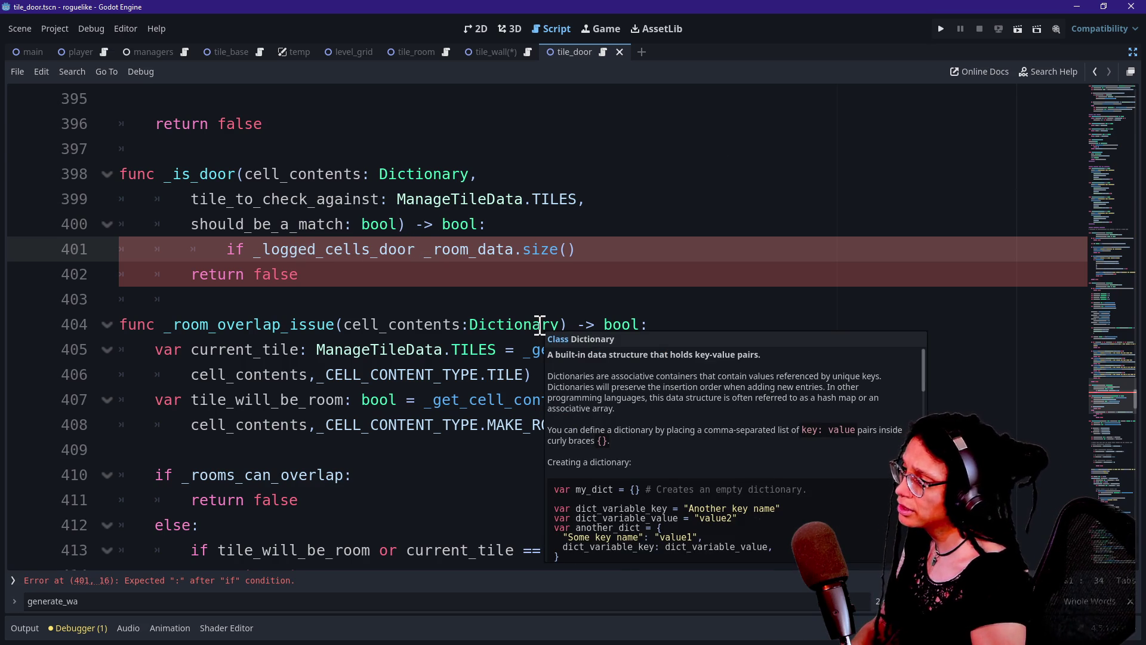
text(.size)
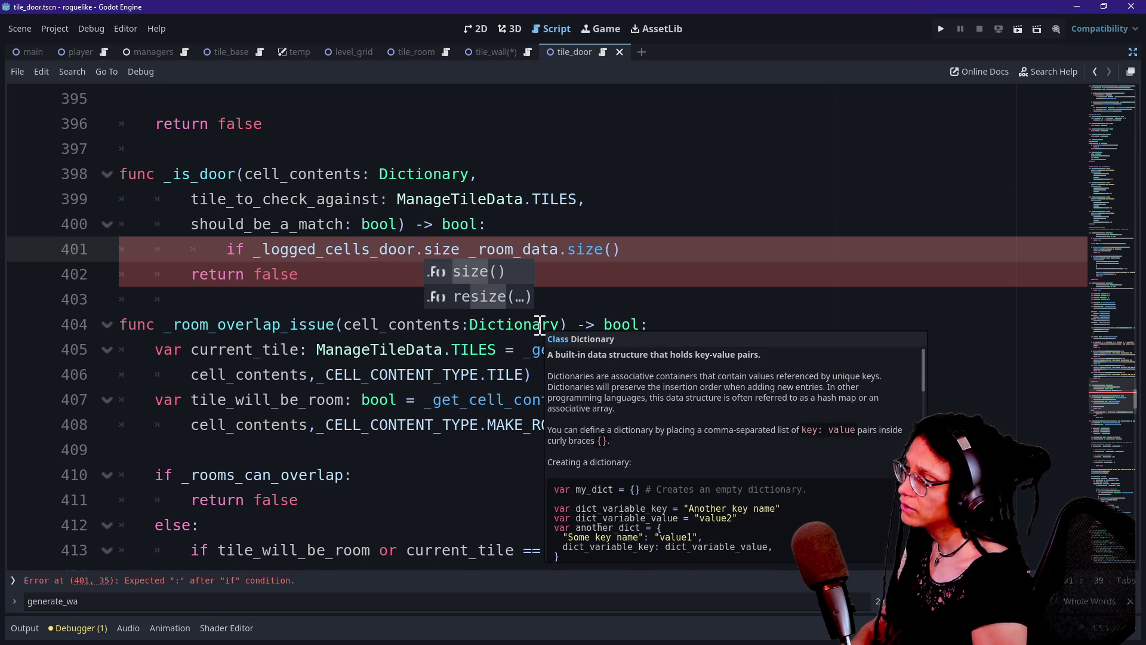
key(Return)
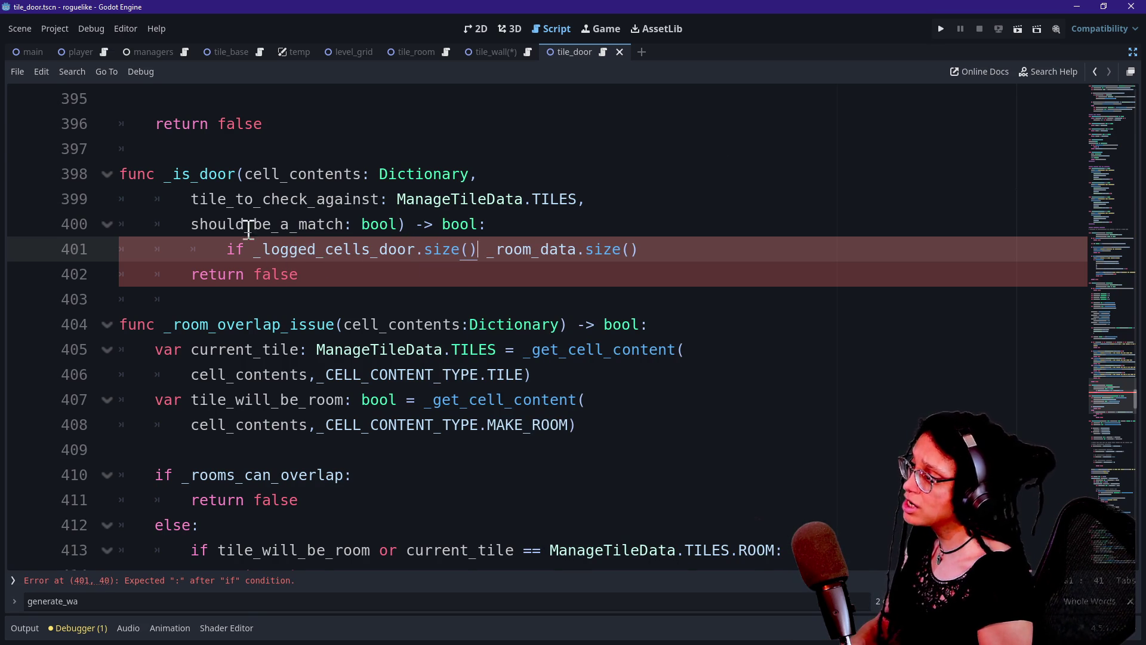
Step: Draft the condition with 'not' and '<', and add 'return false' under the if
click(254, 249)
text(not)
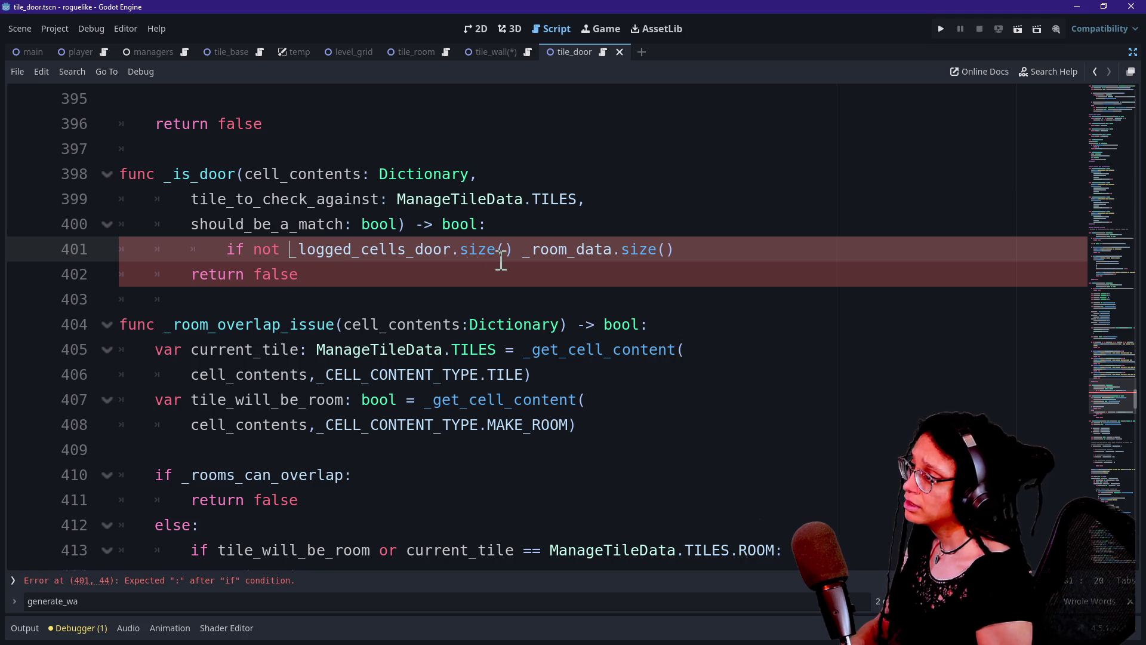
key(BackSpace)
key(BackSpace)
key(BackSpace)
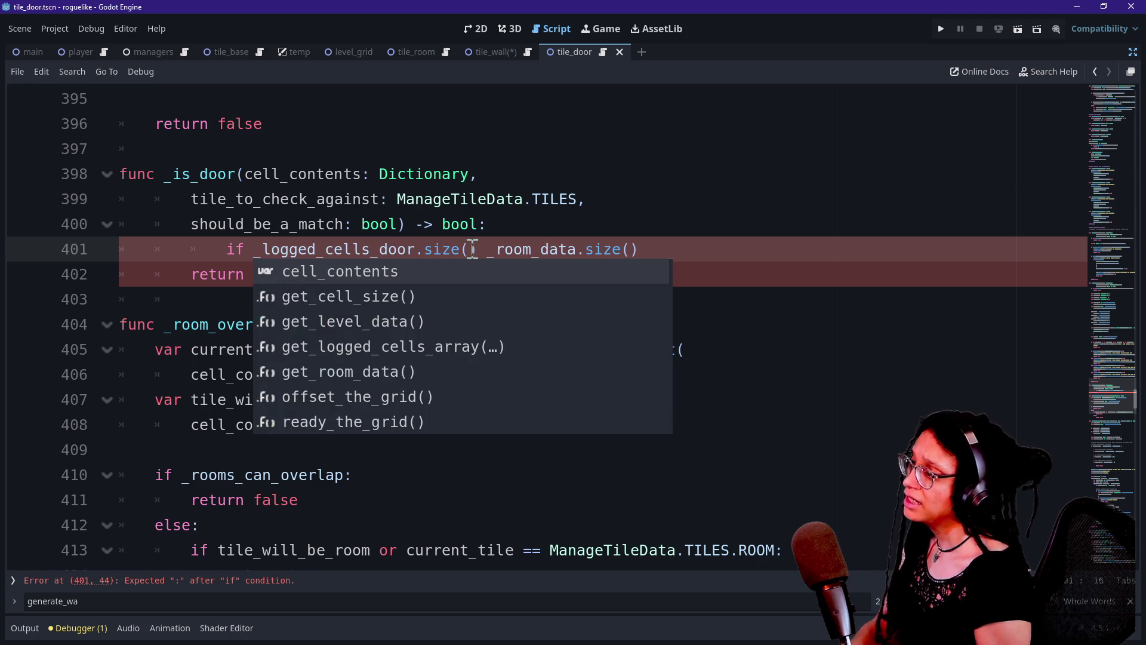
click(489, 249)
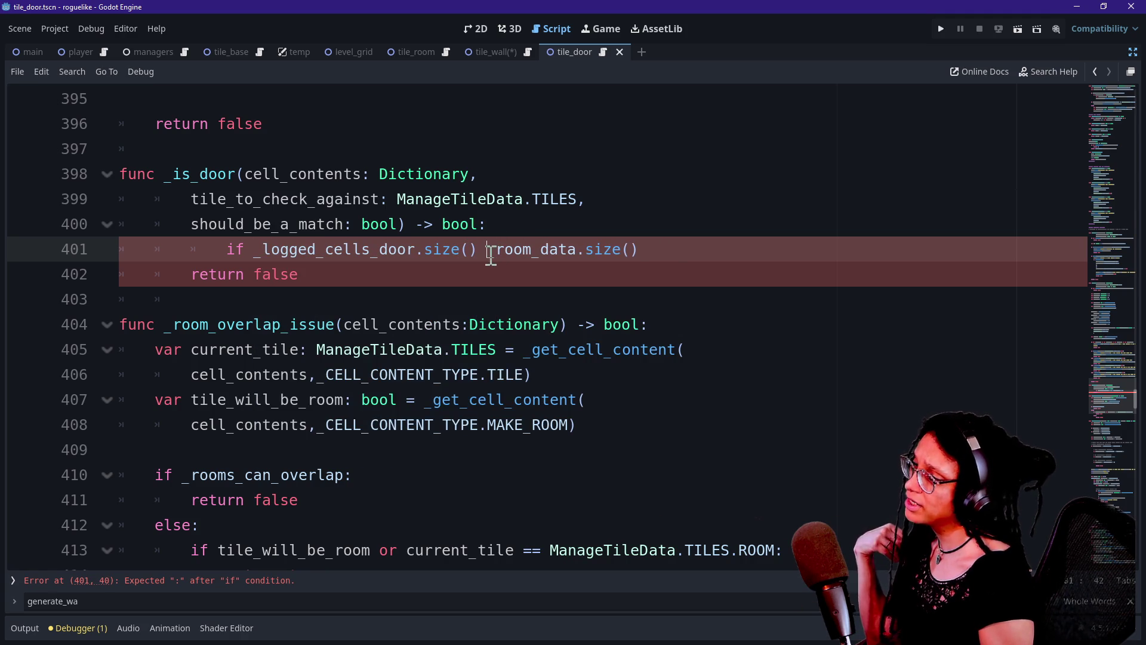
text(<)
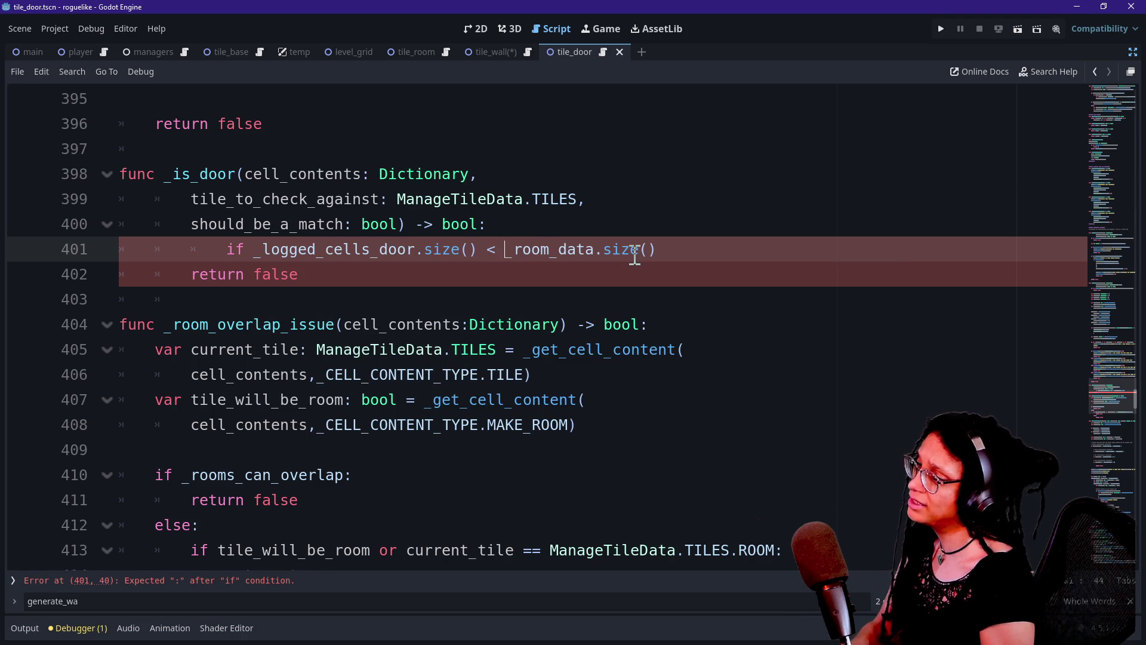
drag(696, 262, 545, 231)
click(685, 252)
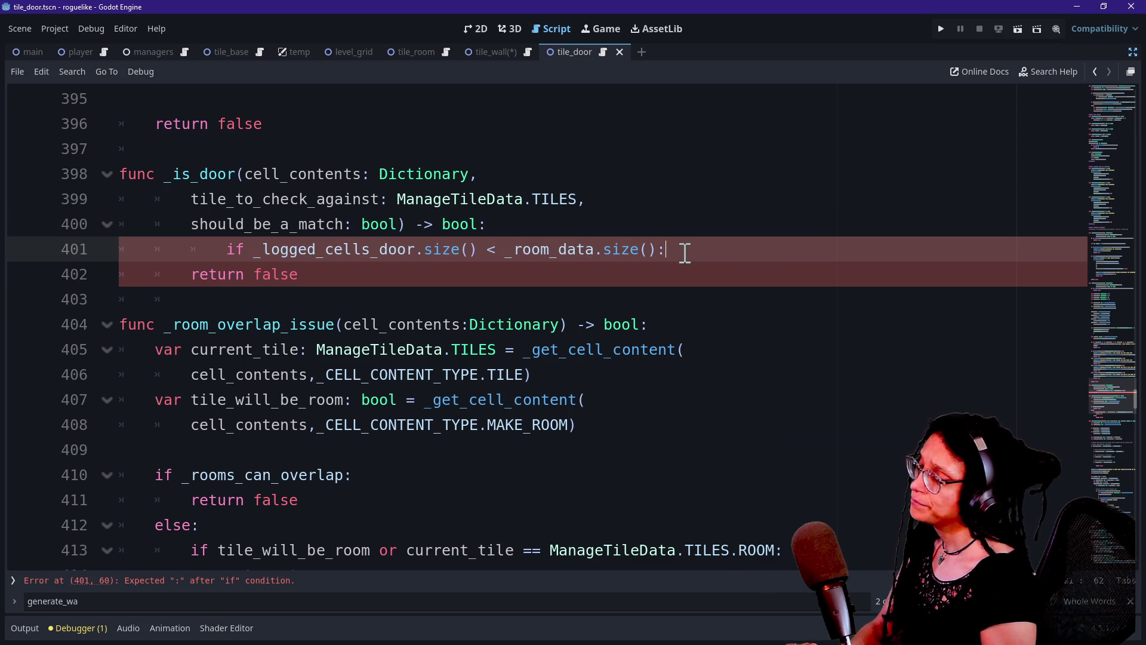
key(Return)
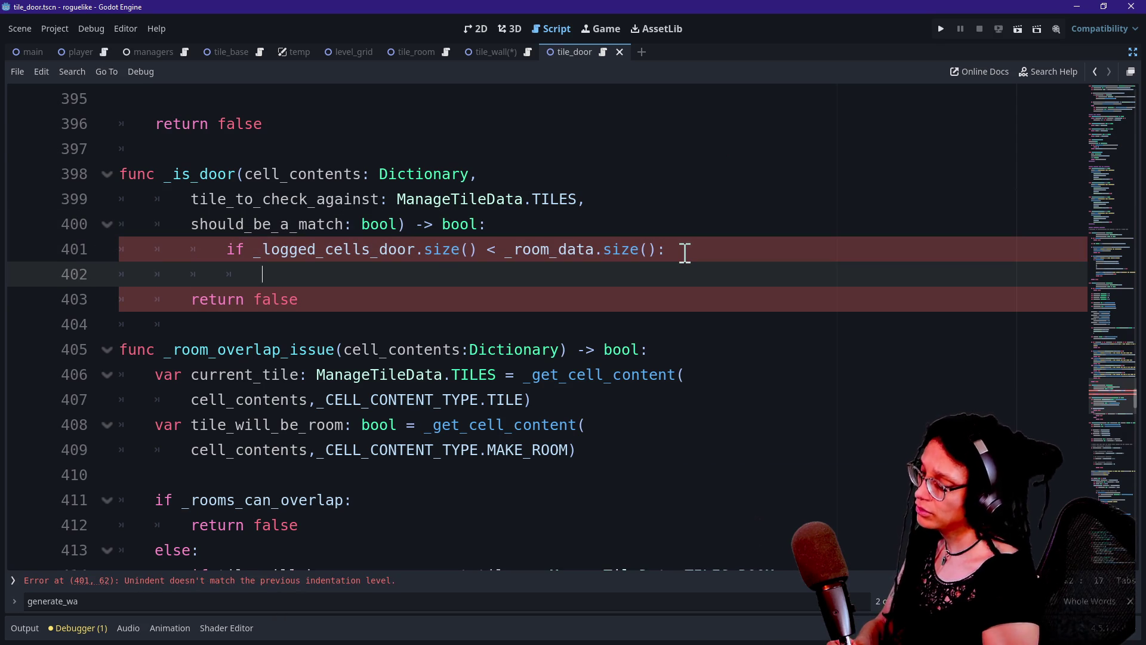
click(266, 252)
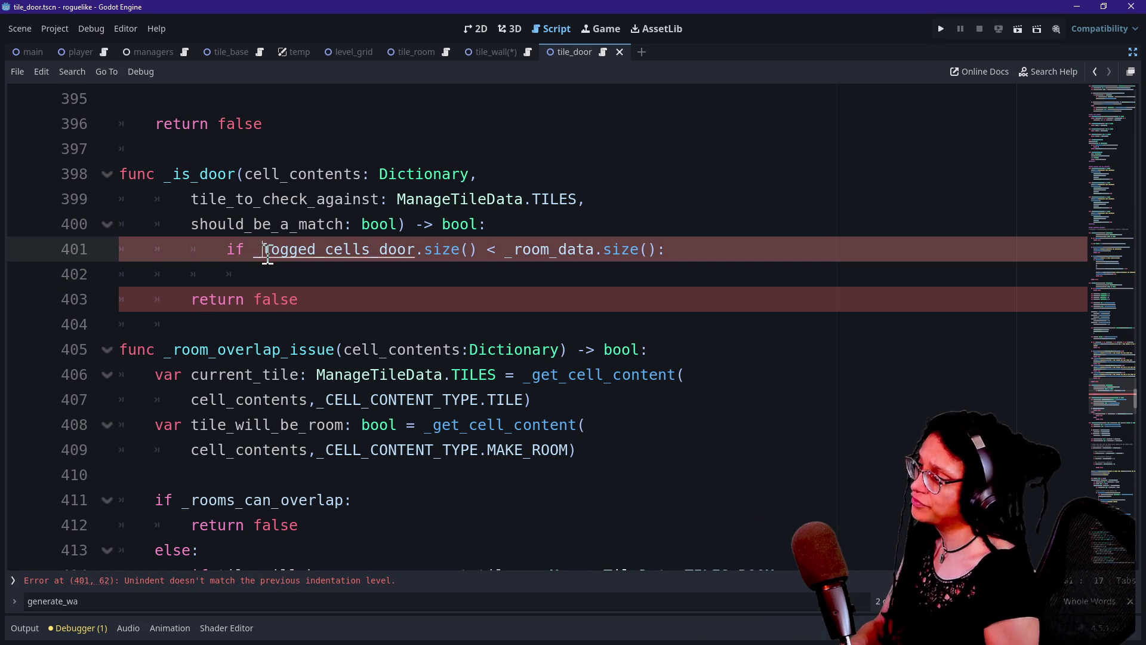
text(not)
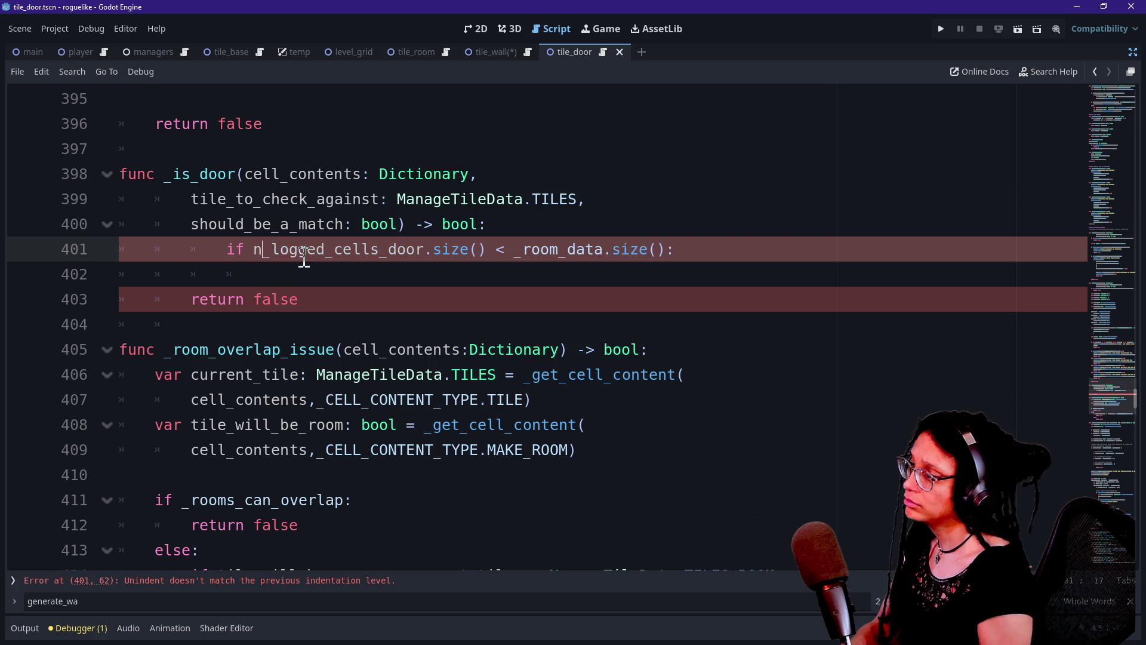
click(311, 273)
text(return false)
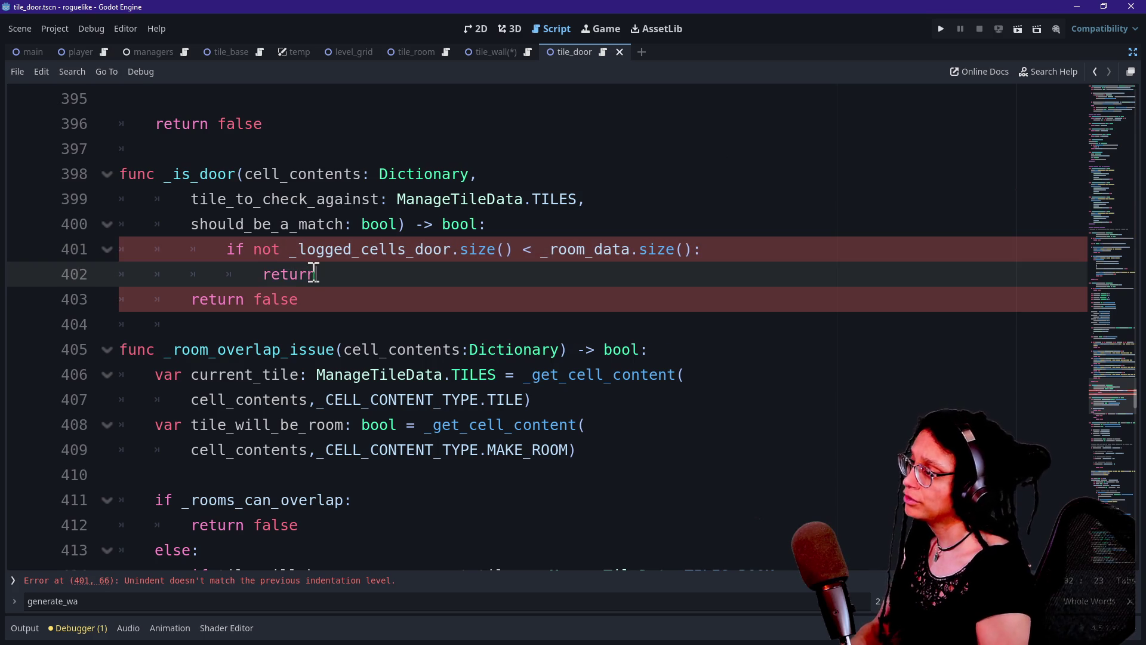
Step: Remove 'not', make the comparison '==', and de-indent the if block one level
click(253, 273)
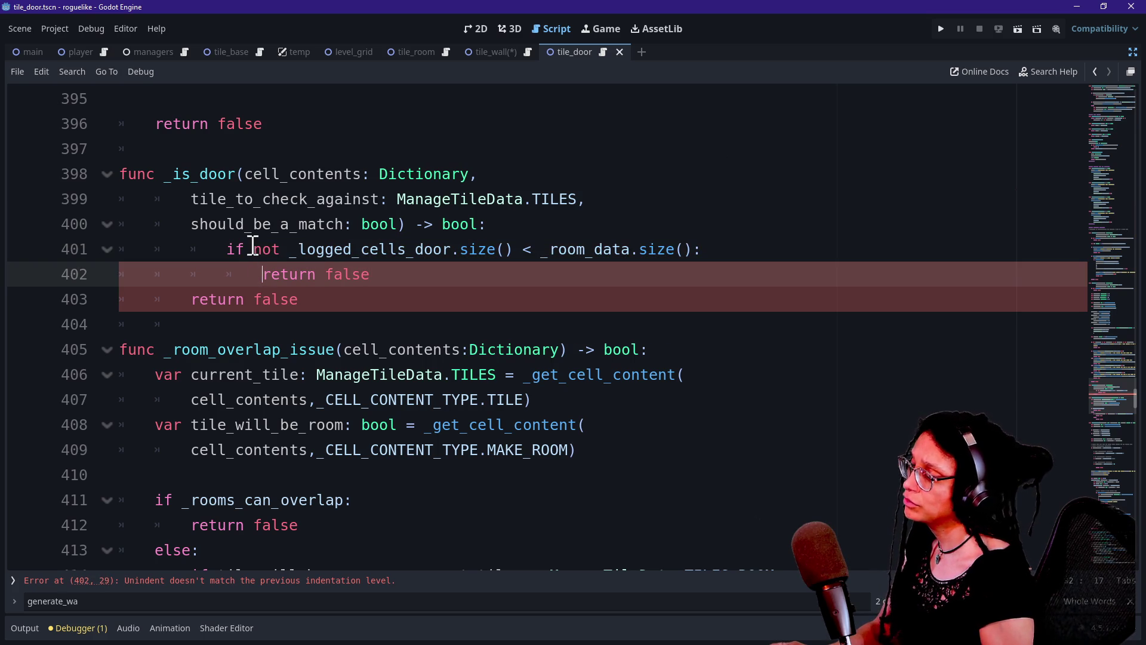
click(273, 253)
key(BackSpace)
key(BackSpace)
key(BackSpace)
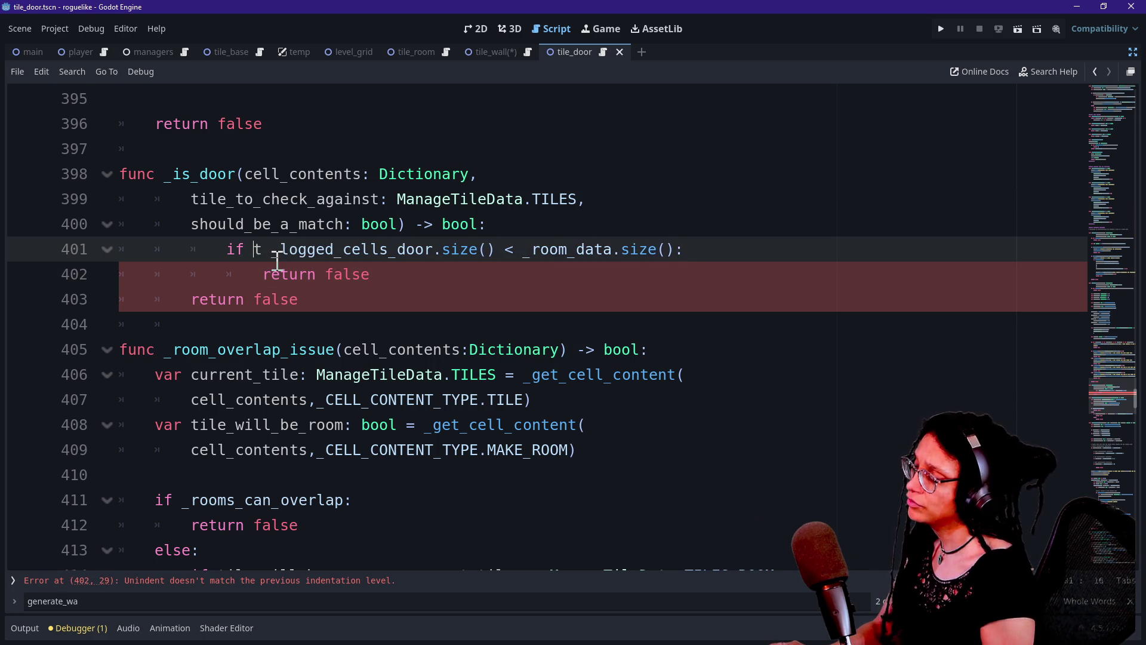
click(495, 251)
key(BackSpace)
text(==)
click(399, 300)
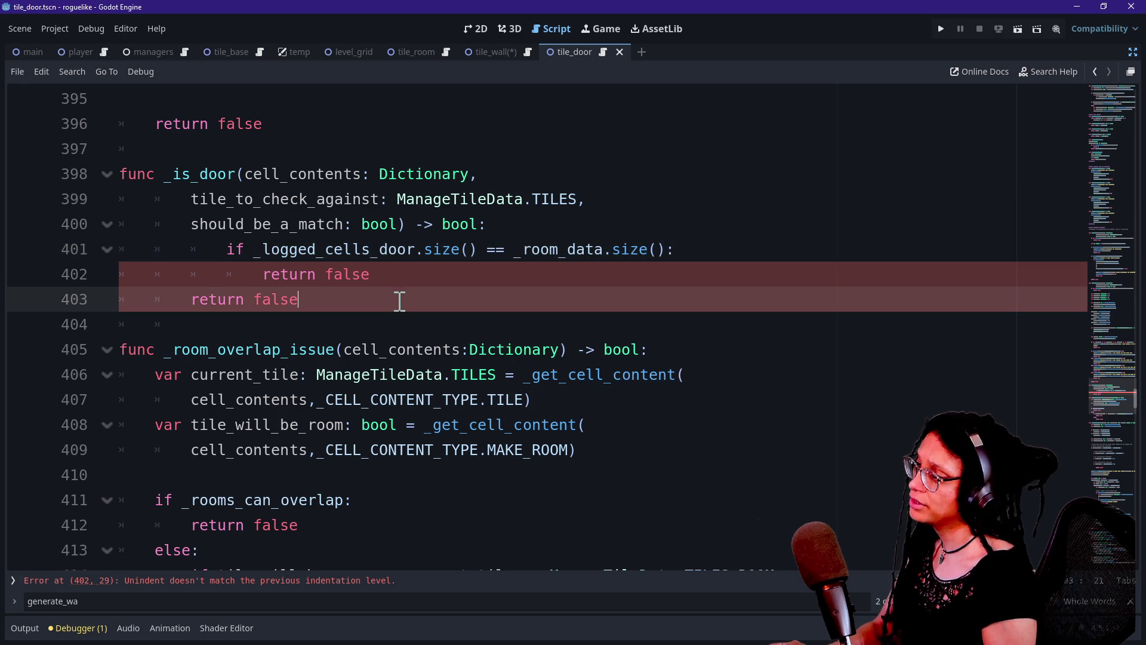
click(435, 281)
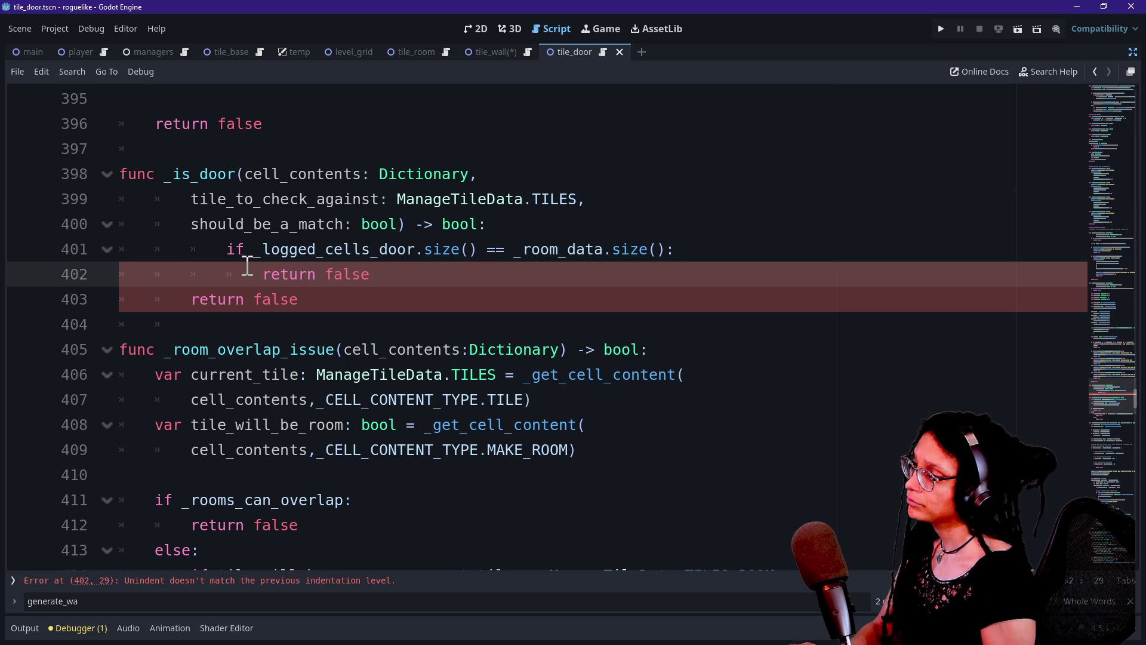
click(261, 251)
drag(261, 251, 424, 289)
key(shift+Tab)
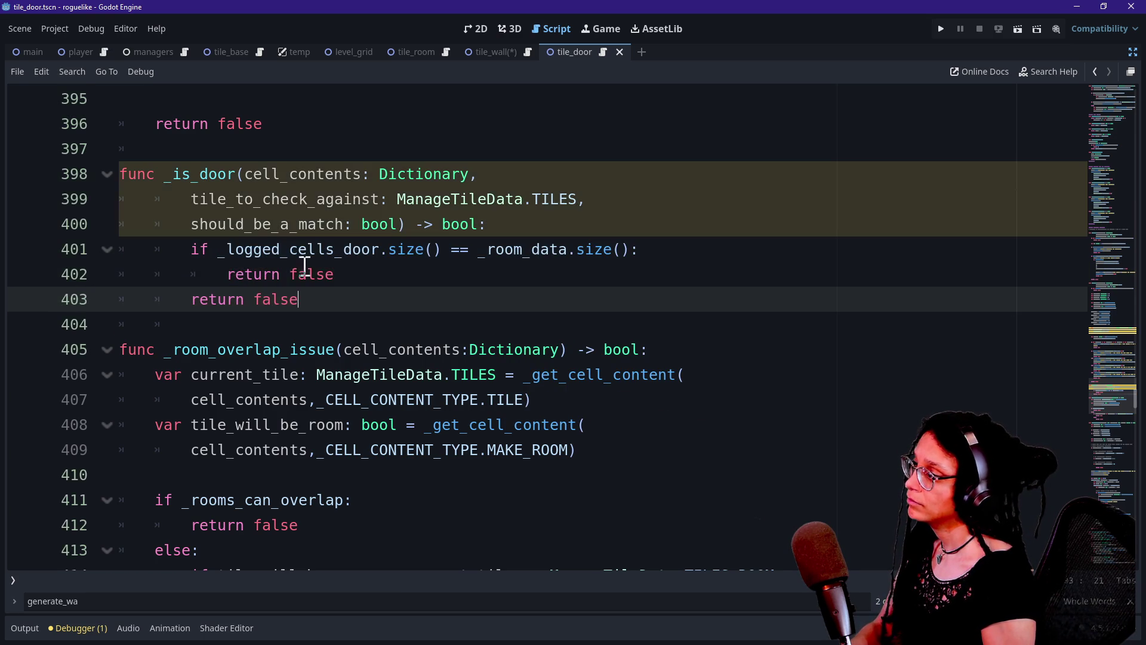
Step: Review the door-count condition in _is_door and add a new line below the early return false
mouse_move(219, 250)
mouse_down()
mouse_move(474, 269)
mouse_move(384, 268)
mouse_move(465, 256)
mouse_up()
click(465, 256)
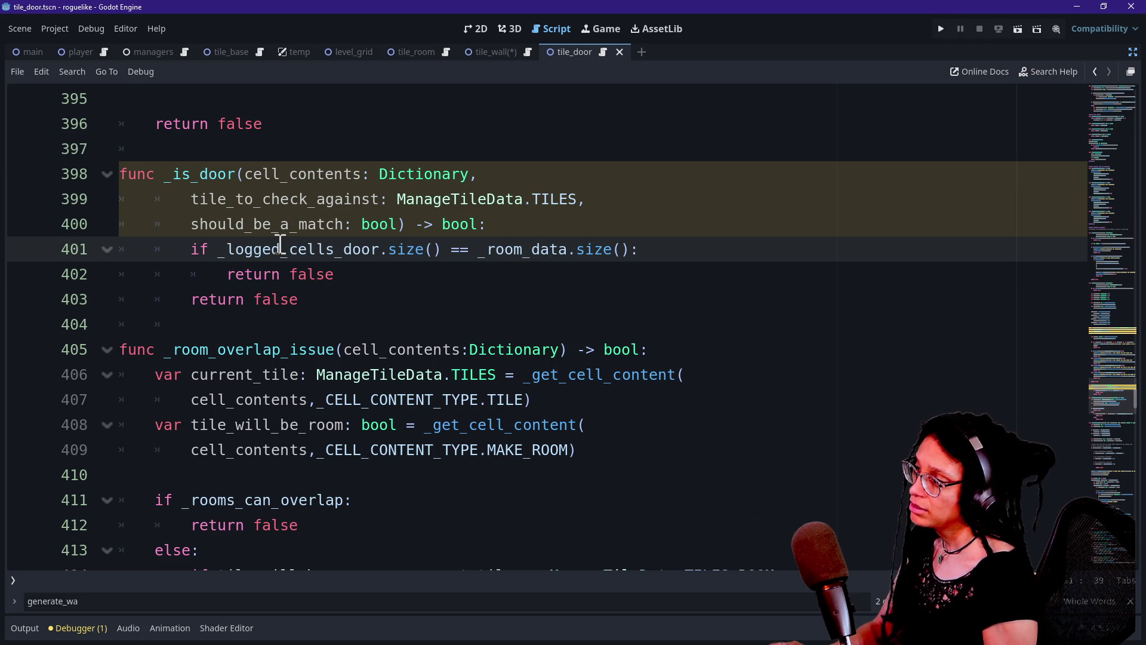
drag(289, 251, 406, 250)
drag(483, 251, 660, 274)
click(363, 225)
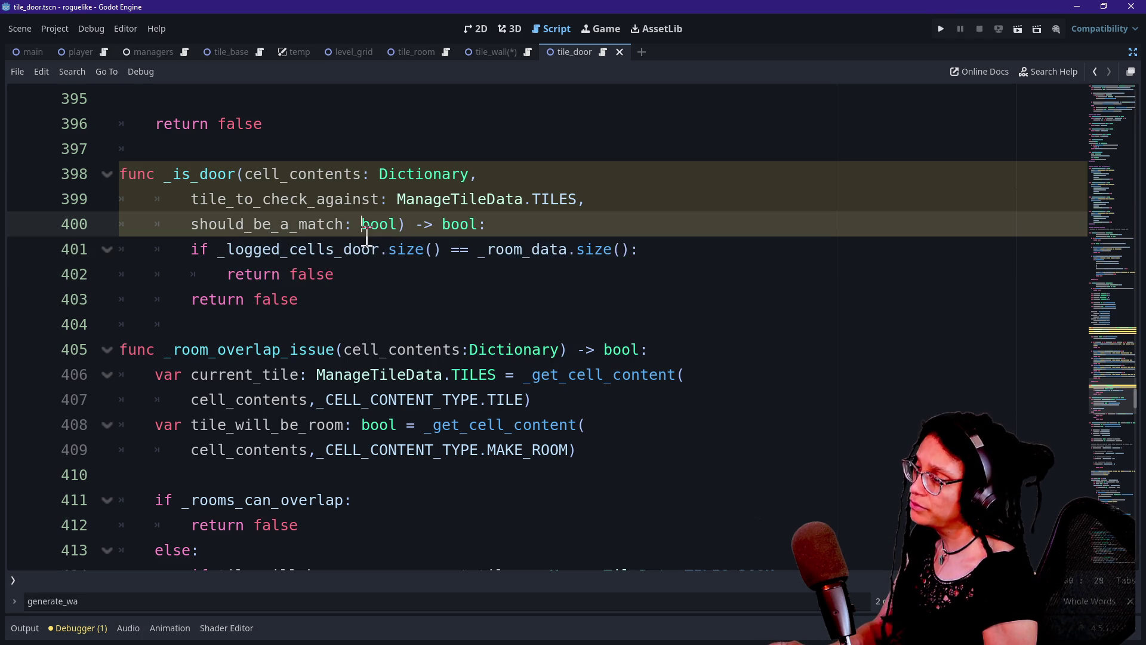
mouse_move(209, 271)
mouse_down()
mouse_move(197, 271)
mouse_move(454, 282)
mouse_up()
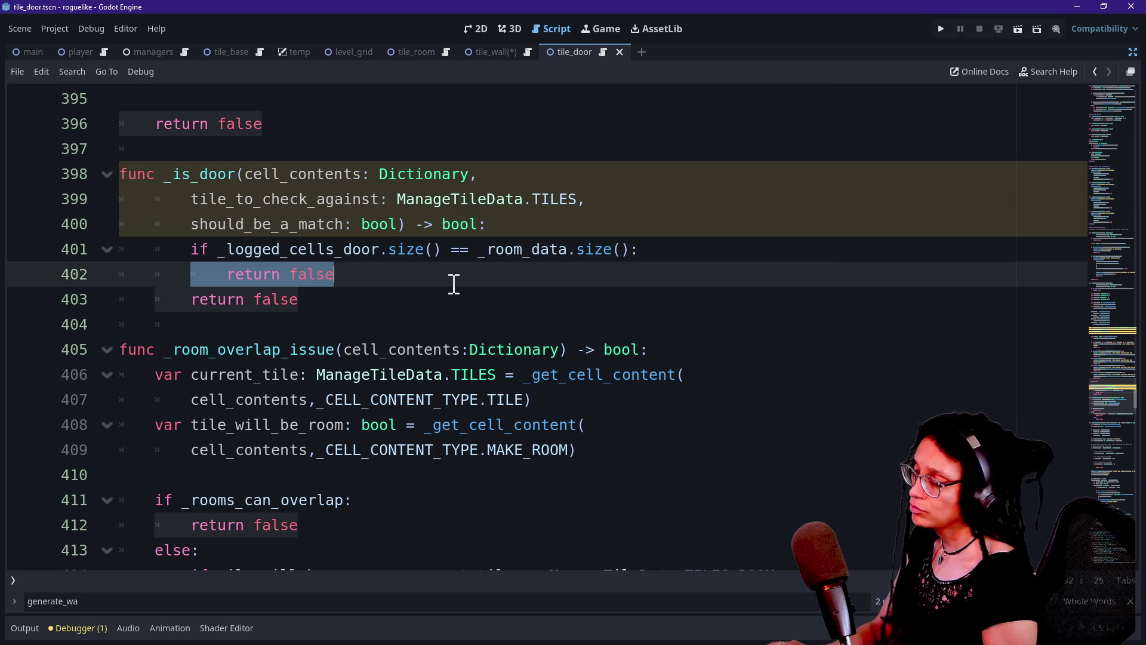
click(384, 267)
key(Return)
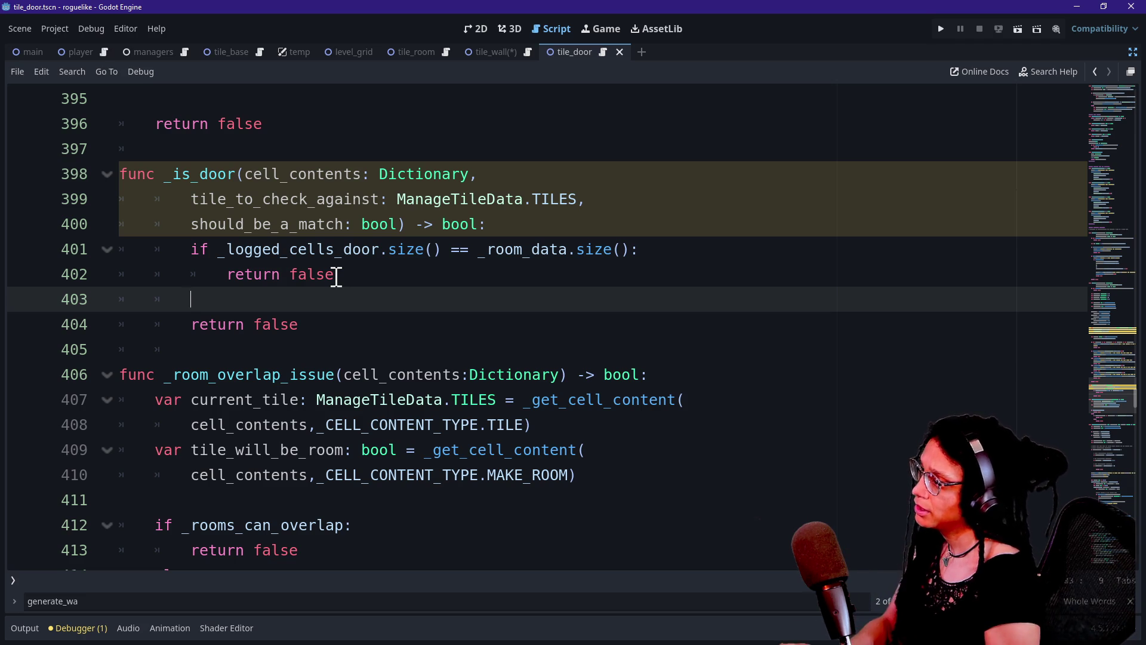
Step: Unindent the final return false and shift the door-count check lines one level left
key(Down)
key(BackSpace)
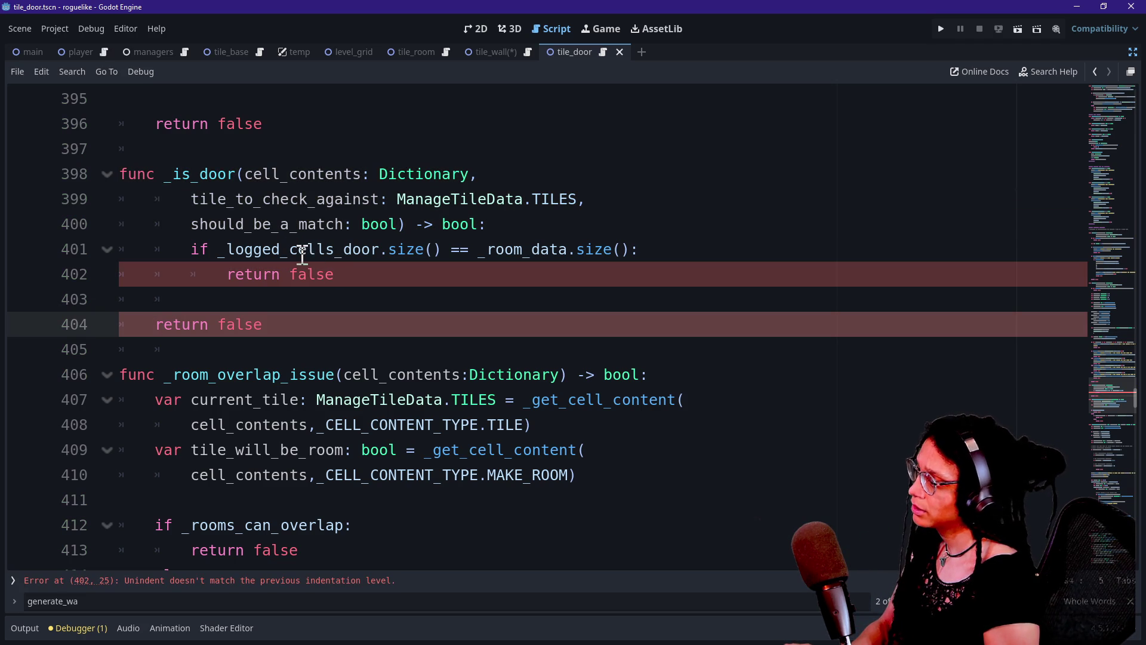
click(303, 253)
key(shift+Down)
key(shift+Tab)
Step: Insert blank lines below the early return and dedent parameter lines 399–400
click(306, 225)
click(399, 326)
click(346, 272)
key(Return)
key(Return)
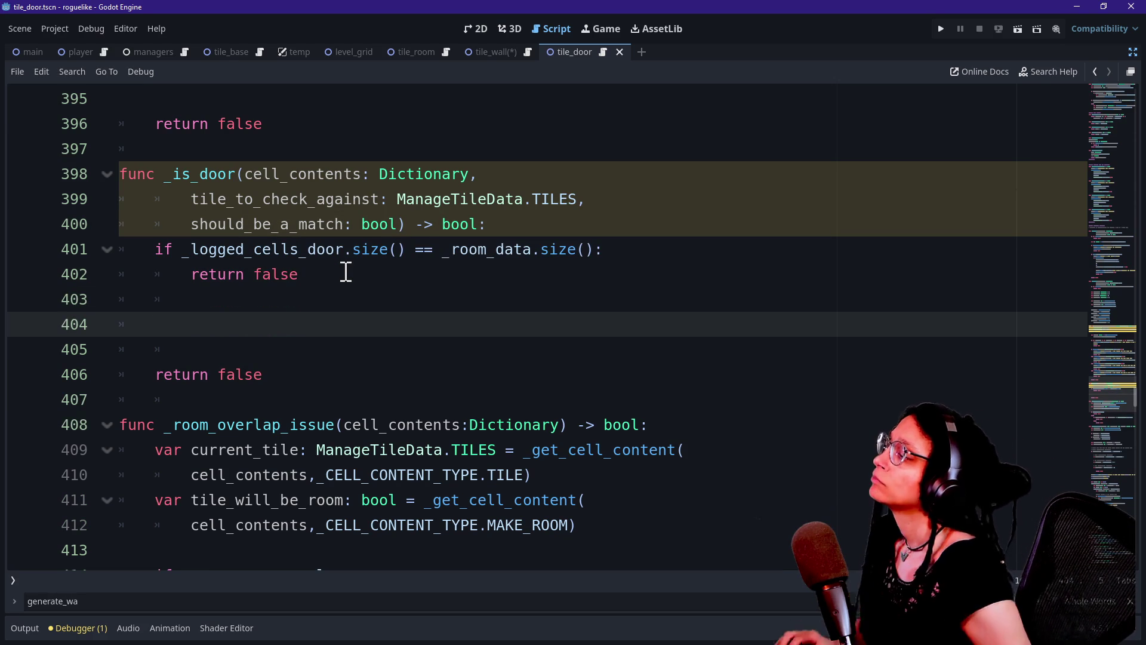
drag(397, 200, 402, 226)
key(shift+Tab)
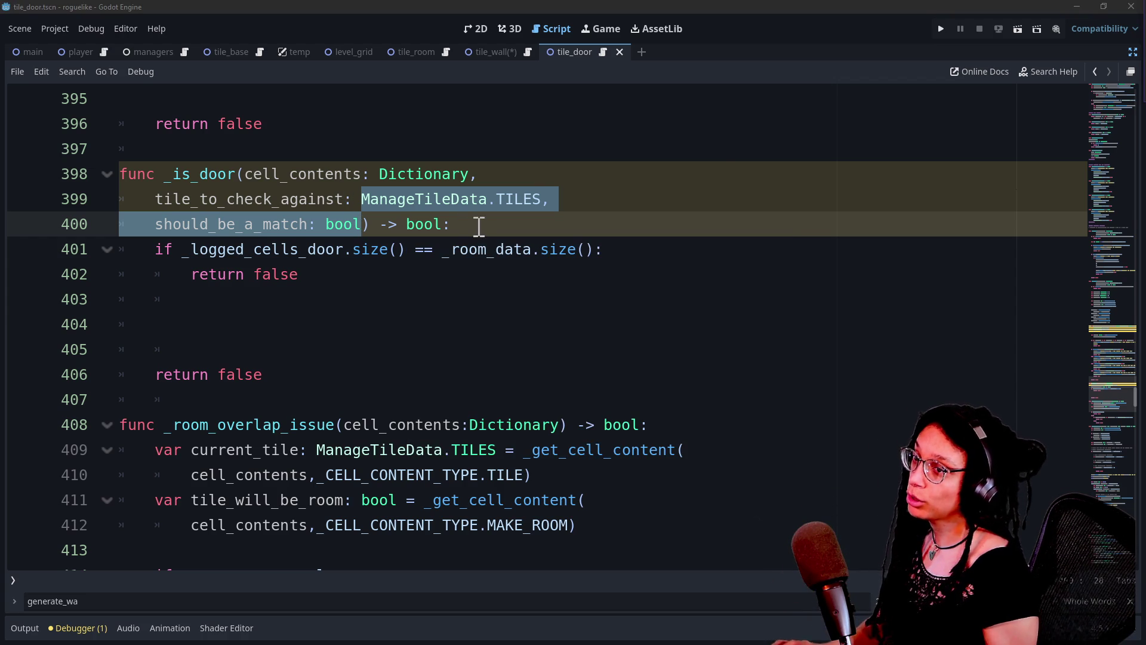
key(alt+Tab)
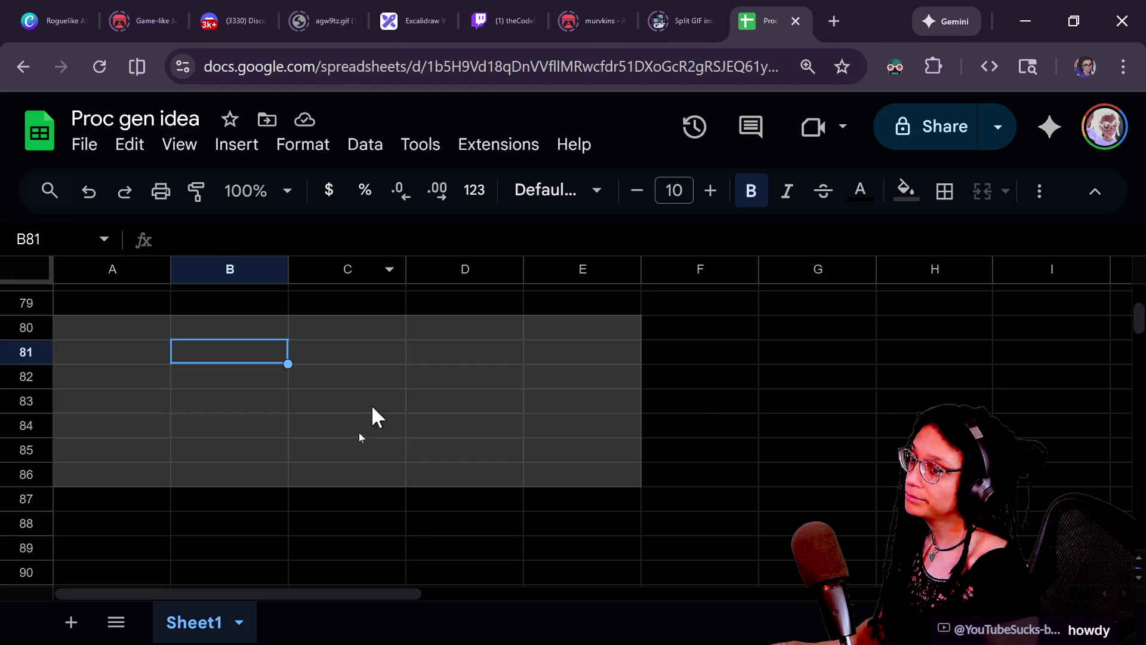
click(365, 449)
click(366, 346)
click(394, 403)
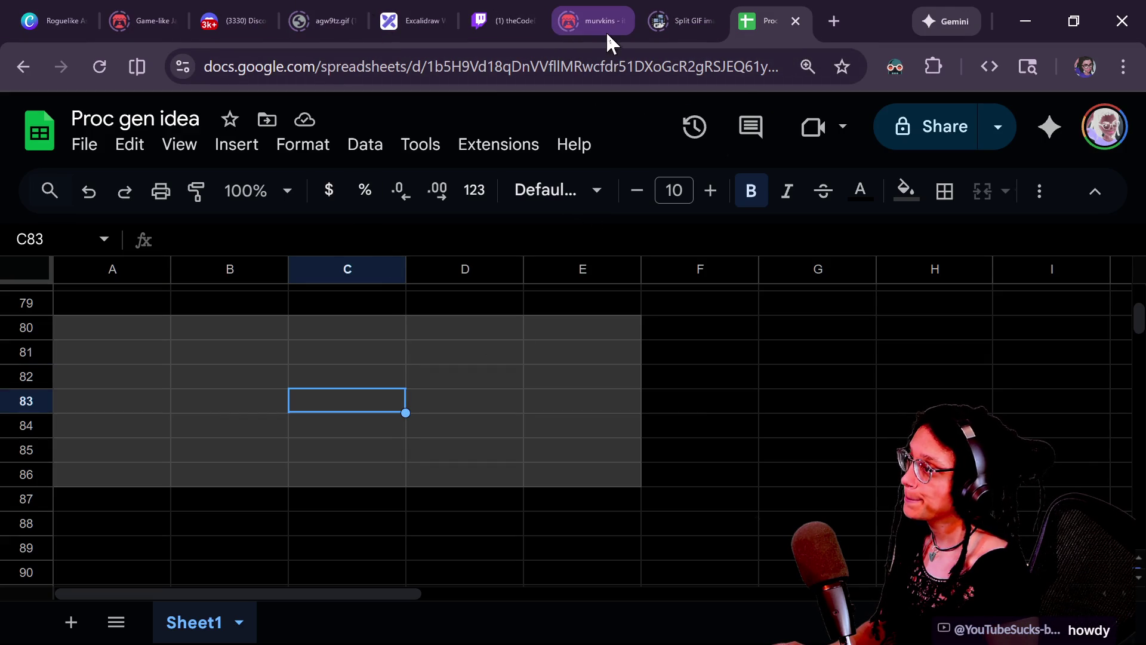
click(439, 12)
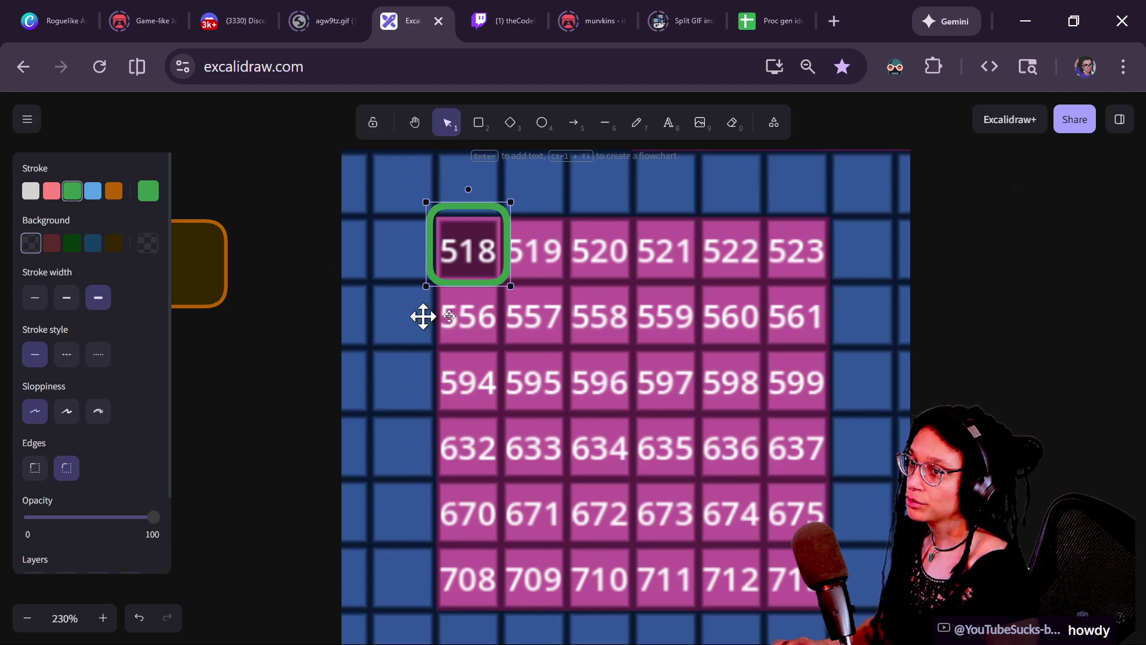
key(alt+Tab)
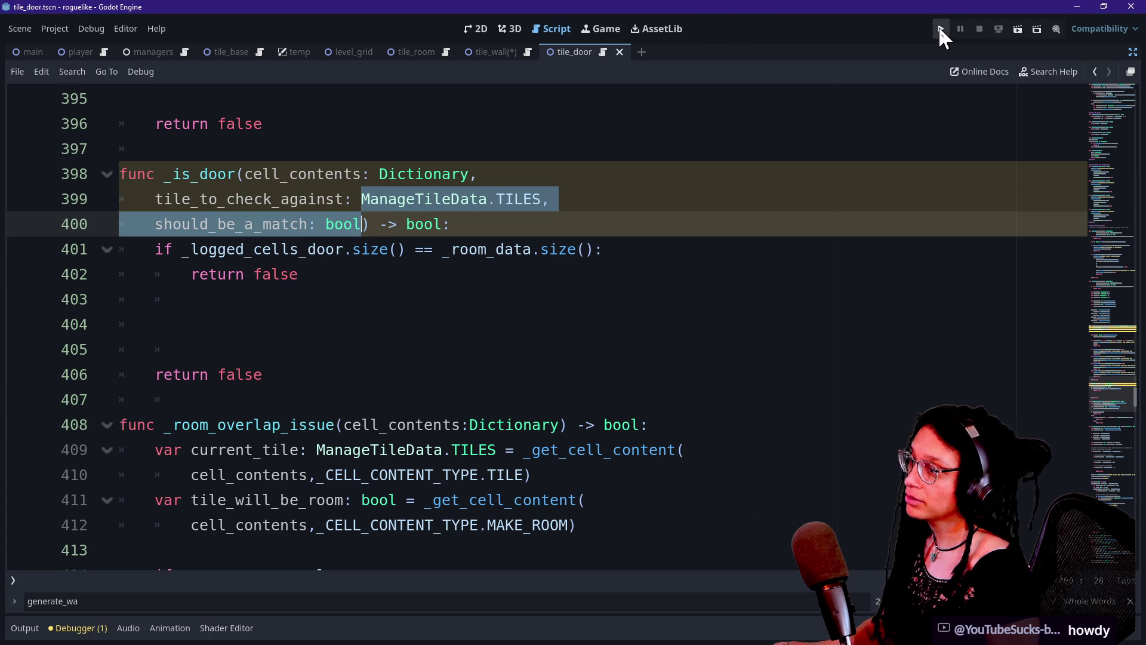
Step: Run the project and screenshot the lower pink room with its brown walls
click(940, 28)
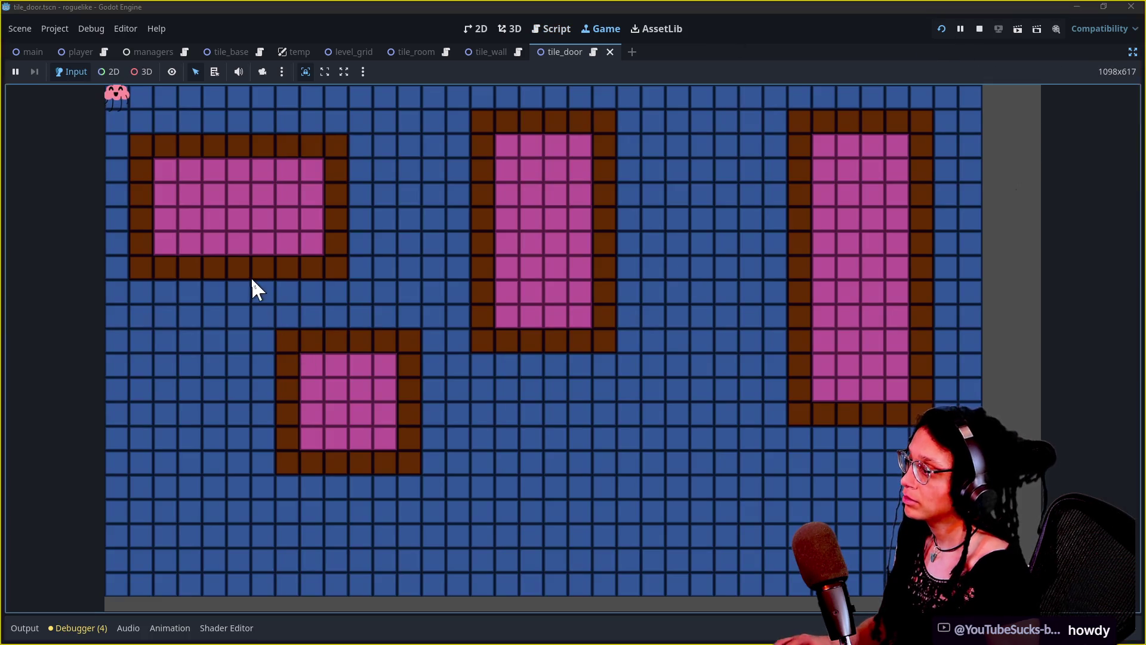
mouse_move(224, 296)
mouse_down()
mouse_move(478, 492)
mouse_move(466, 521)
mouse_move(454, 517)
mouse_move(529, 419)
mouse_up()
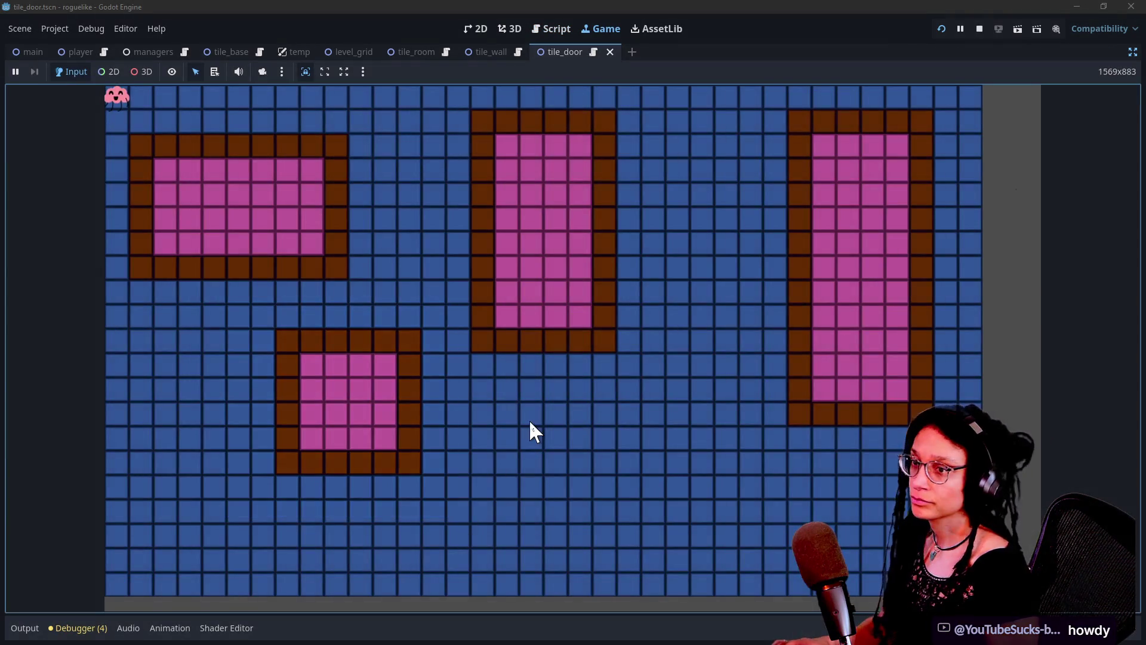
key(alt+Tab)
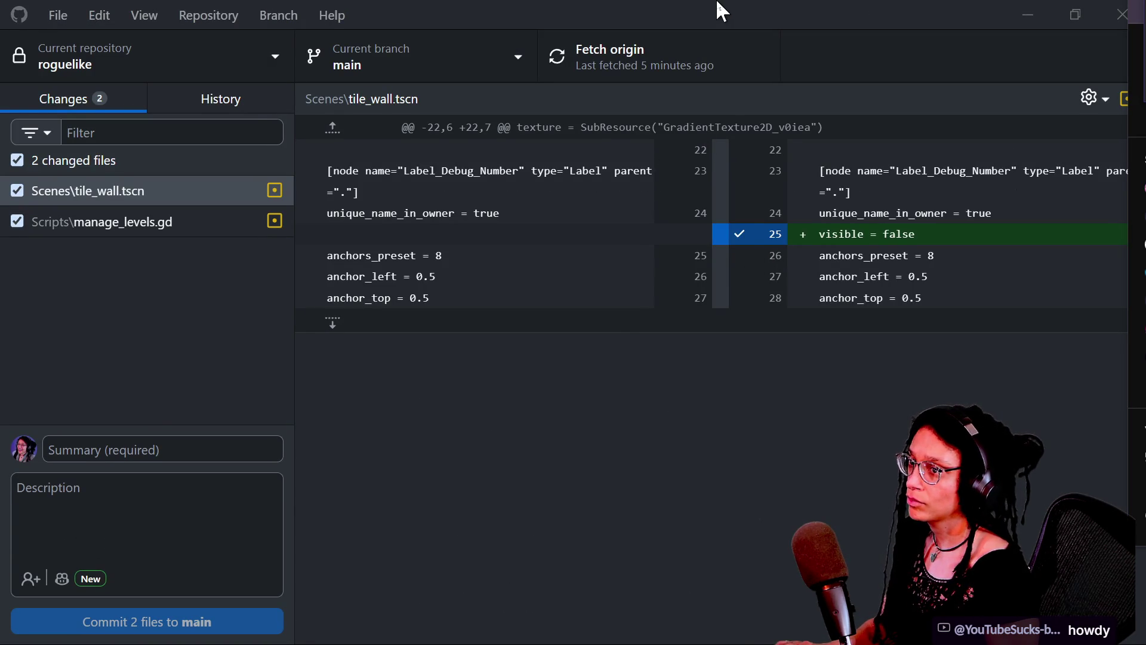
key(alt+Tab)
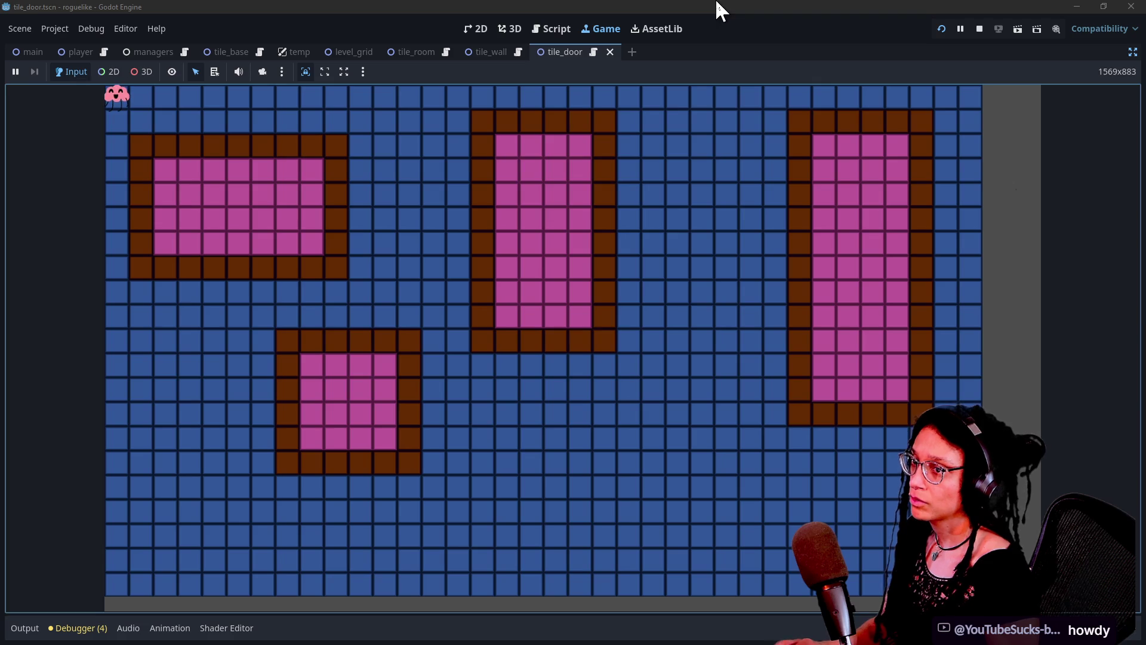
key(alt+Tab)
ctrl+scroll(589, 394, down, 3)
Step: Paste the room snapshot onto the Excalidraw canvas and position it
scroll(657, 388, right, 3)
scroll(657, 334, left, 6)
key(ctrl+v)
drag(583, 307, 345, 404)
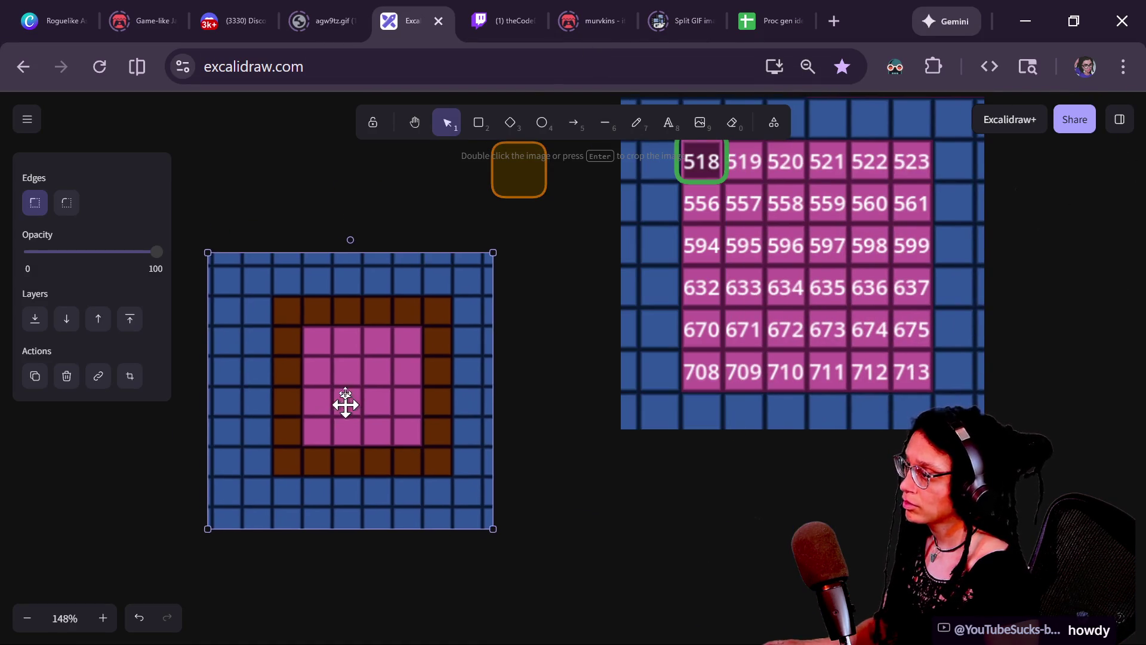
scroll(501, 353, left, 4)
ctrl+scroll(501, 353, up, 2)
drag(501, 351, 527, 371)
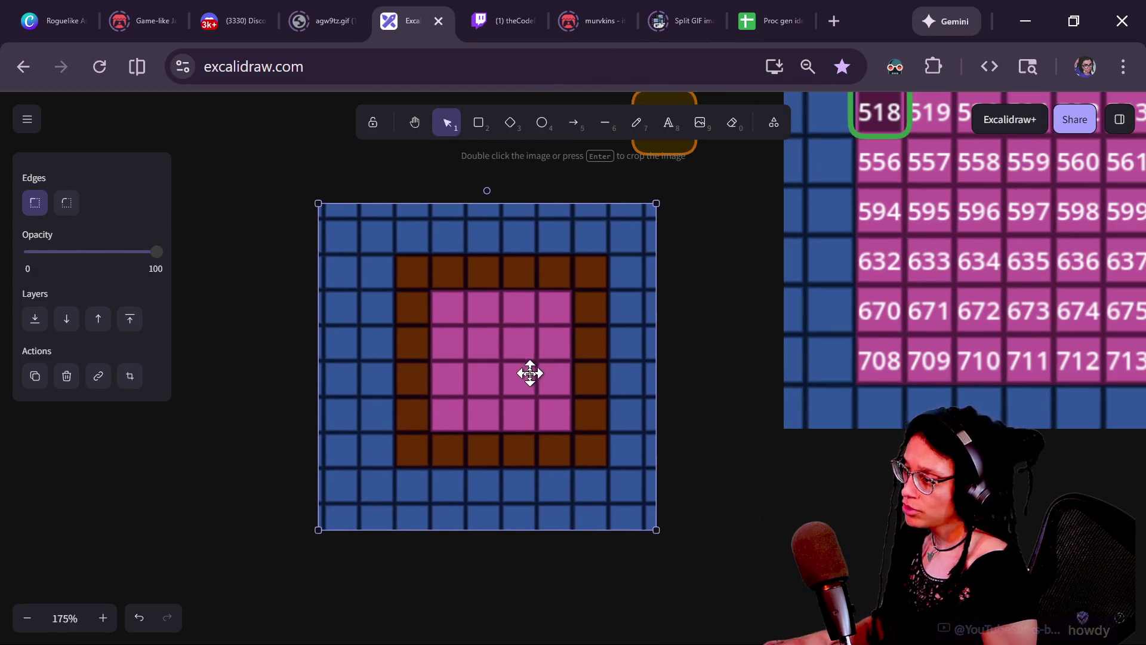
ctrl+scroll(514, 366, up, 2)
click(818, 317)
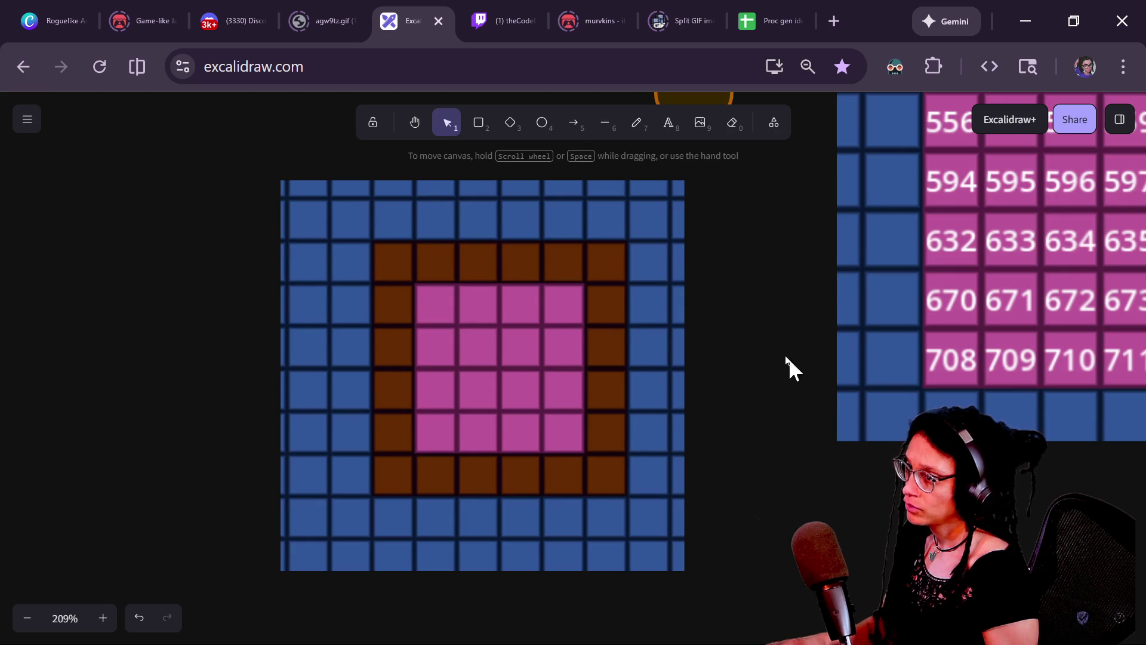
Step: Move the green rounded square onto the room image and shrink it to one tile
scroll(815, 322, up, 2)
mouse_move(862, 158)
mouse_down()
mouse_move(867, 149)
mouse_move(410, 366)
mouse_move(156, 396)
mouse_up()
drag(440, 356, 640, 351)
mouse_move(381, 408)
mouse_down()
mouse_move(521, 387)
mouse_move(537, 397)
mouse_up()
scroll(550, 411, up, 2)
scroll(562, 424, up, 3)
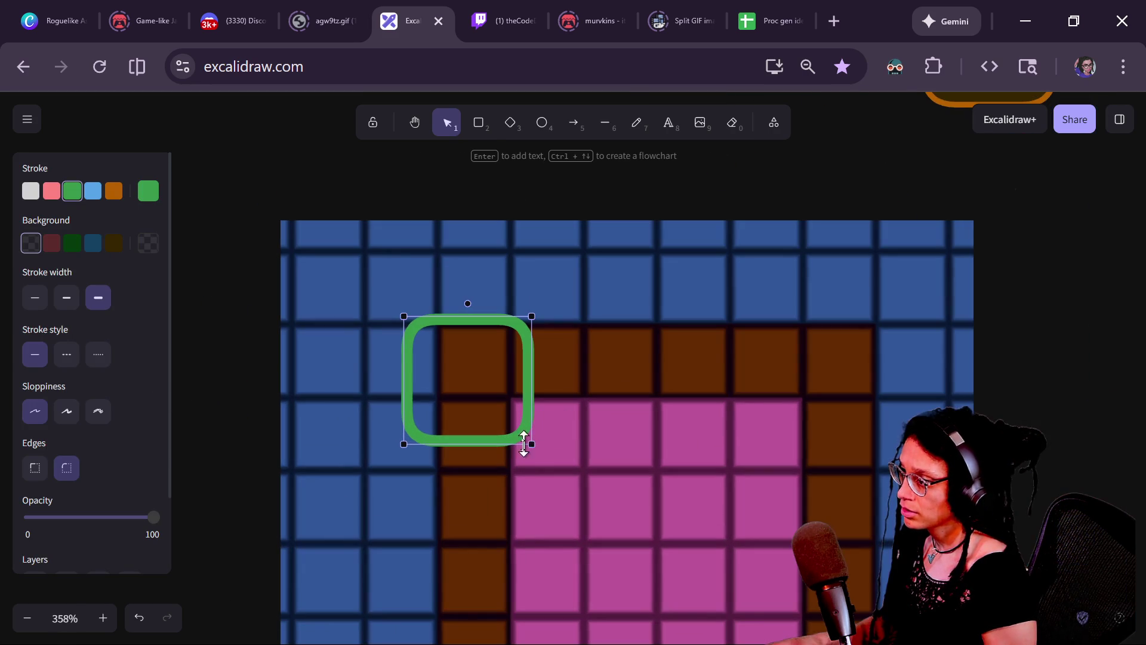
mouse_move(537, 446)
mouse_down()
mouse_move(512, 422)
mouse_move(537, 376)
mouse_move(514, 388)
mouse_up()
drag(580, 430, 553, 404)
mouse_move(468, 359)
mouse_down()
mouse_move(445, 343)
mouse_move(363, 349)
mouse_move(512, 356)
mouse_move(445, 341)
mouse_move(368, 346)
mouse_up()
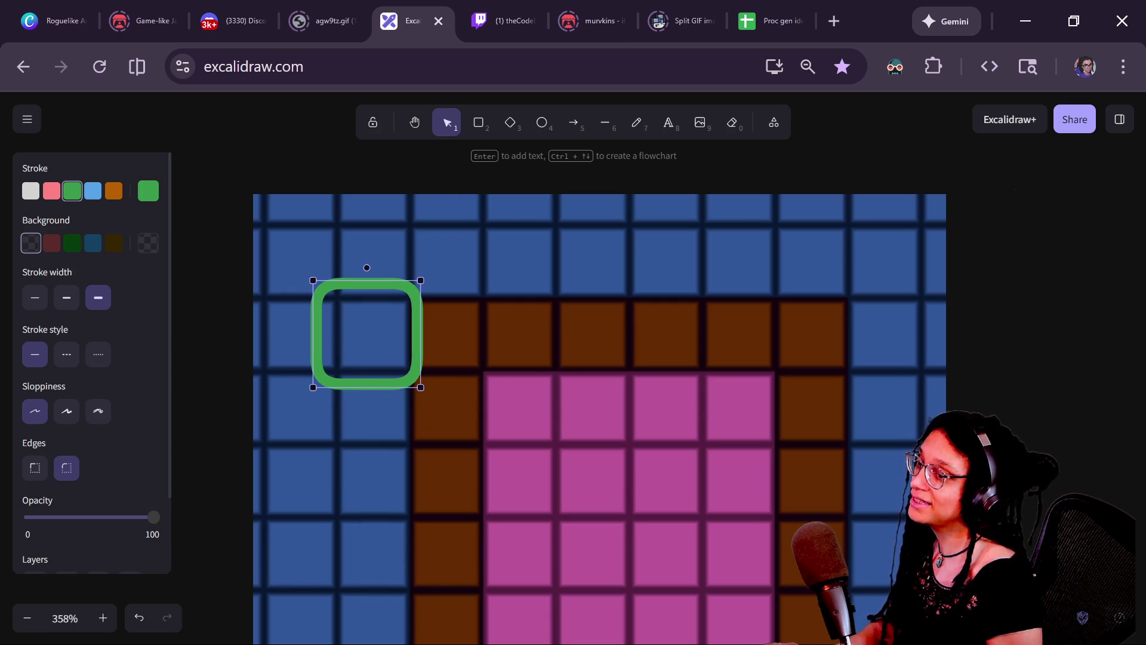
Step: Align the green marker precisely over a brown tile on the room's left wall
mouse_move(367, 332)
mouse_down()
mouse_move(363, 321)
mouse_move(371, 337)
mouse_move(532, 297)
mouse_move(517, 332)
mouse_move(486, 310)
mouse_move(441, 336)
mouse_move(456, 320)
mouse_move(447, 334)
mouse_move(543, 320)
mouse_move(591, 338)
mouse_move(565, 320)
mouse_move(521, 340)
mouse_move(499, 327)
mouse_move(521, 333)
mouse_up()
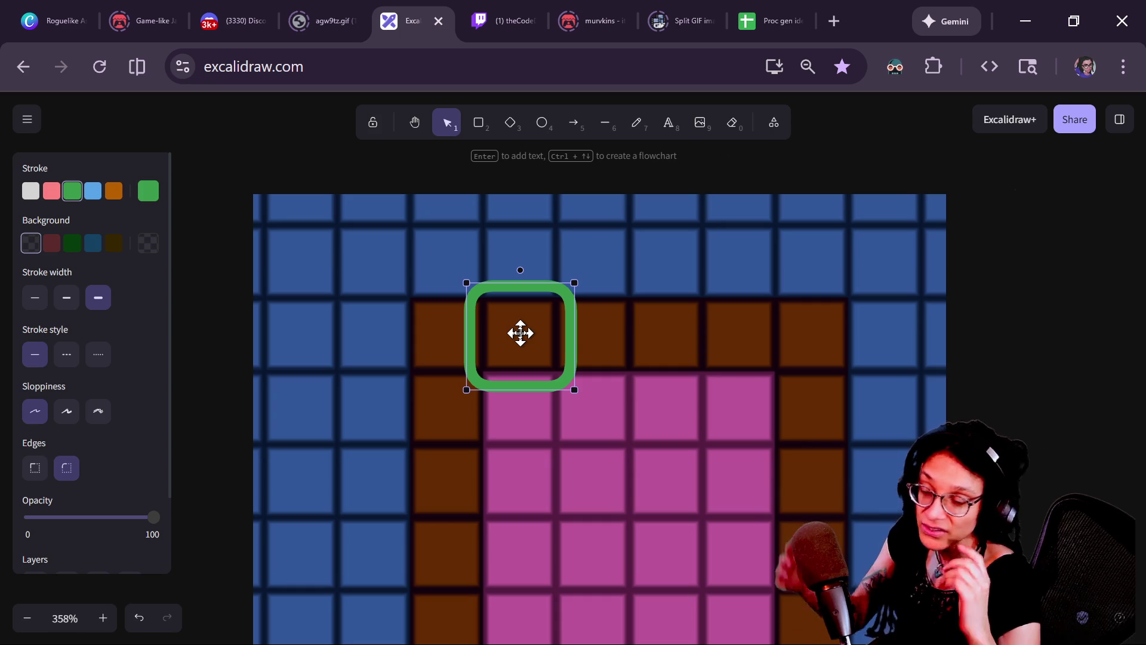
drag(518, 333, 518, 330)
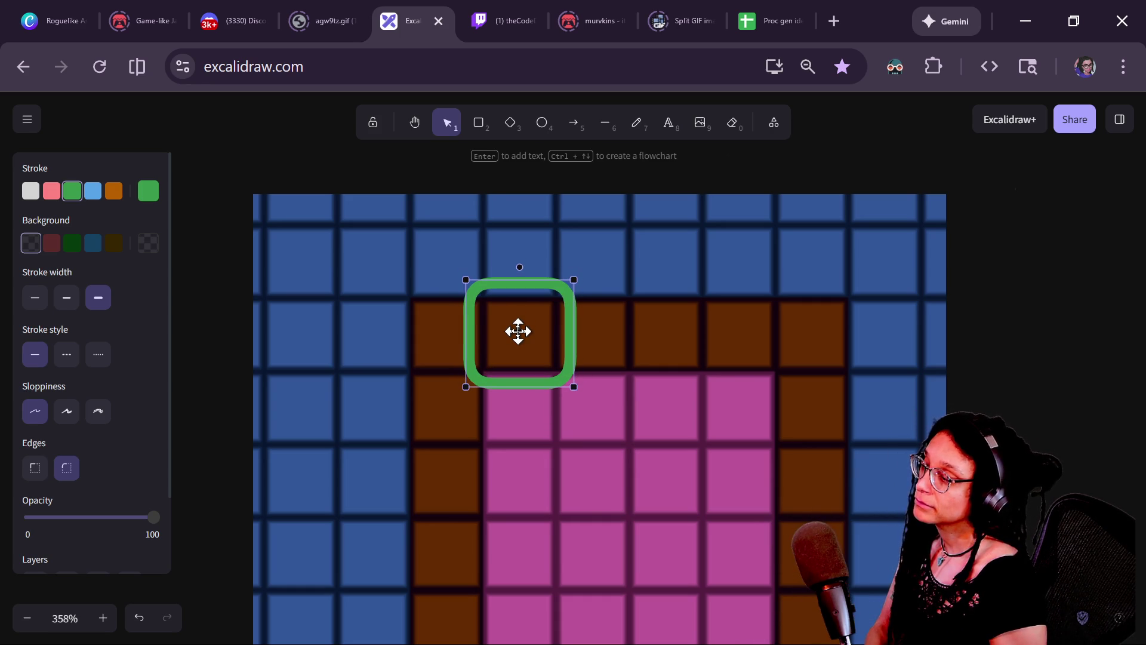
mouse_move(518, 331)
mouse_down()
mouse_move(547, 274)
mouse_move(514, 336)
mouse_move(575, 346)
mouse_move(473, 323)
mouse_move(507, 257)
mouse_move(514, 325)
mouse_move(525, 248)
mouse_move(512, 396)
mouse_move(517, 294)
mouse_move(514, 322)
mouse_move(491, 304)
mouse_move(442, 333)
mouse_move(465, 417)
mouse_up()
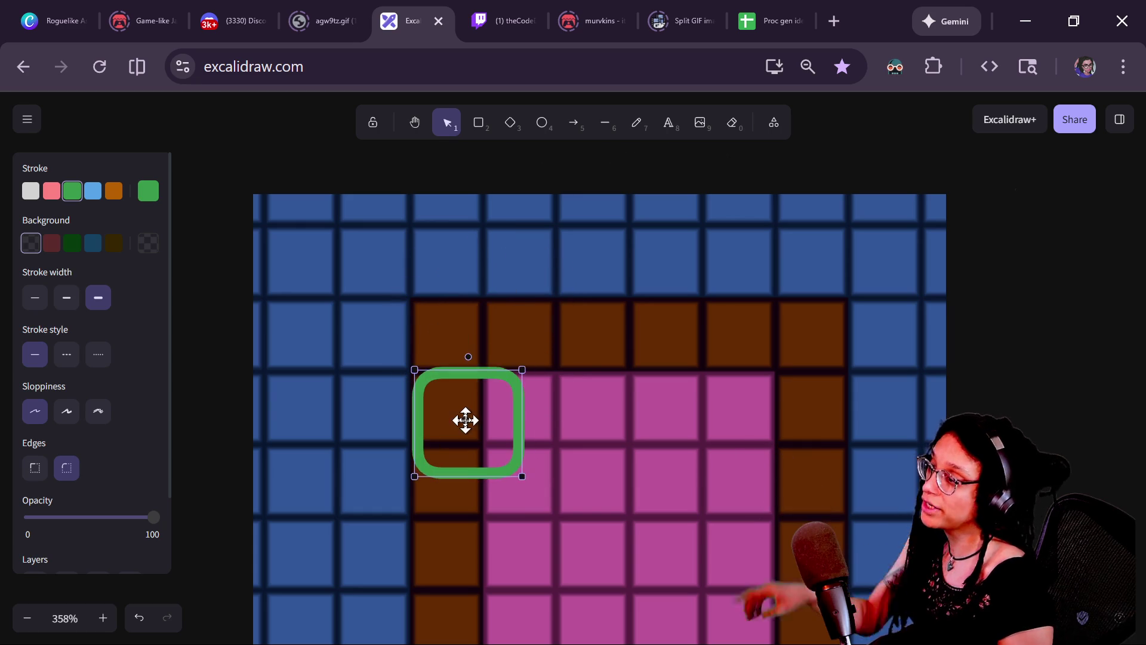
scroll(506, 345, down, 2)
mouse_move(507, 345)
mouse_down()
mouse_move(455, 401)
mouse_move(475, 411)
mouse_up()
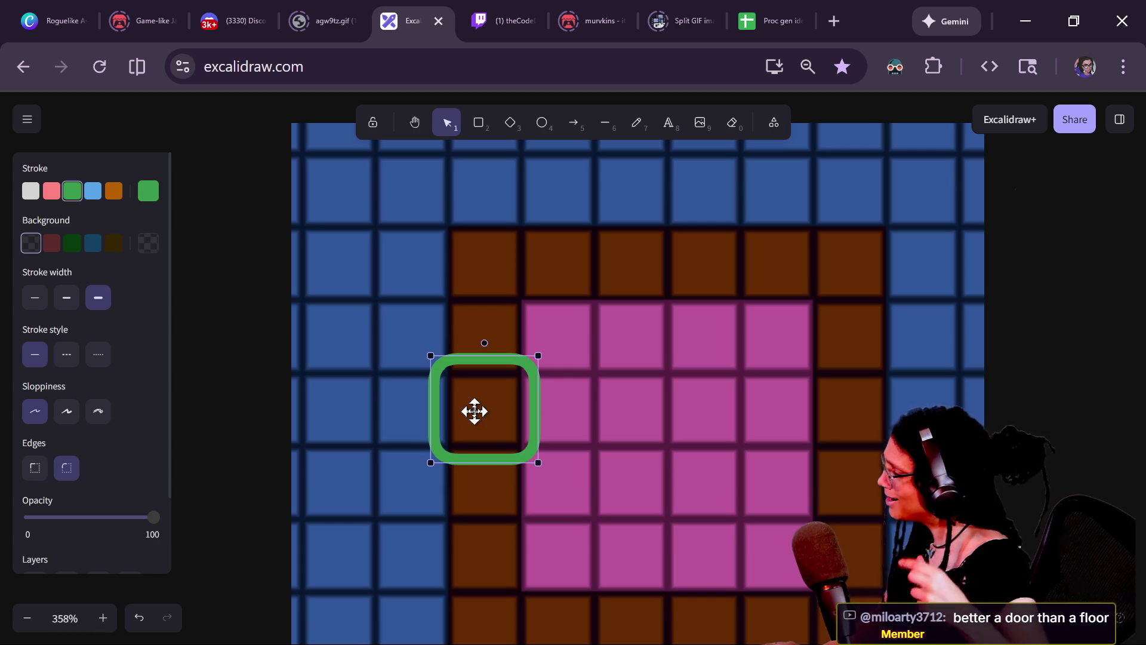
drag(475, 412, 475, 411)
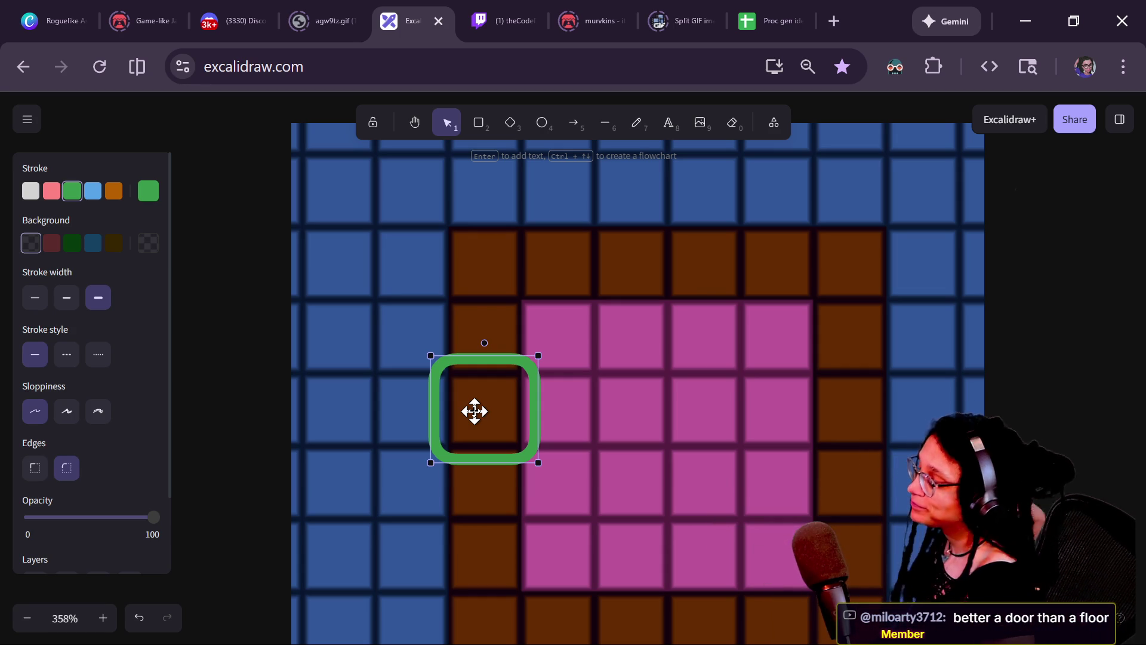
mouse_move(474, 412)
mouse_down()
mouse_move(442, 359)
mouse_move(463, 343)
mouse_move(476, 356)
mouse_move(468, 410)
mouse_move(508, 490)
mouse_move(481, 486)
mouse_move(464, 424)
mouse_move(475, 412)
mouse_up()
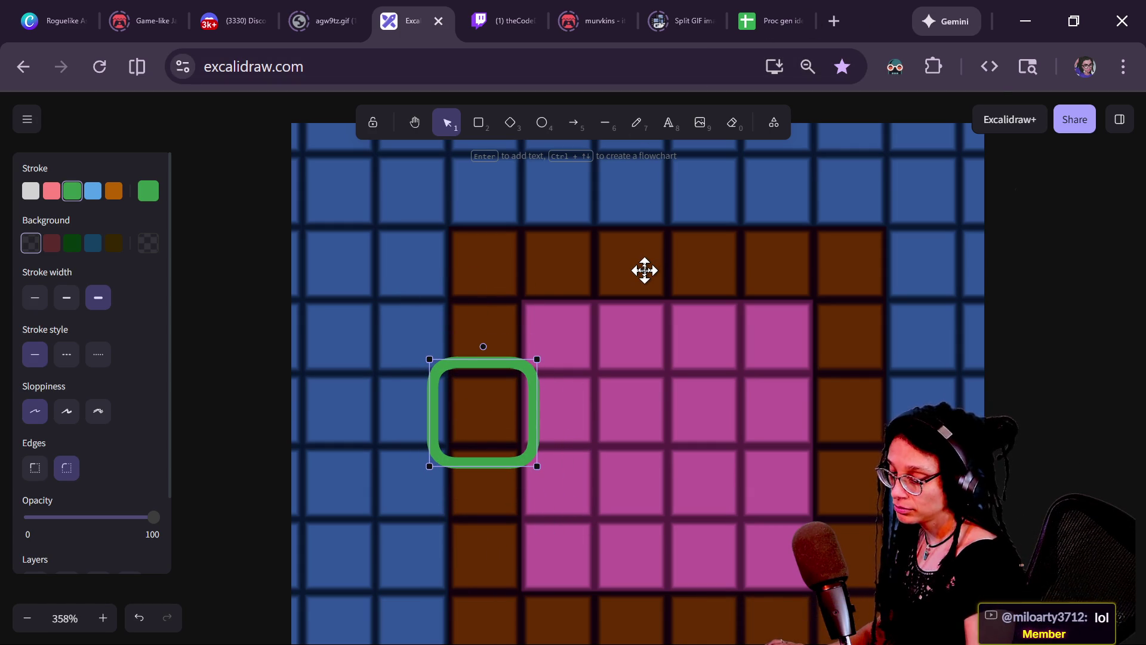
key(alt+Tab)
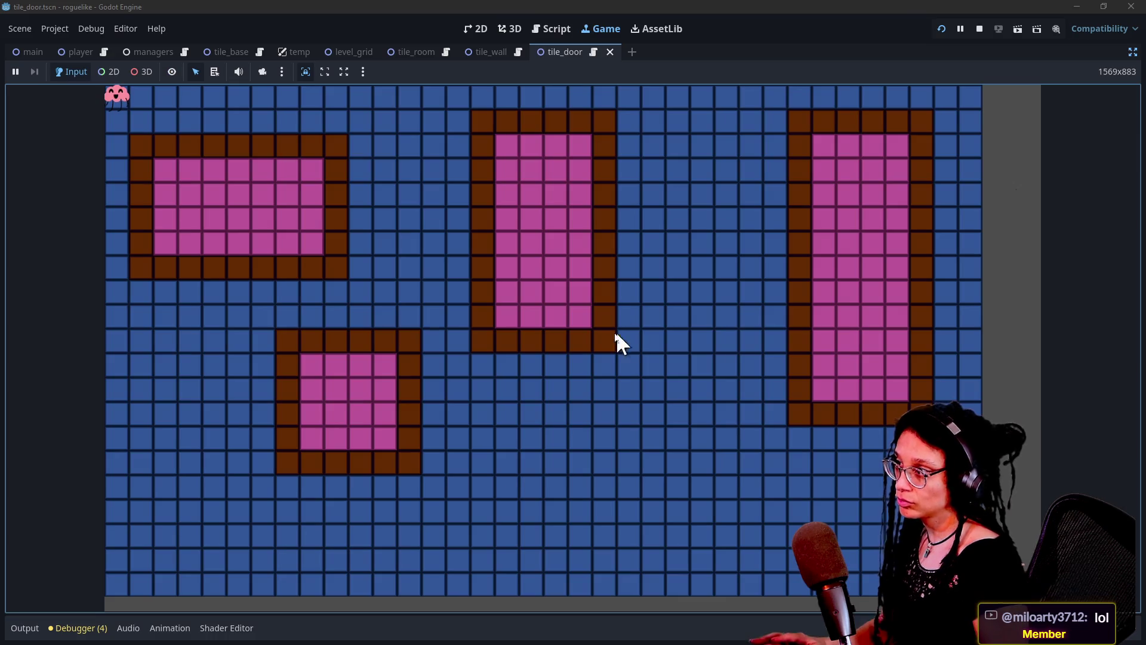
Step: In the tile_door script, insert new lines below _is_door's early return false
click(545, 29)
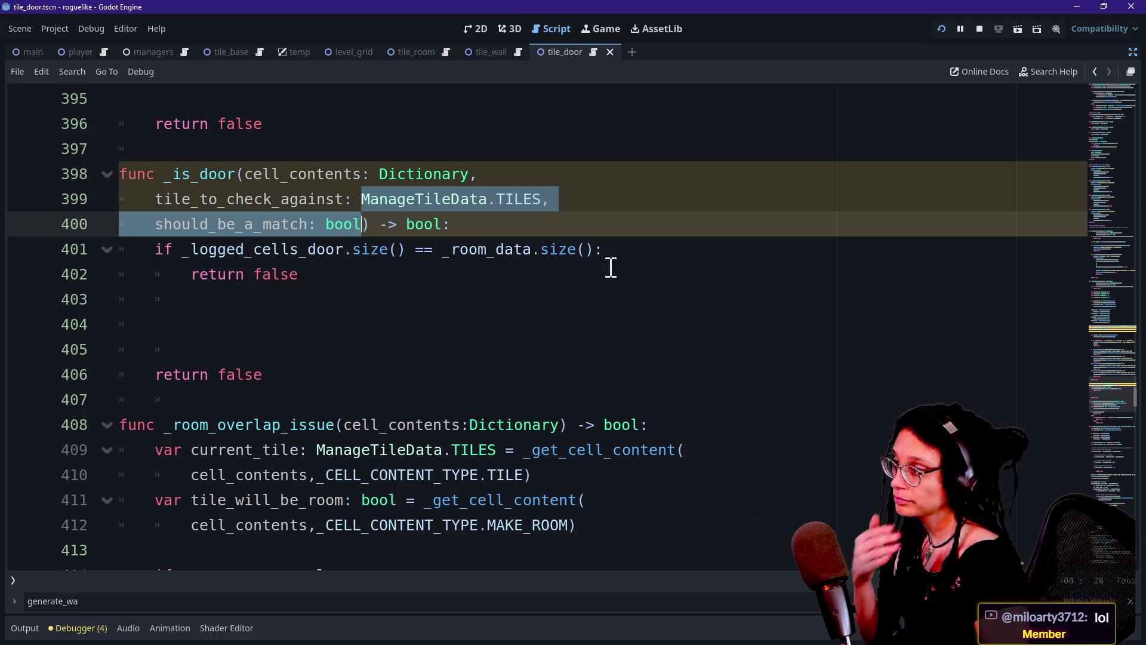
click(402, 277)
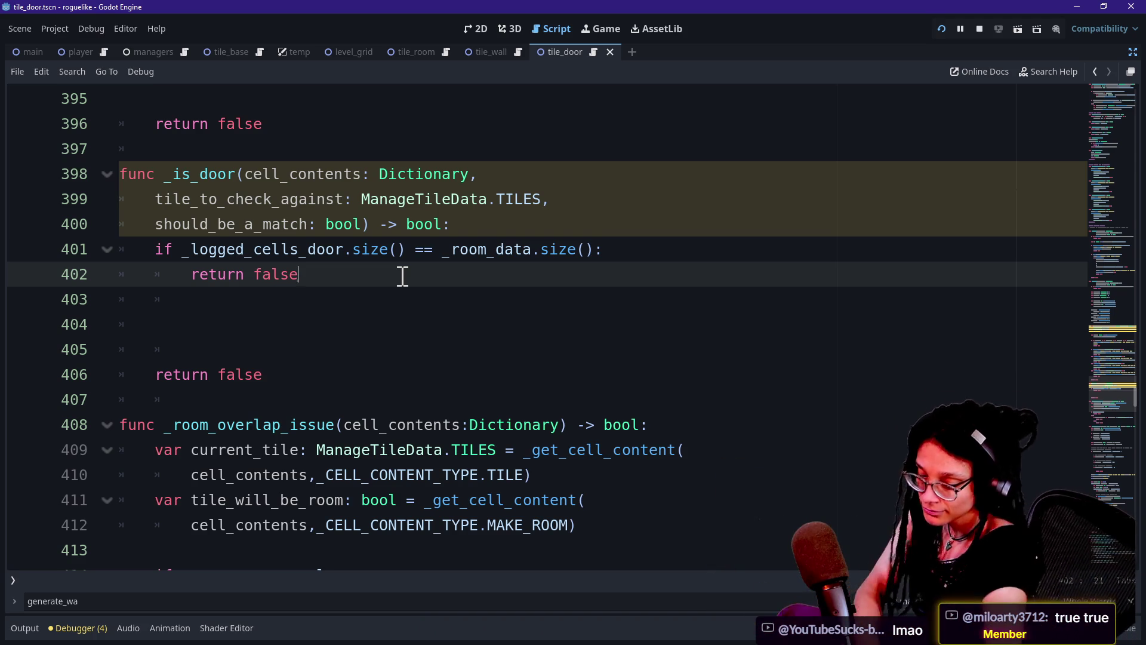
click(348, 300)
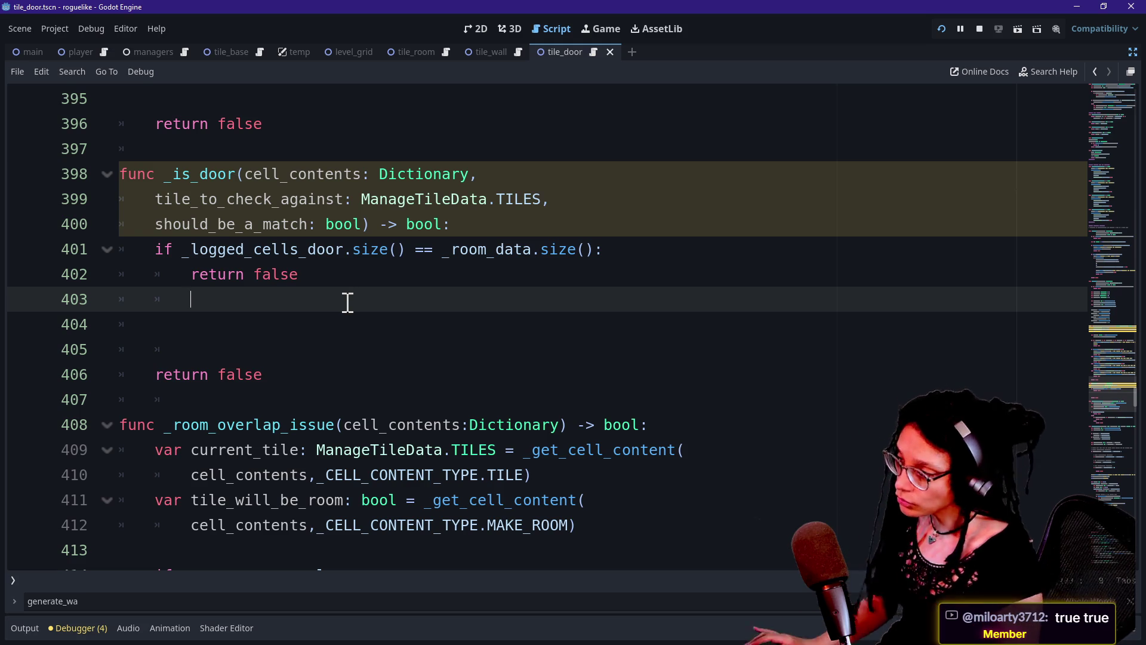
drag(231, 253, 363, 284)
click(302, 274)
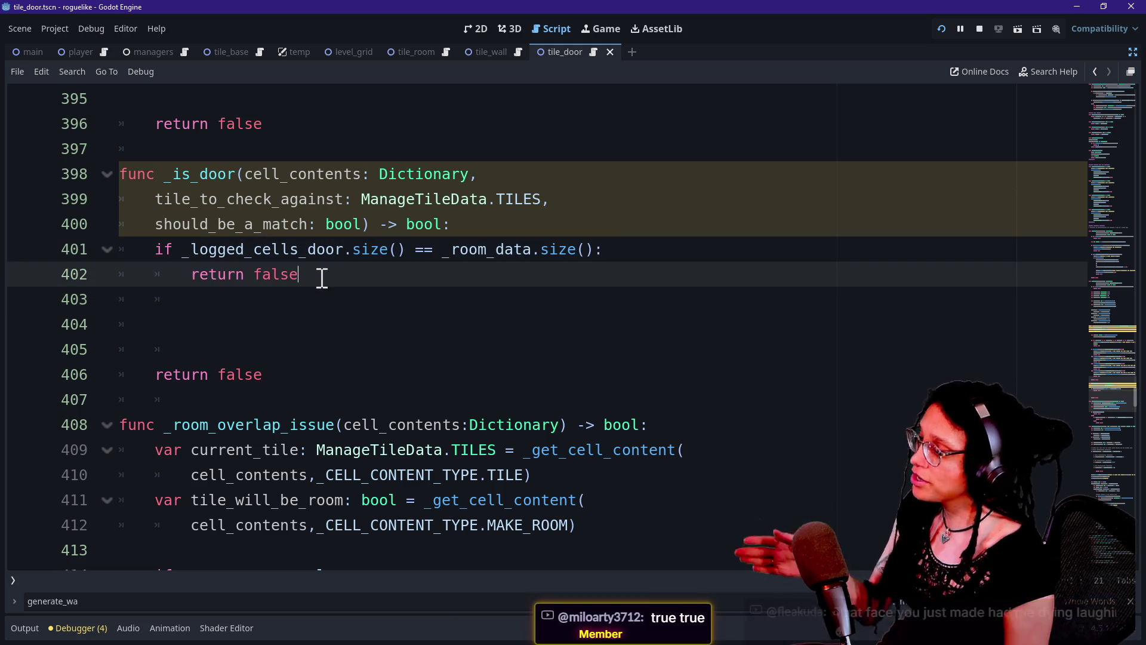
key(Return)
key(BackSpace)
key(Return)
Step: Type 'if cell_contents.' on the new line and restore the scene, file and inspector docks
text(uf)
key(BackSpace)
key(BackSpace)
text(i)
key(BackSpace)
key(BackSpace)
text(if _)
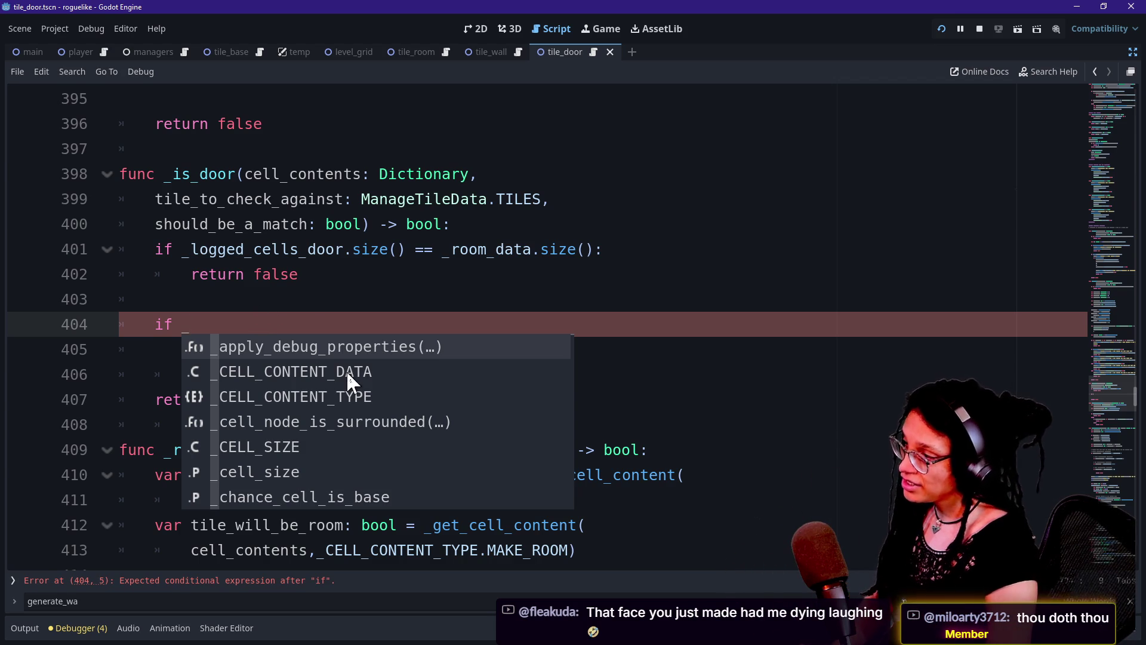
key(BackSpace)
text(ce;;)
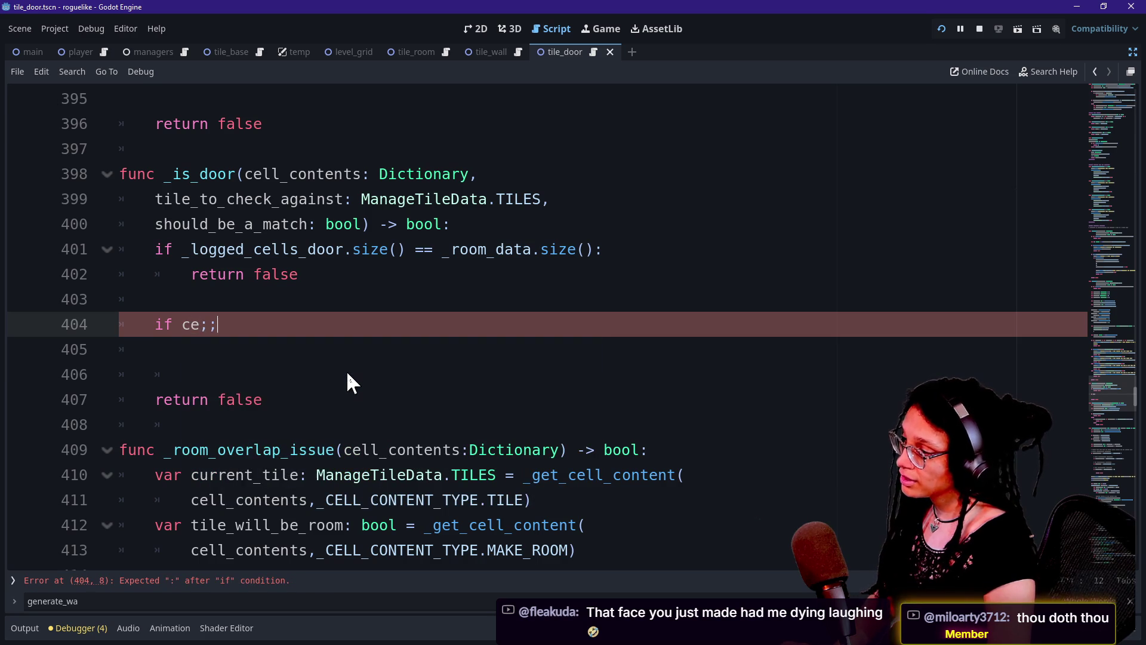
key(BackSpace)
key(BackSpace)
text(ll_contents)
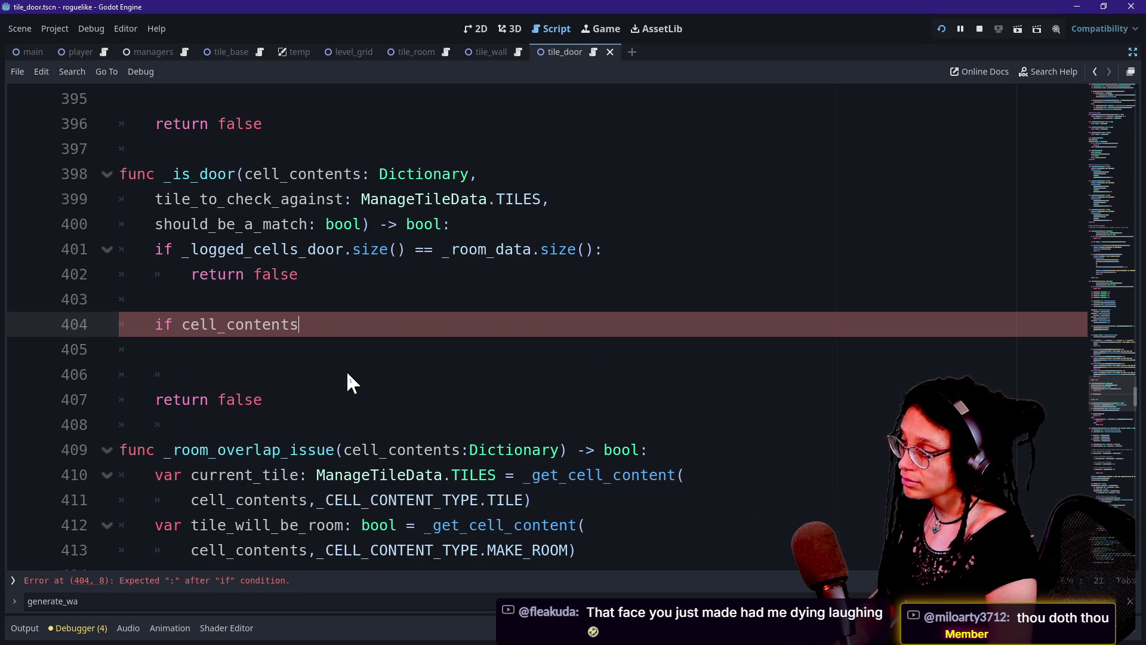
text(.)
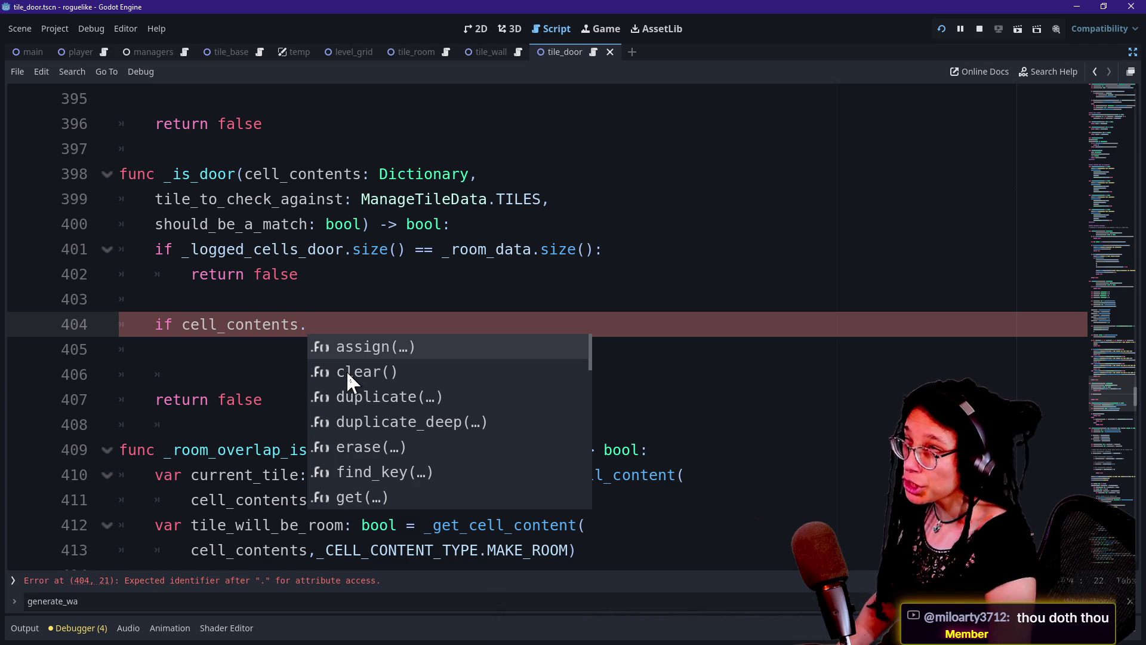
click(1132, 53)
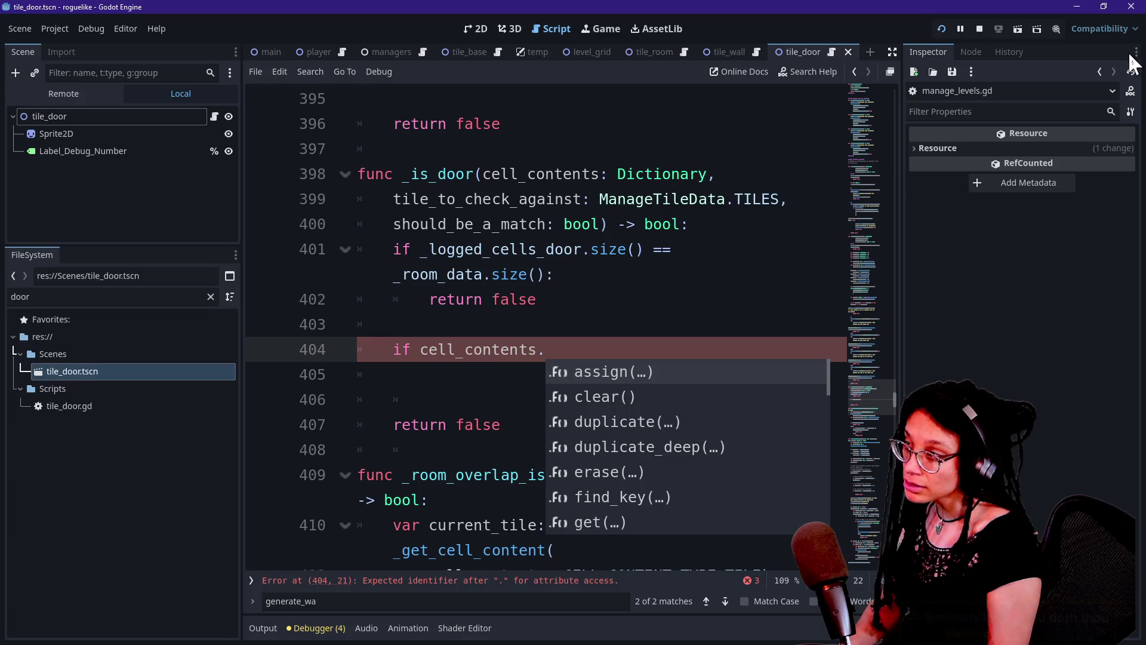
Step: Show the running game in the Game view and expand Main > LevelGrid in the Remote tree
click(505, 26)
click(476, 29)
click(618, 32)
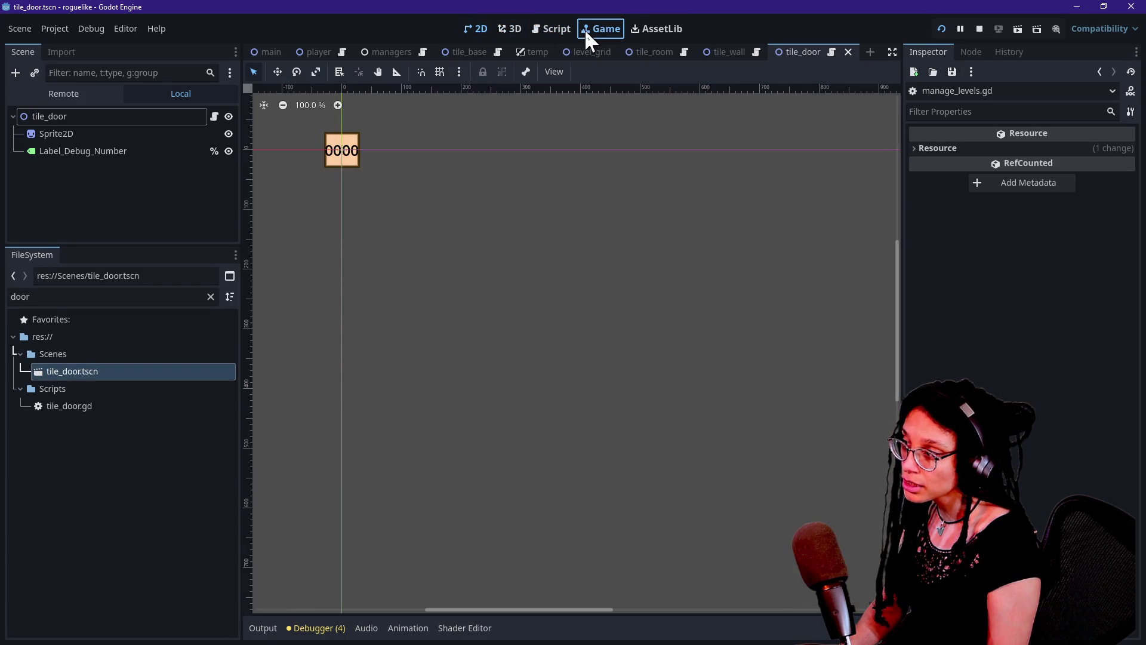
click(95, 99)
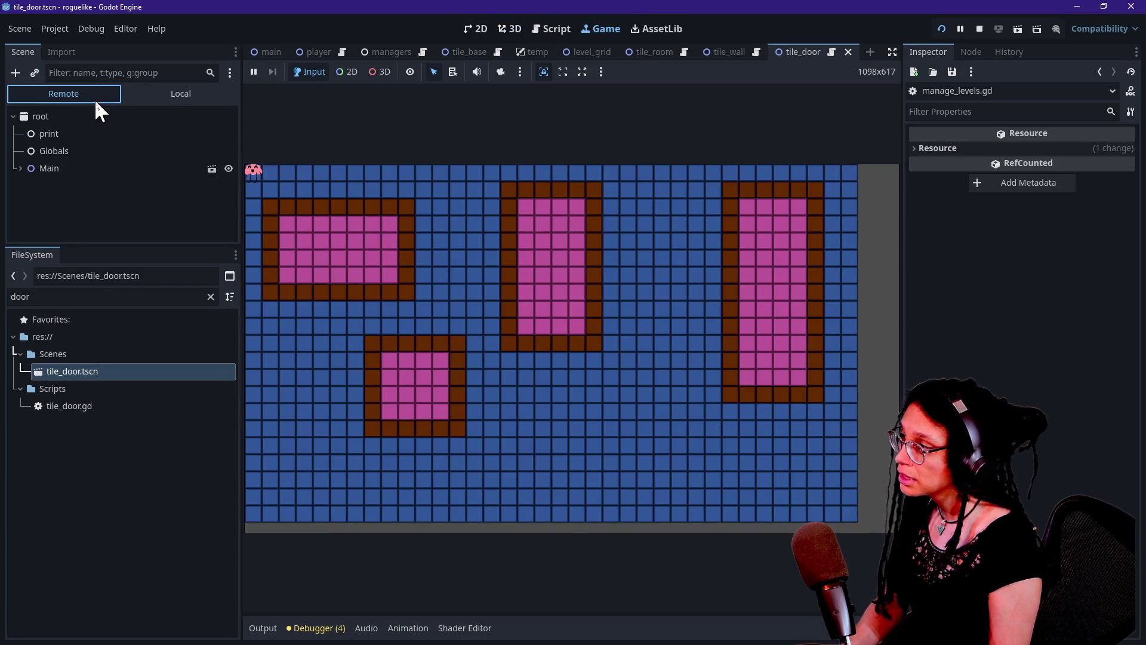
click(24, 170)
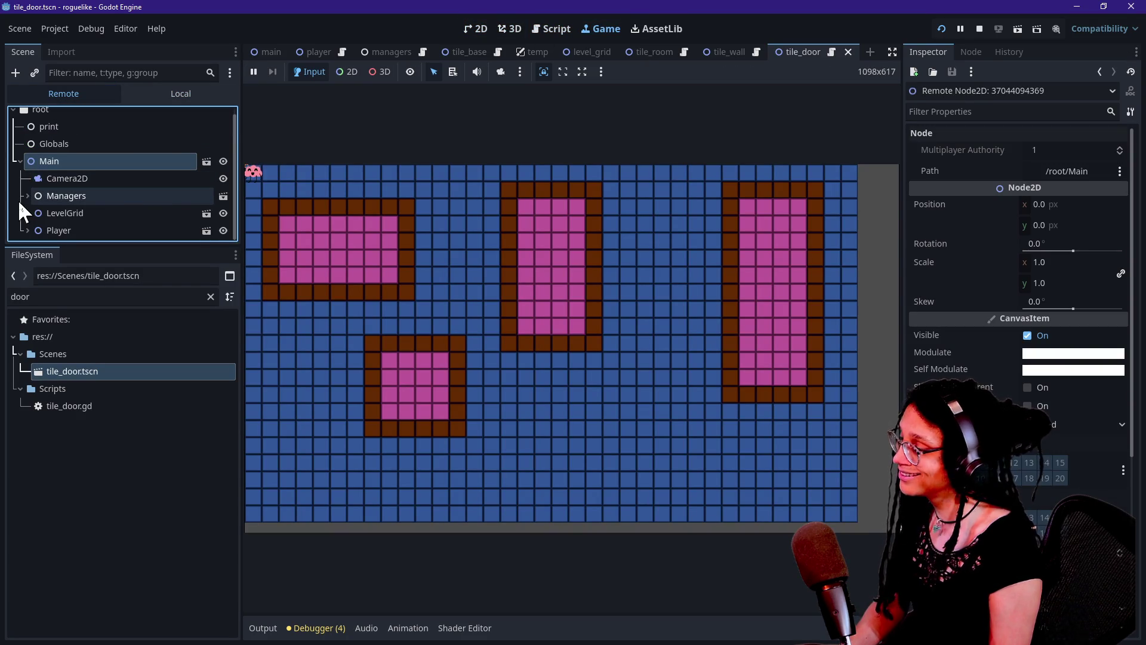
click(26, 212)
scroll(141, 201, down, 3)
scroll(143, 204, down, 20)
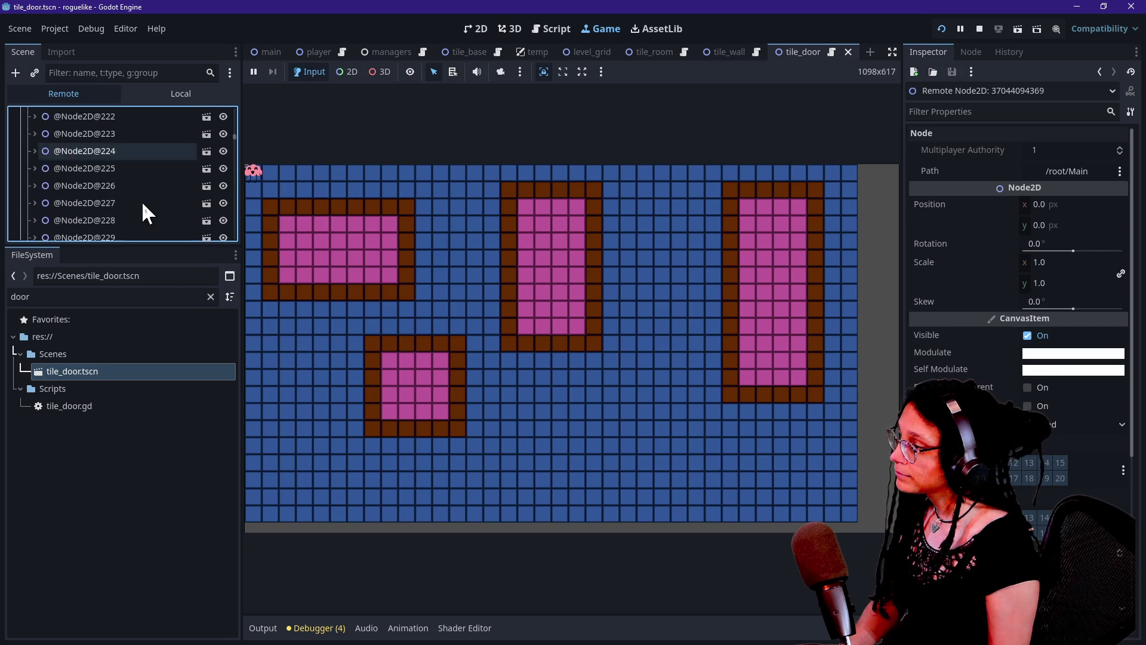
drag(234, 157, 229, 242)
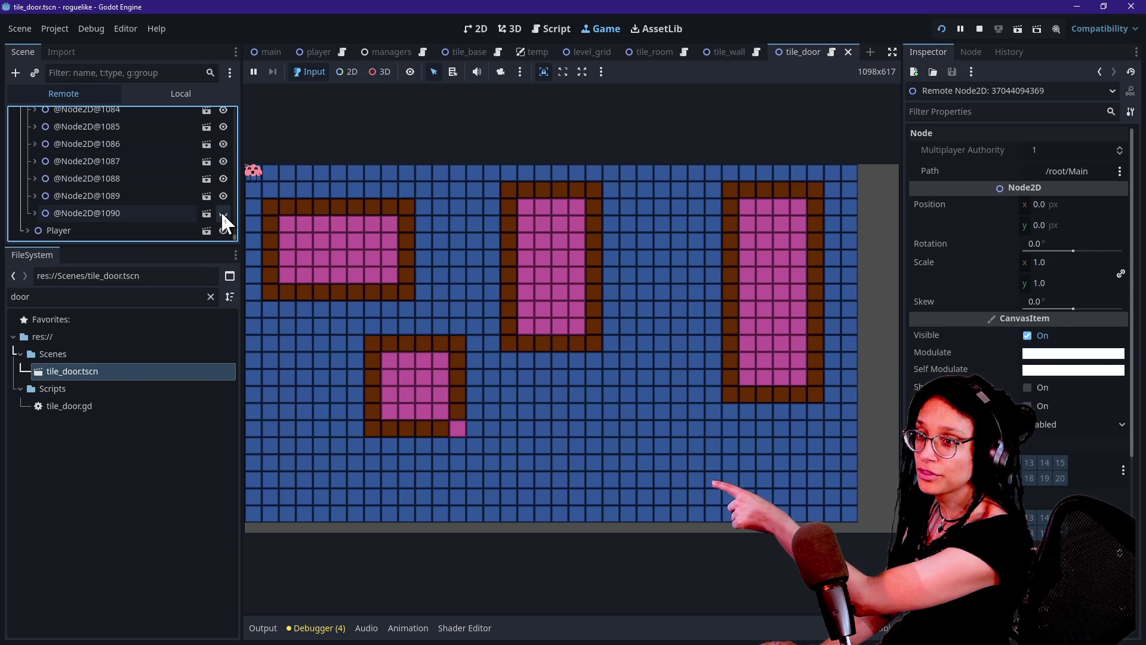
click(223, 214)
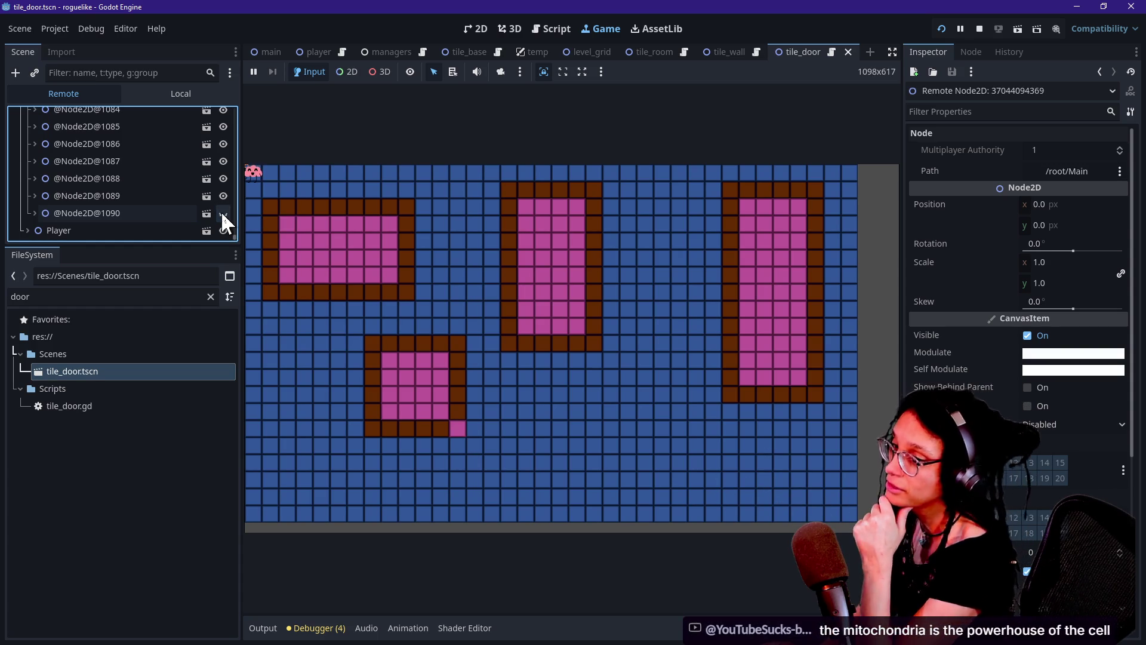
click(223, 213)
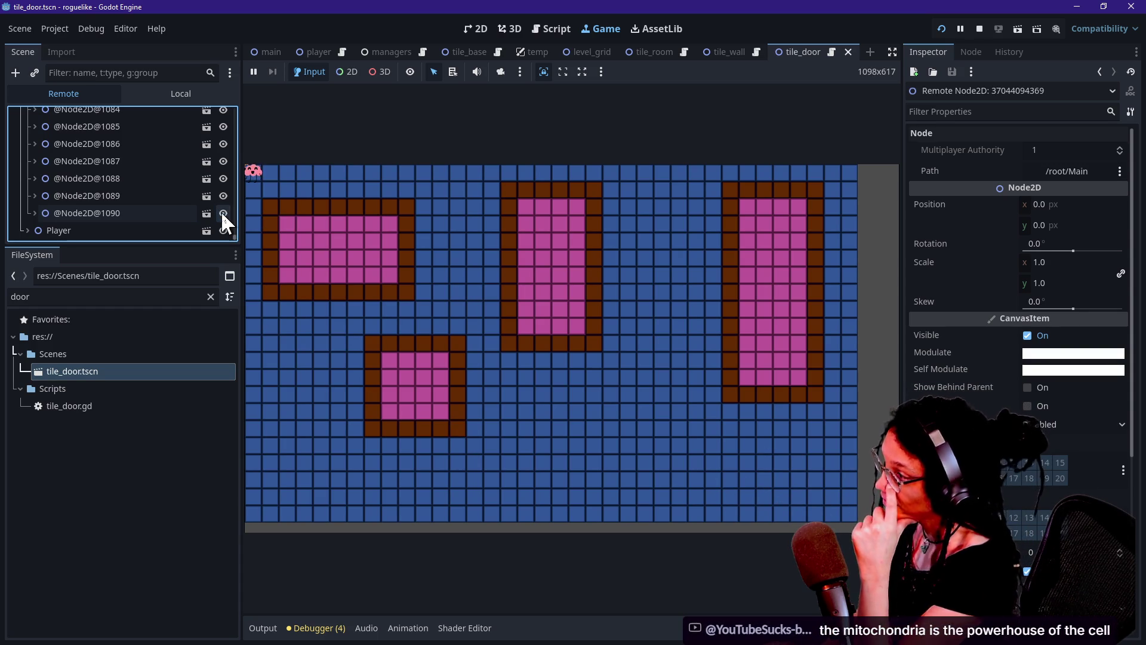
click(223, 213)
click(223, 214)
click(222, 213)
click(223, 214)
click(223, 214)
click(223, 214)
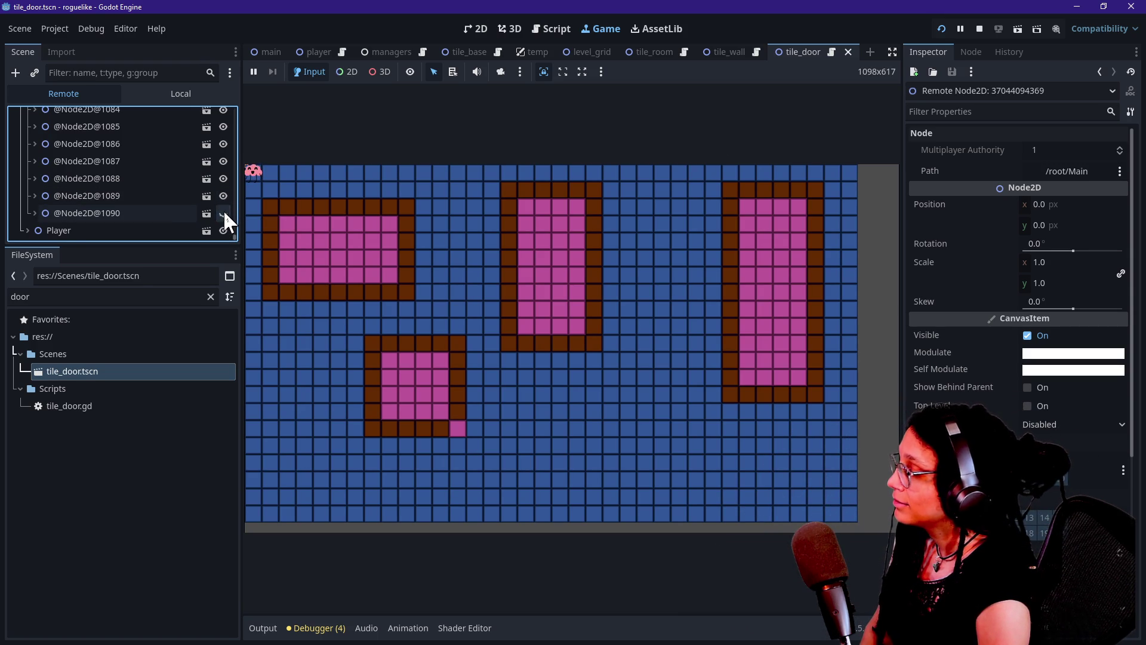
click(142, 213)
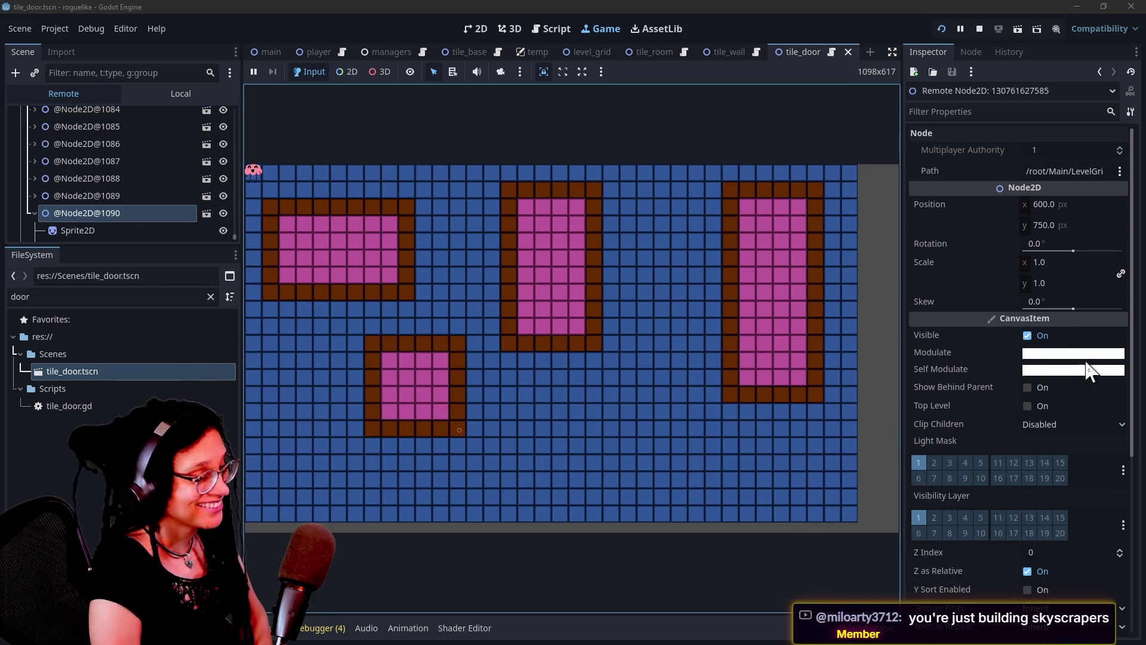
scroll(975, 356, down, 3)
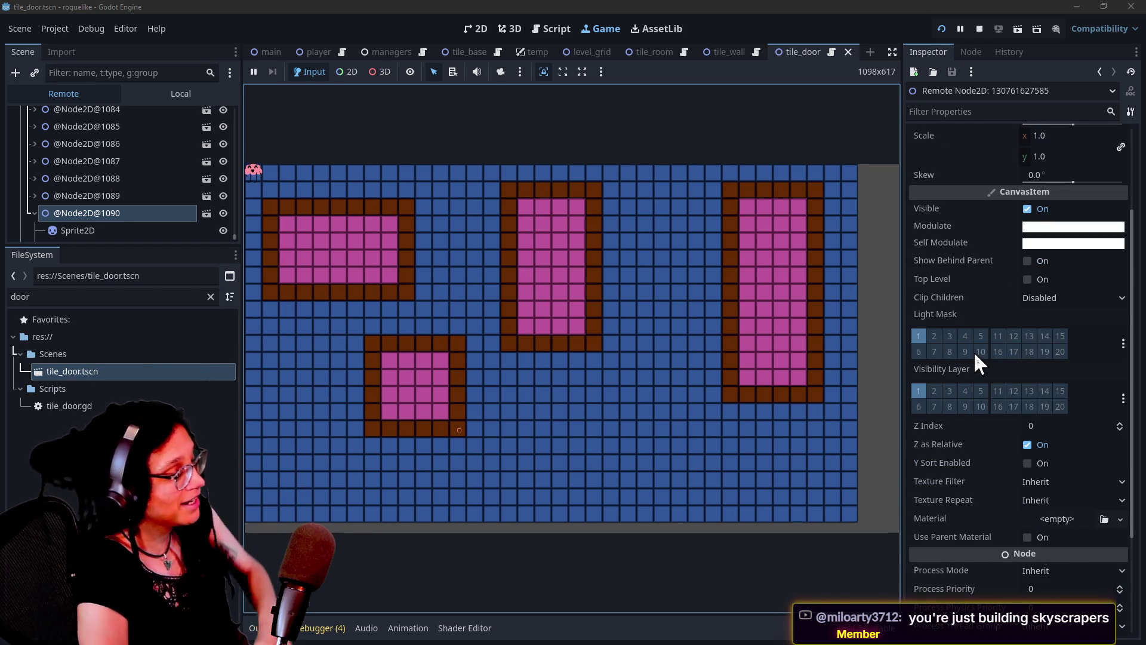
scroll(943, 280, up, 2)
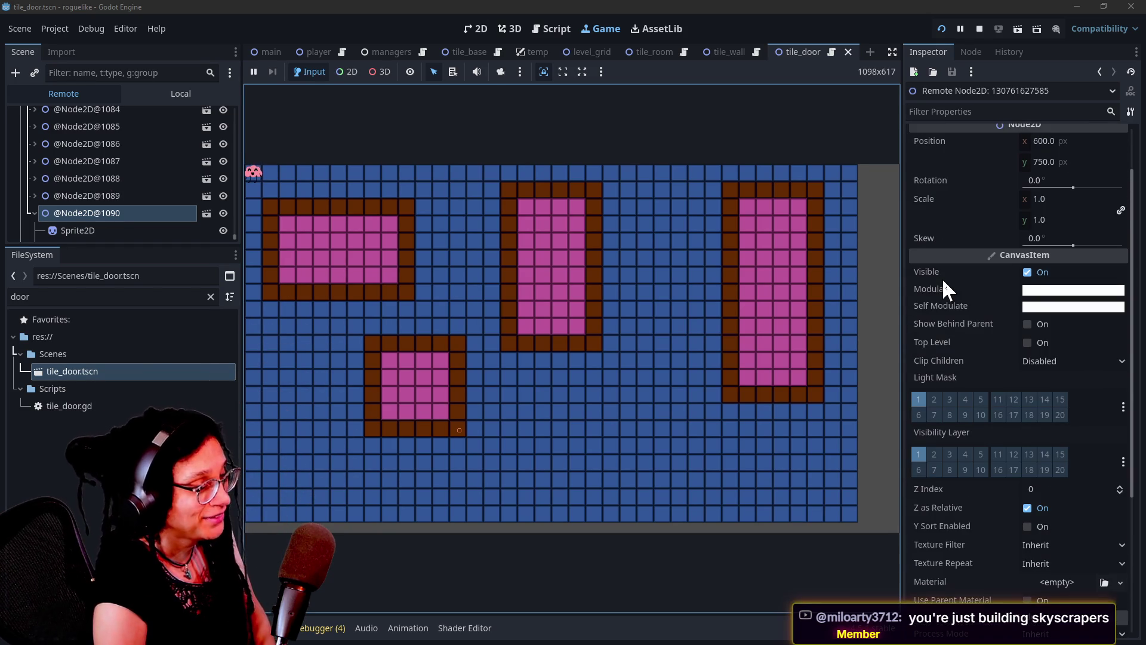
scroll(943, 282, down, 5)
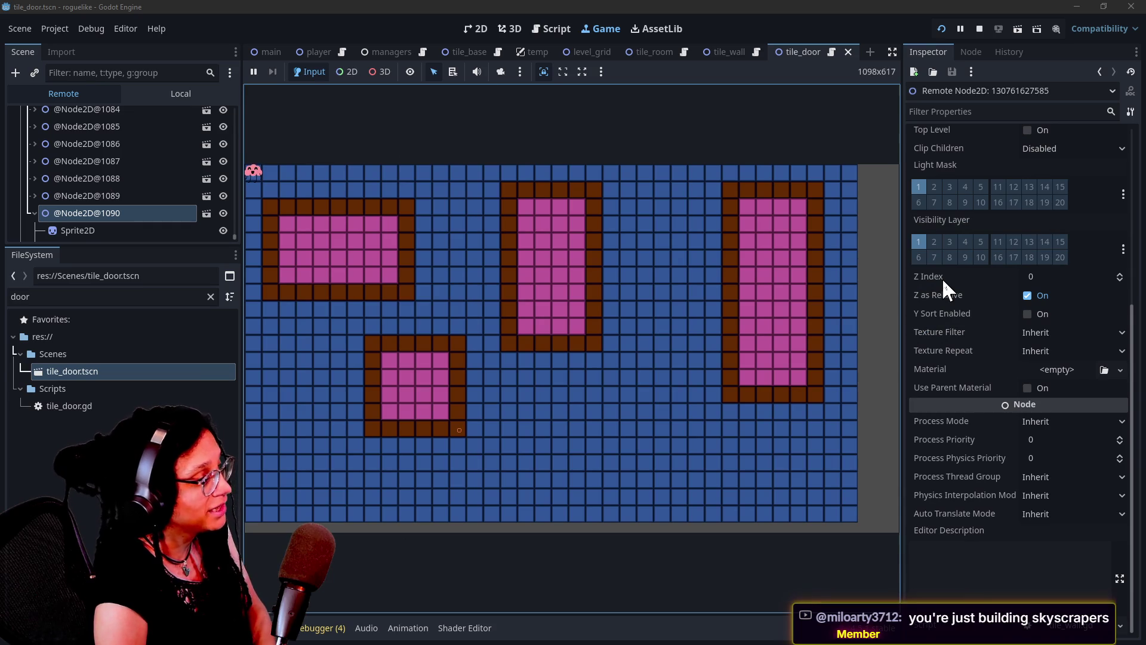
scroll(943, 287, up, 2)
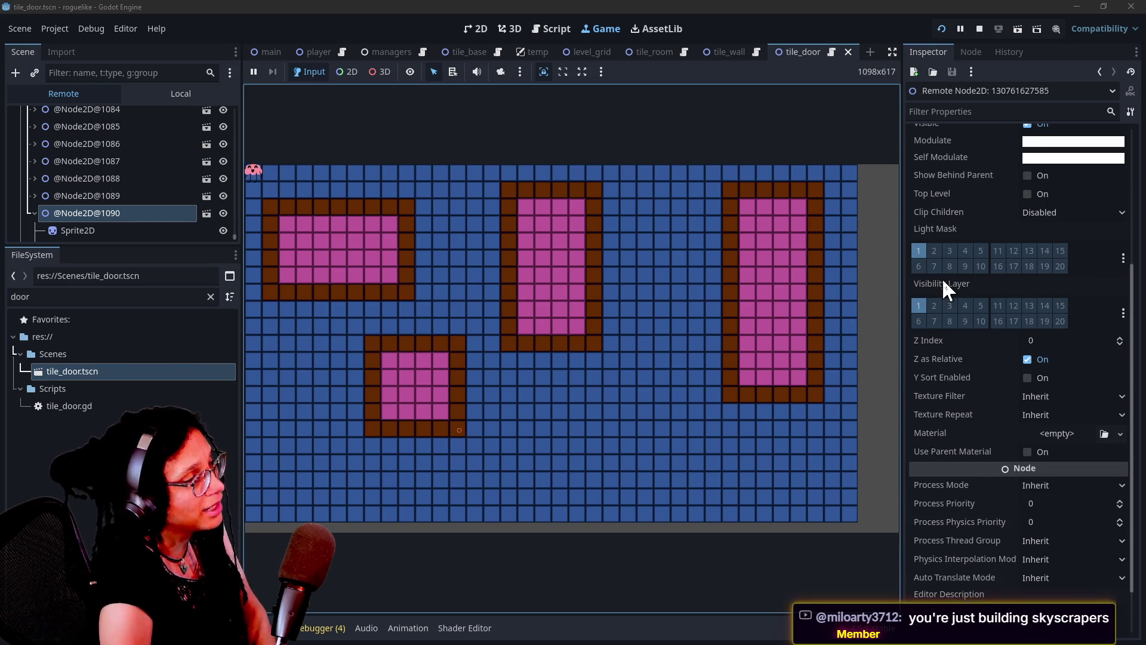
scroll(944, 284, up, 5)
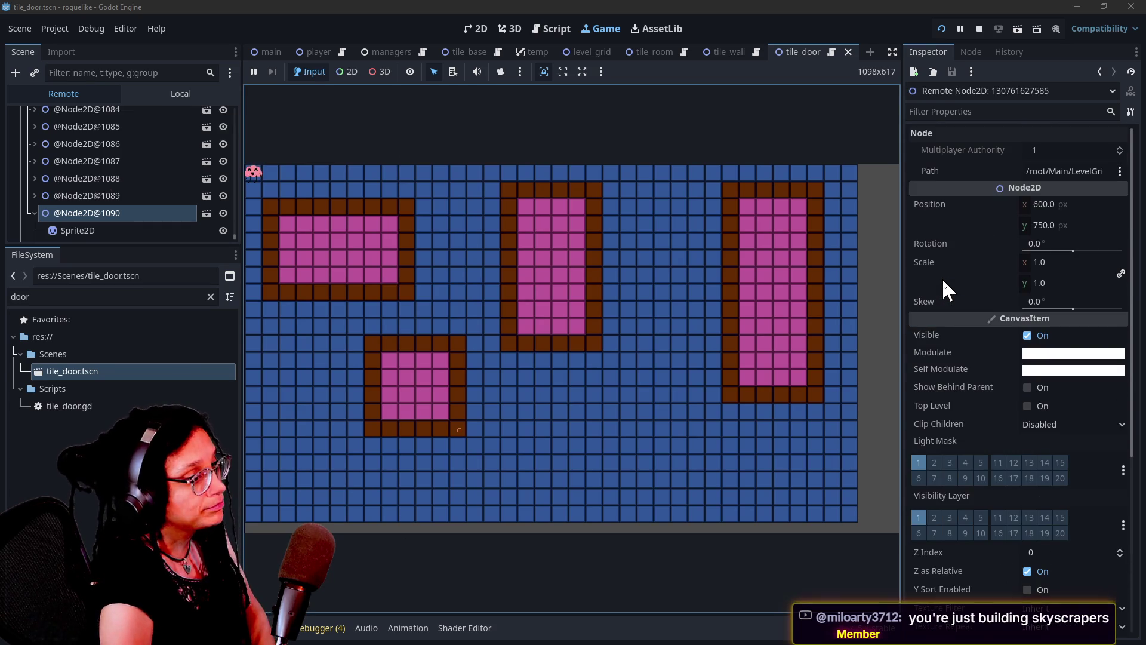
scroll(942, 278, down, 3)
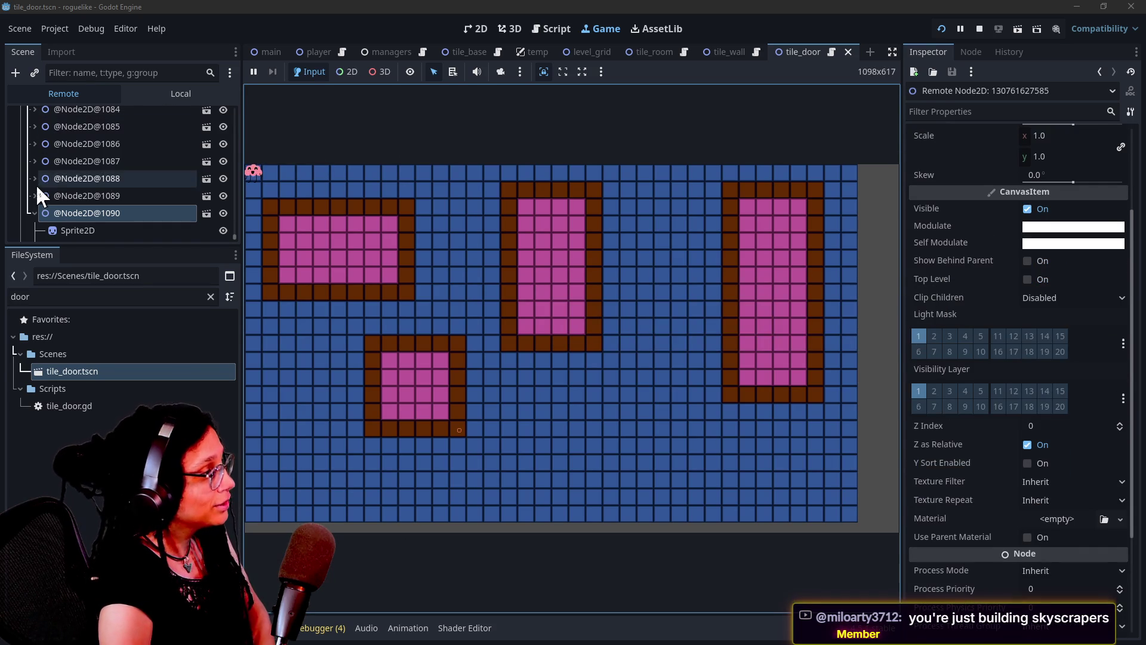
scroll(135, 193, down, 2)
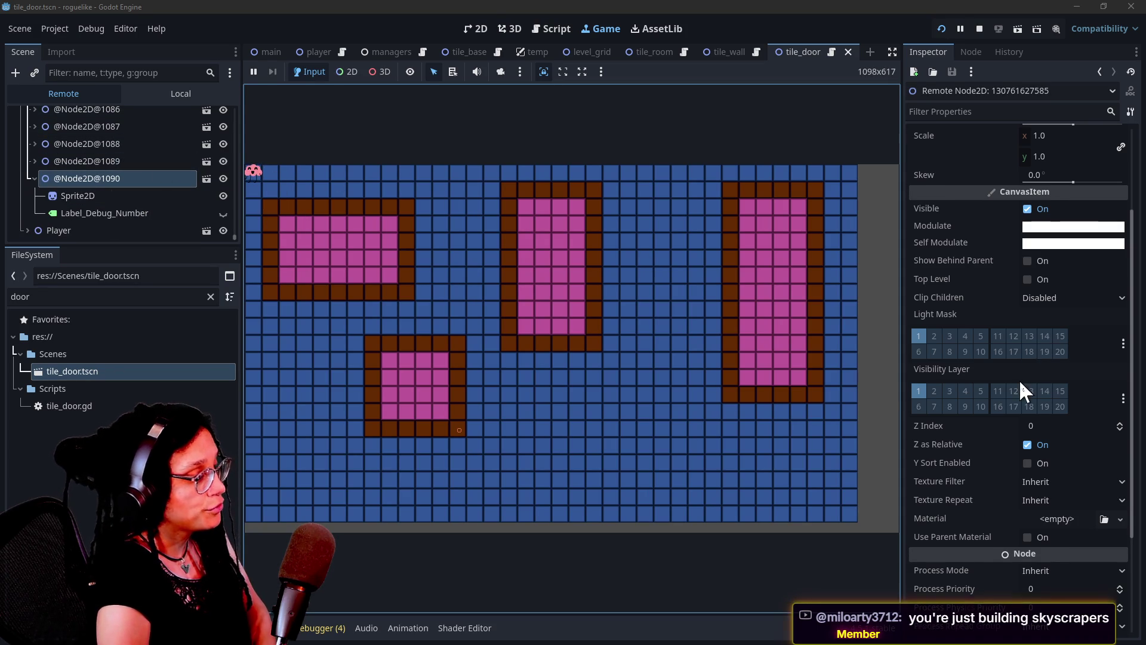
scroll(1019, 387, up, 4)
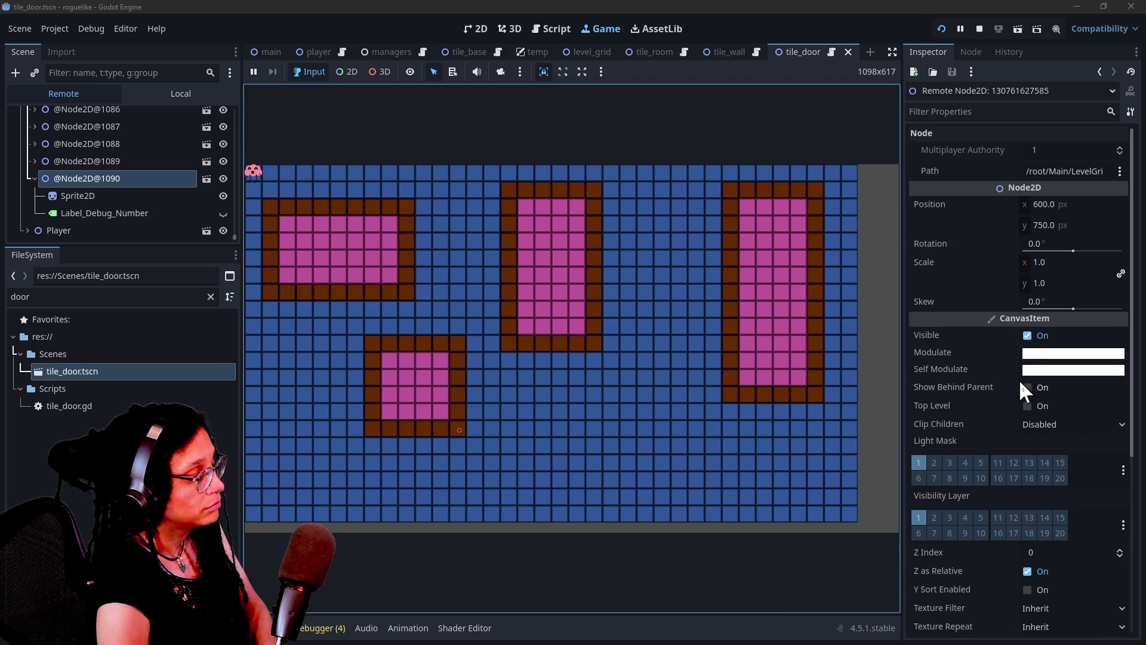
click(223, 212)
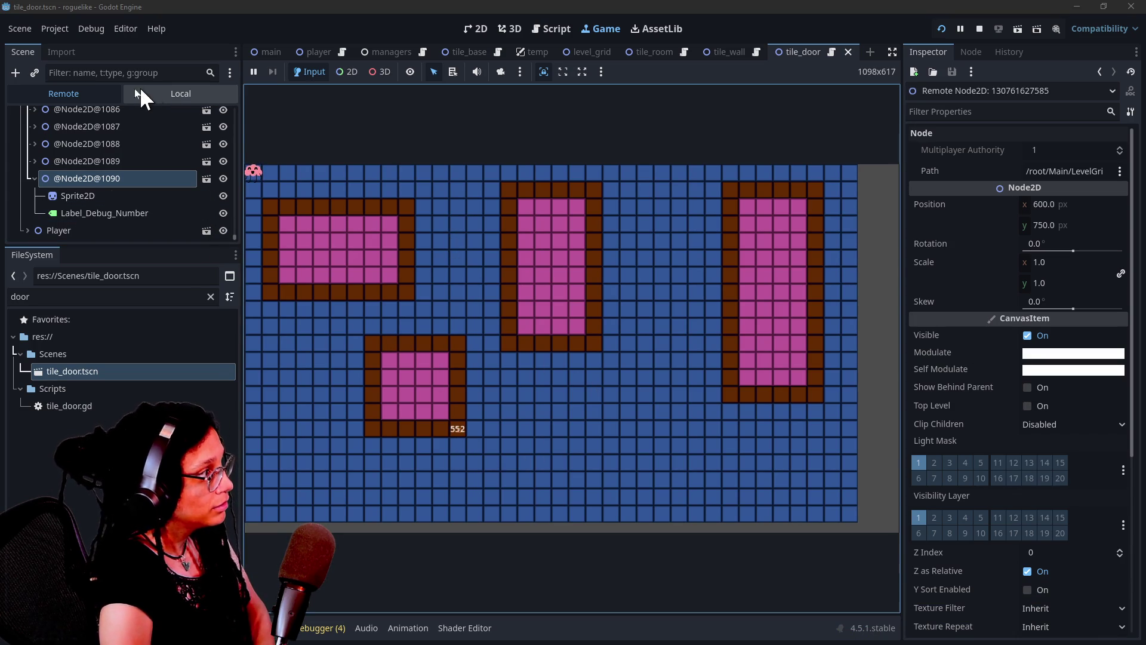
Step: Select Managers > ManageLevel and expand its 21-row Level Data array in the Inspector
scroll(147, 150, up, 15)
scroll(144, 148, up, 15)
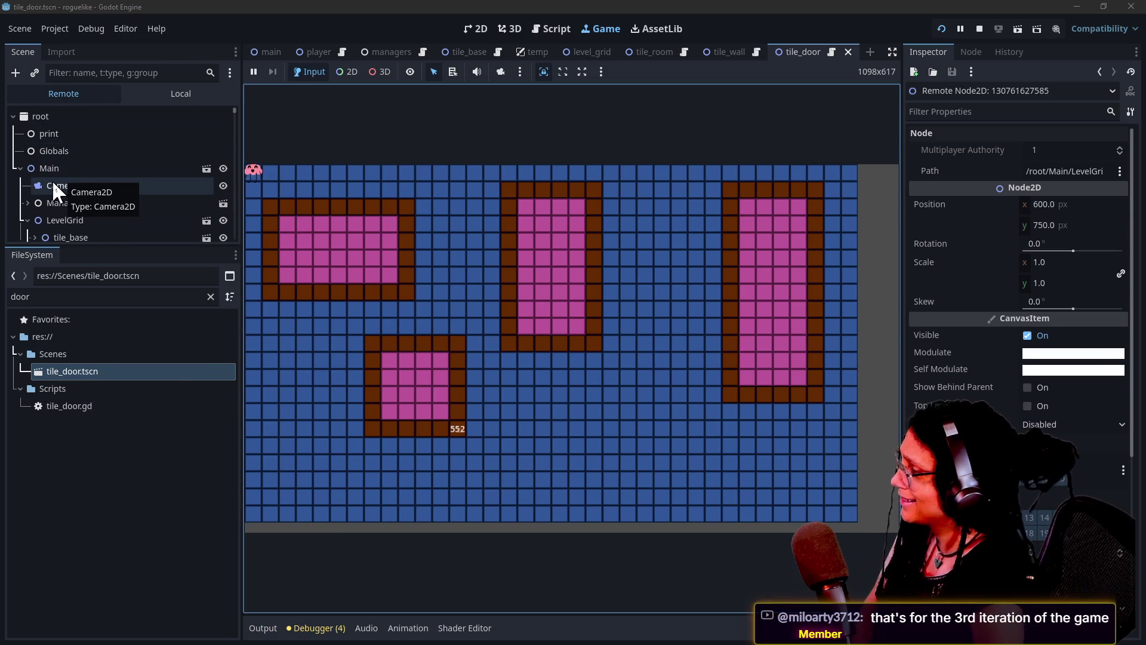
click(27, 203)
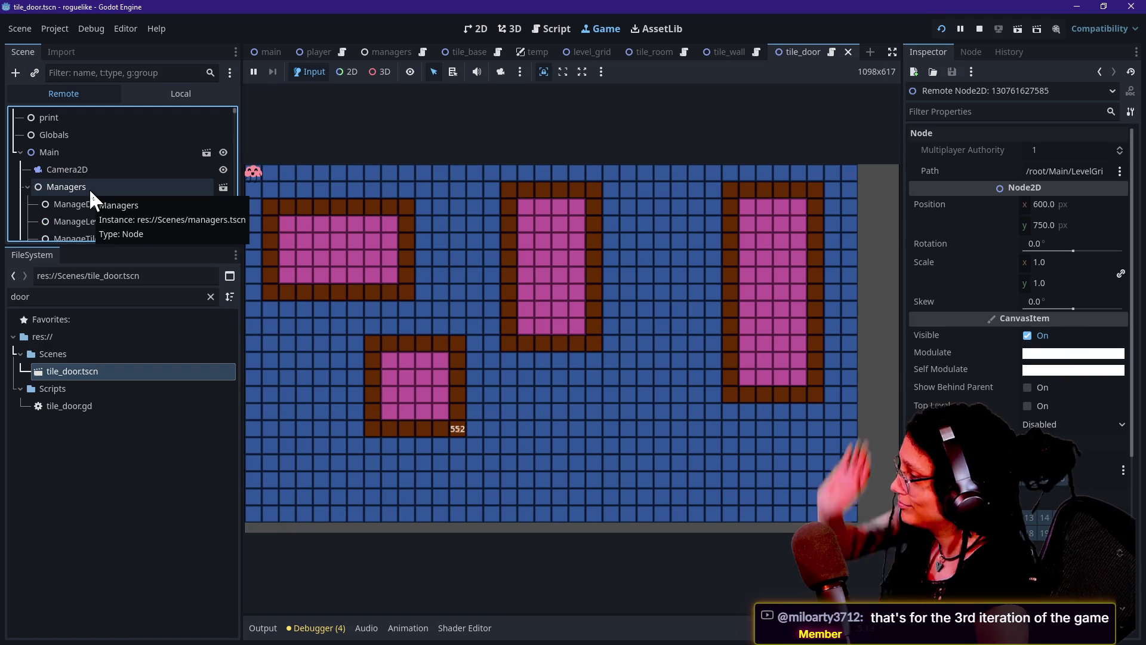
click(80, 222)
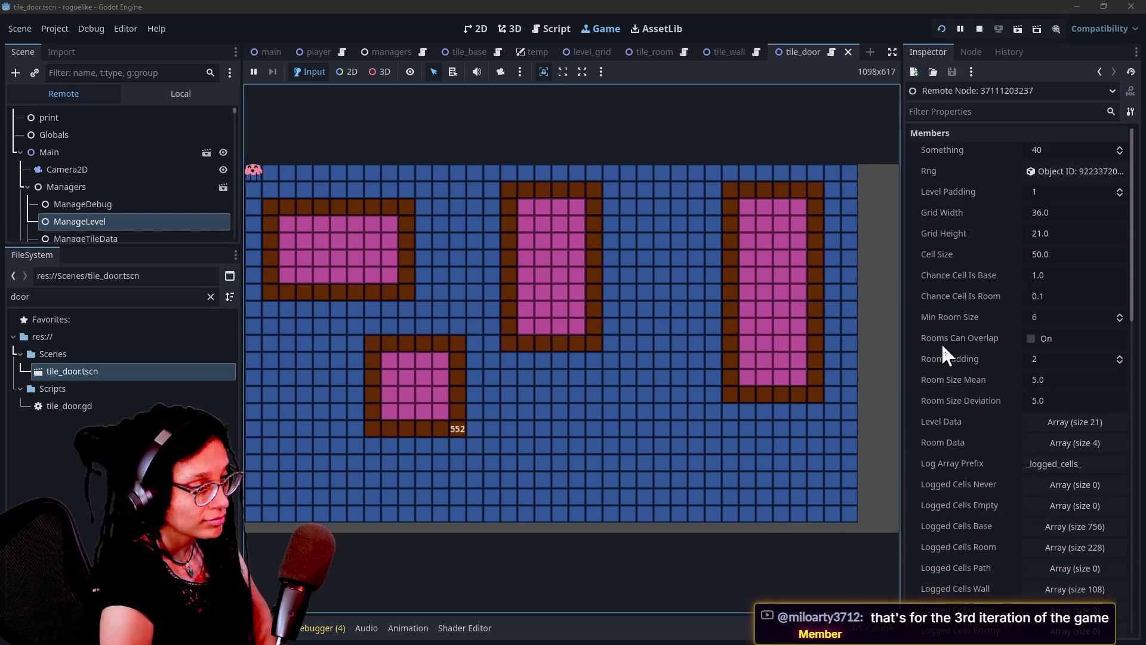
scroll(943, 349, down, 3)
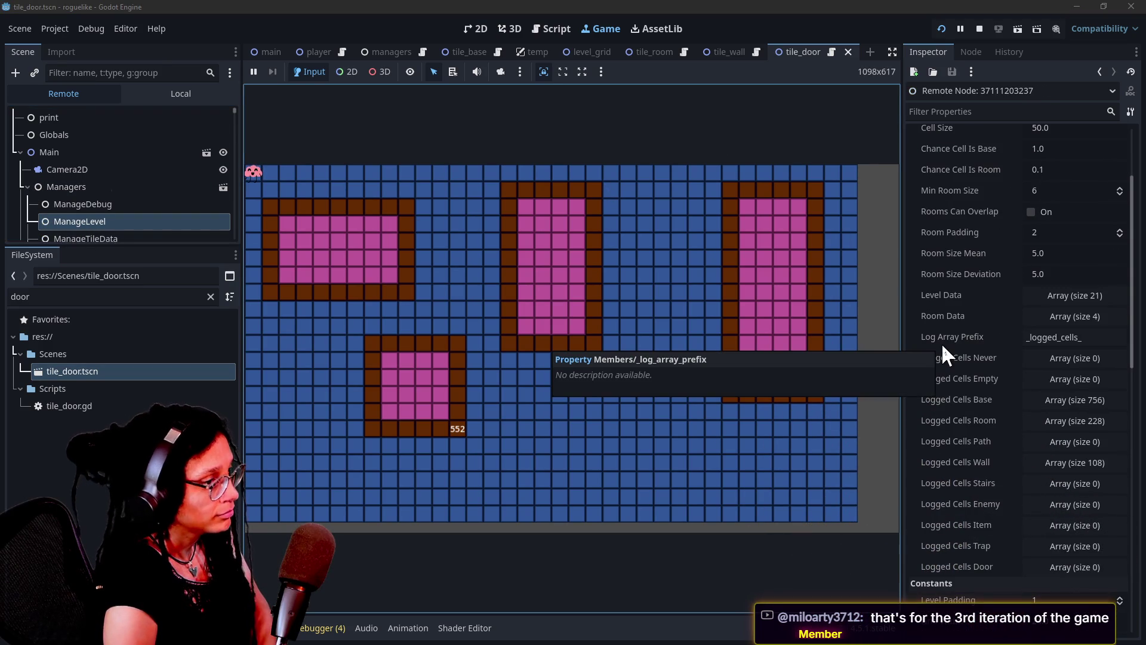
click(1041, 301)
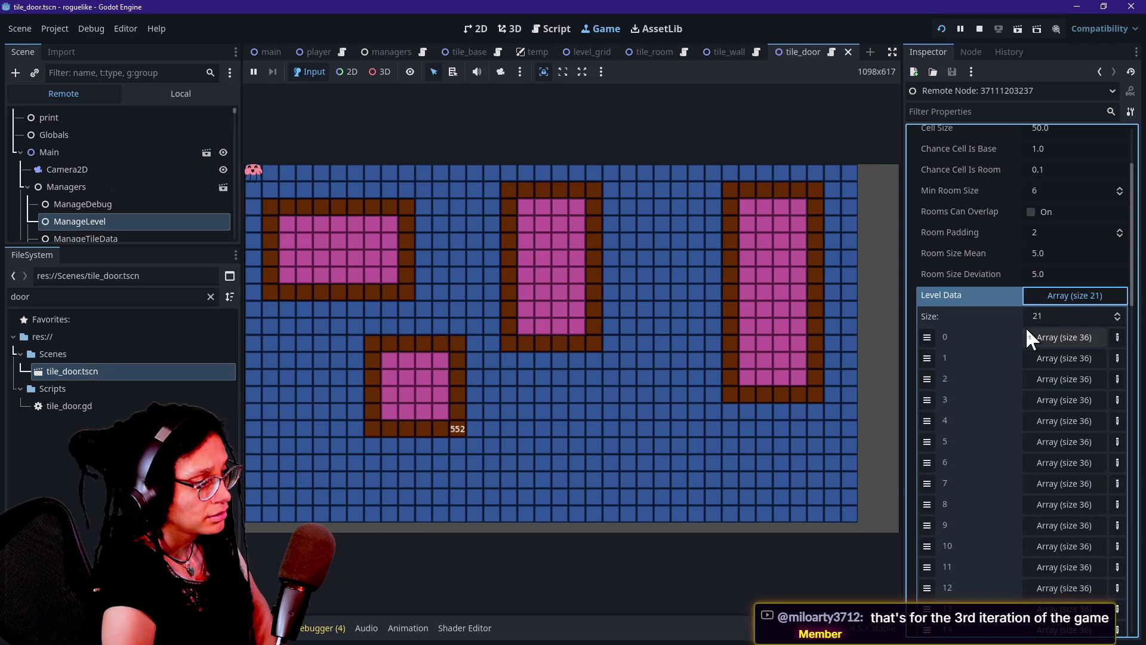